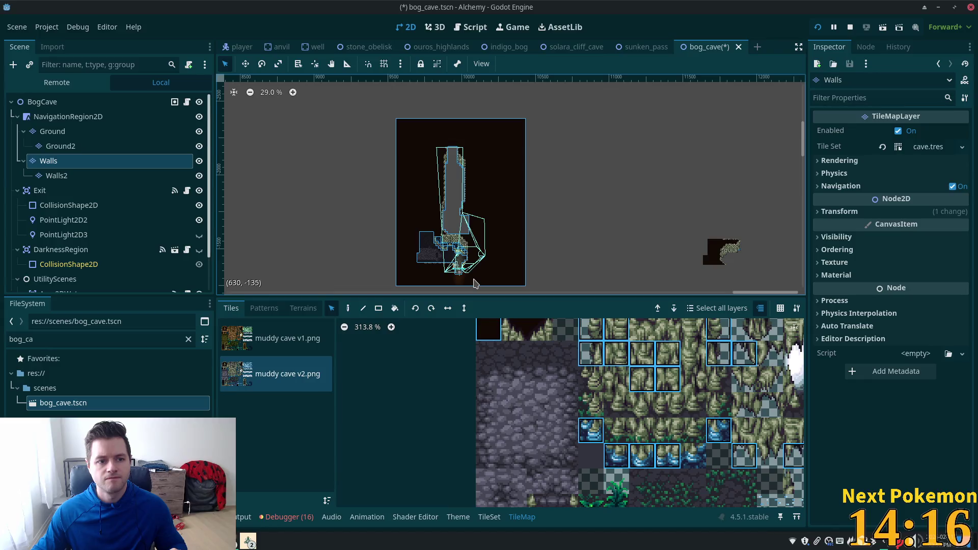
Step: Drag the Walls TileMapLayer upward until it sits clear above the navigation polygon
mouse_move(473, 283)
left_mouse_down()
mouse_move(480, 168)
mouse_move(484, 298)
mouse_move(474, 285)
mouse_move(471, 100)
mouse_move(472, 108)
left_mouse_up()
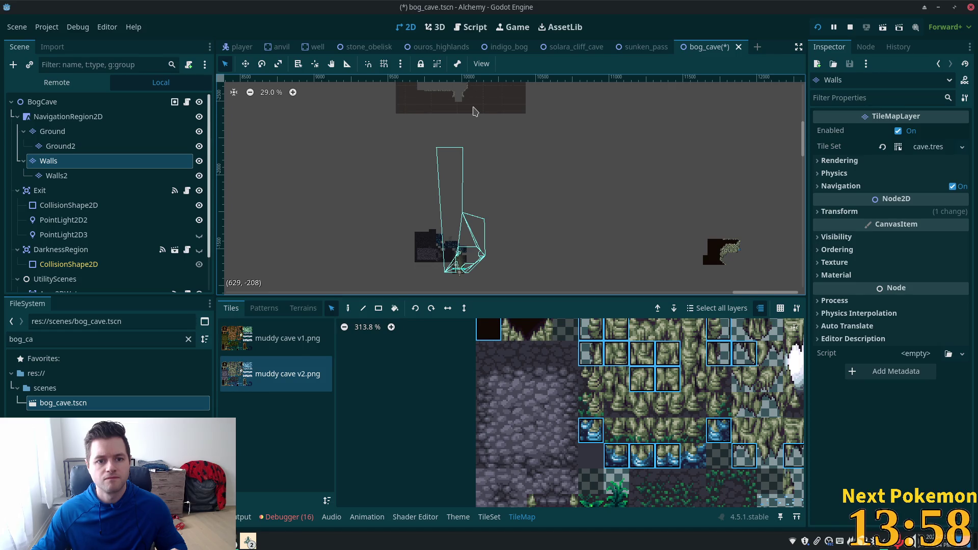
left_click_drag(474, 111, 474, 112)
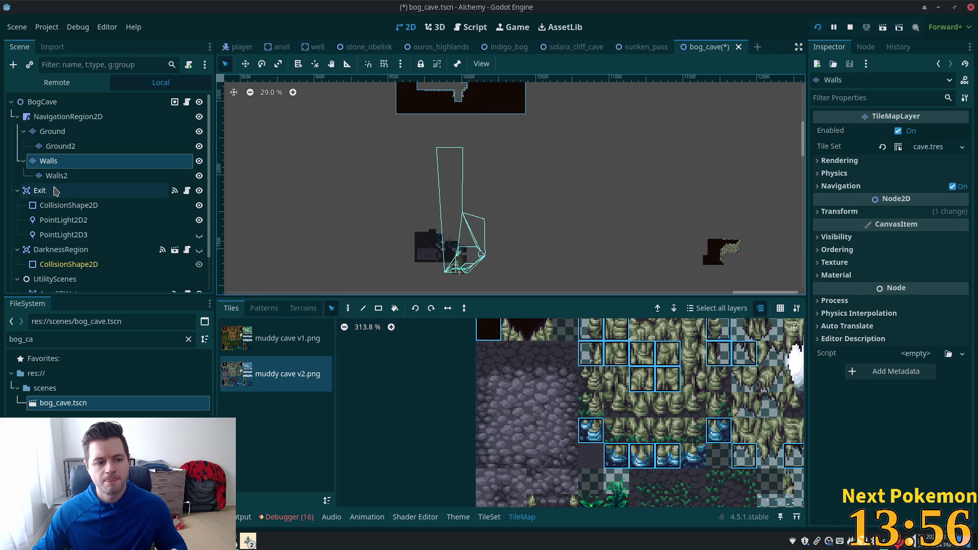
Step: On the Ground layer, select the stone and water tile block and move it up into the cave
left_click(53, 131)
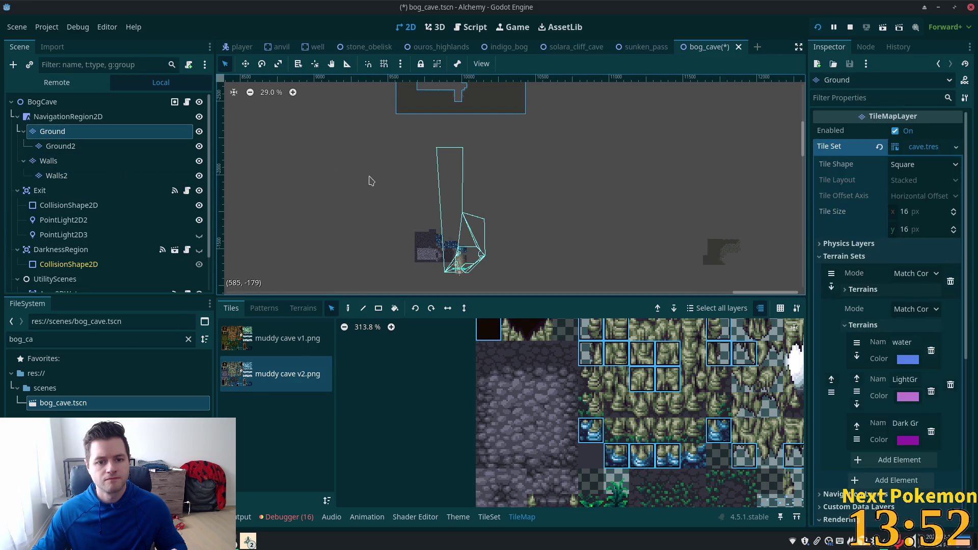
mouse_move(355, 167)
left_mouse_down()
mouse_move(571, 299)
mouse_move(567, 291)
left_mouse_up()
left_click_drag(586, 232, 587, 260)
left_click_drag(433, 280, 433, 112)
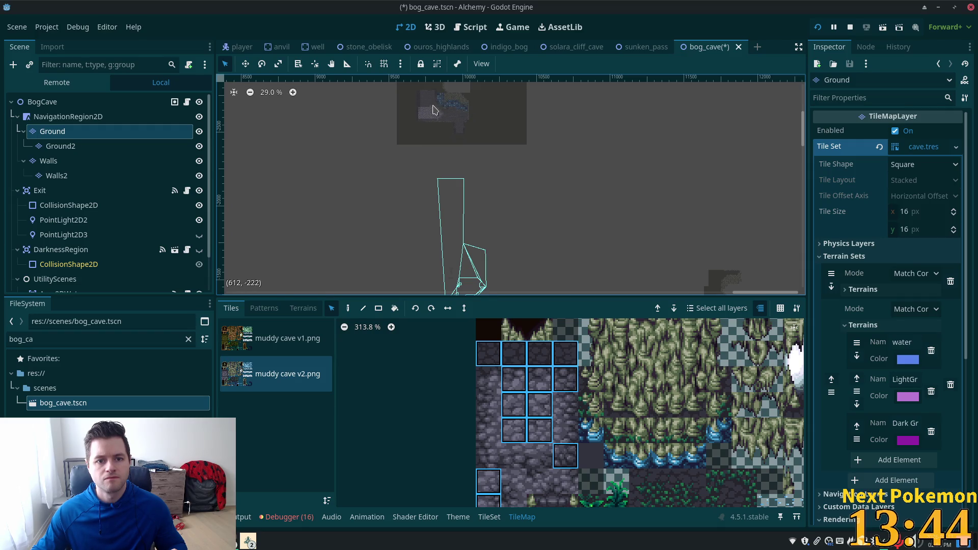
Step: Zoom around to check the relocated ground tiles, then make Walls2 the active layer
scroll(511, 140, "up", 7)
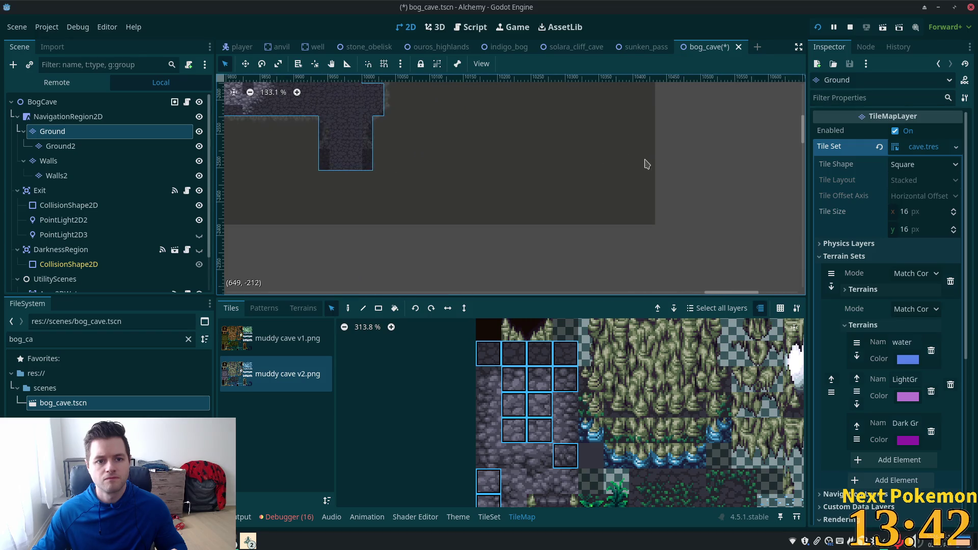
scroll(646, 164, "up", 5)
scroll(362, 157, "left", 3)
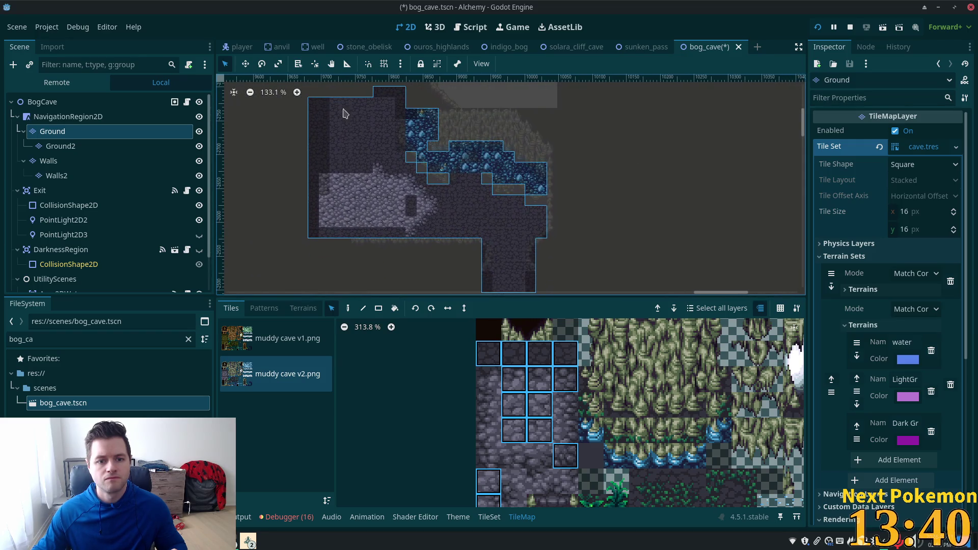
scroll(459, 175, "down", 4)
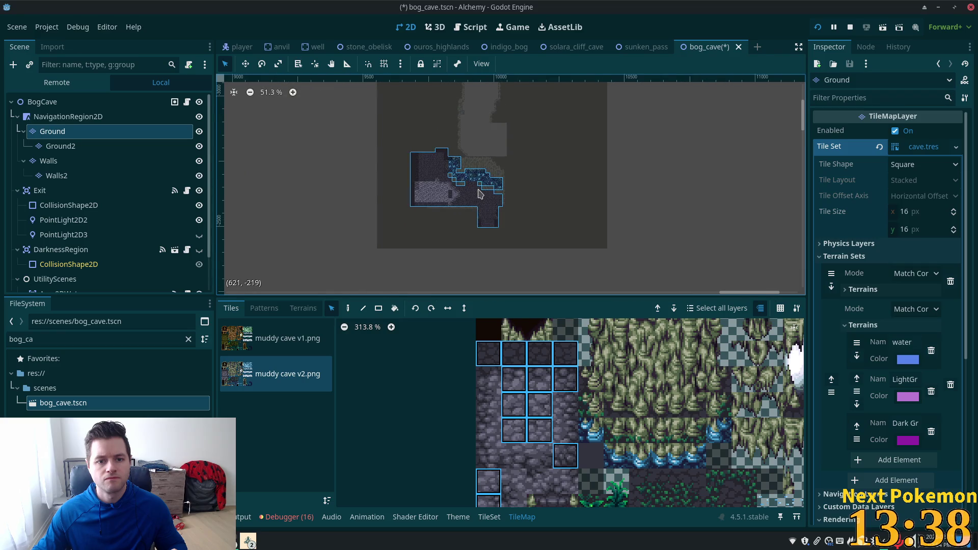
scroll(479, 193, "up", 2)
scroll(480, 194, "up", 3)
scroll(481, 194, "down", 3)
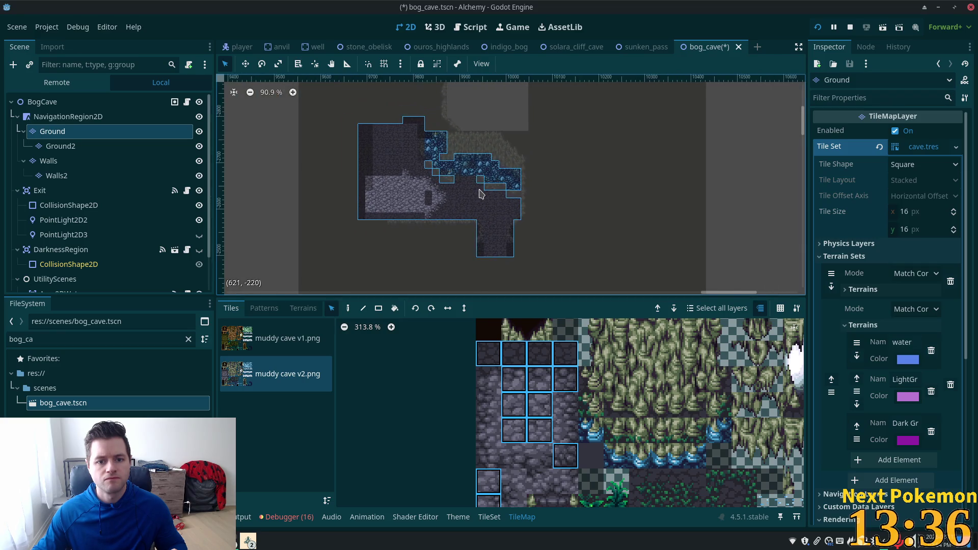
scroll(738, 280, "up", 10)
scroll(738, 245, "down", 3)
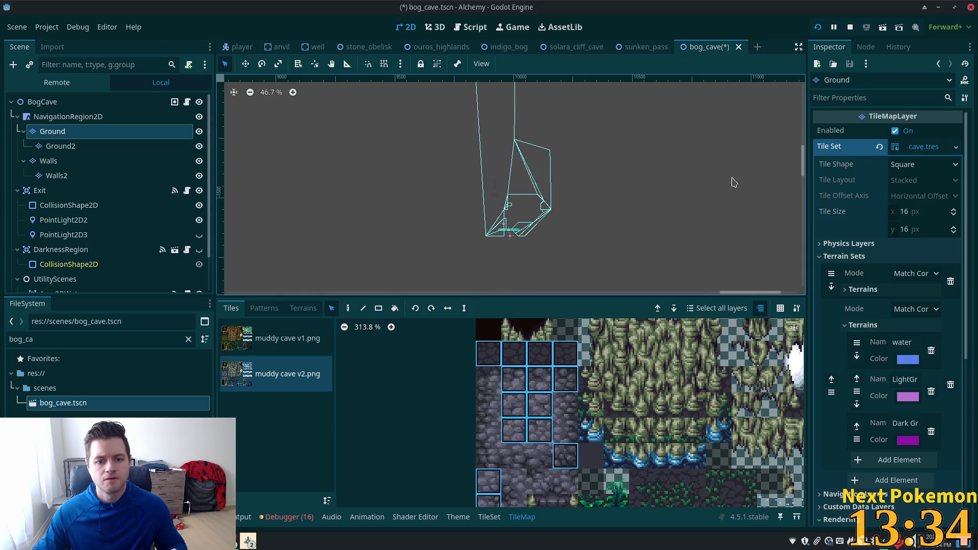
left_click(56, 175)
Step: Stamp a mossy wall tile pattern onto Walls2 beside the water in the cave
scroll(397, 251, "down", 2)
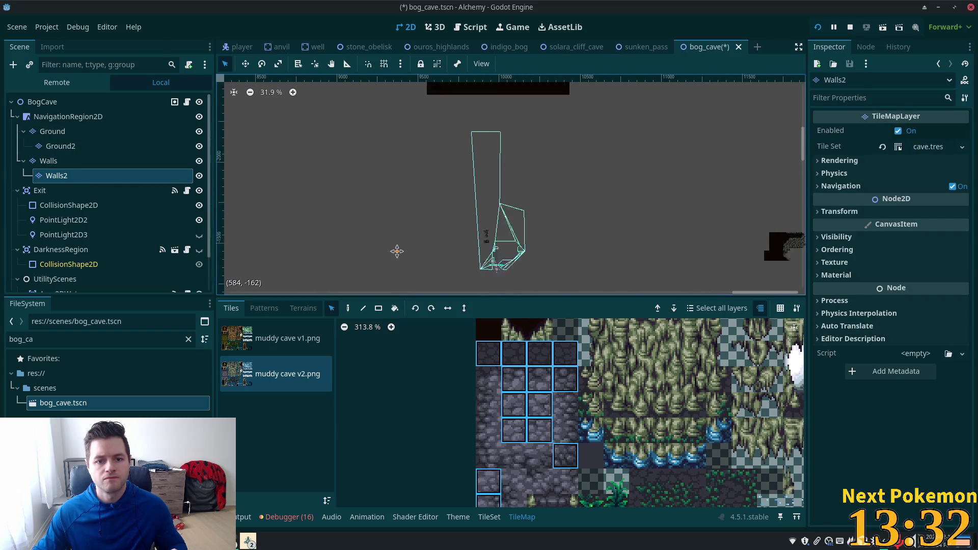
scroll(397, 251, "up", 2)
left_click(489, 281)
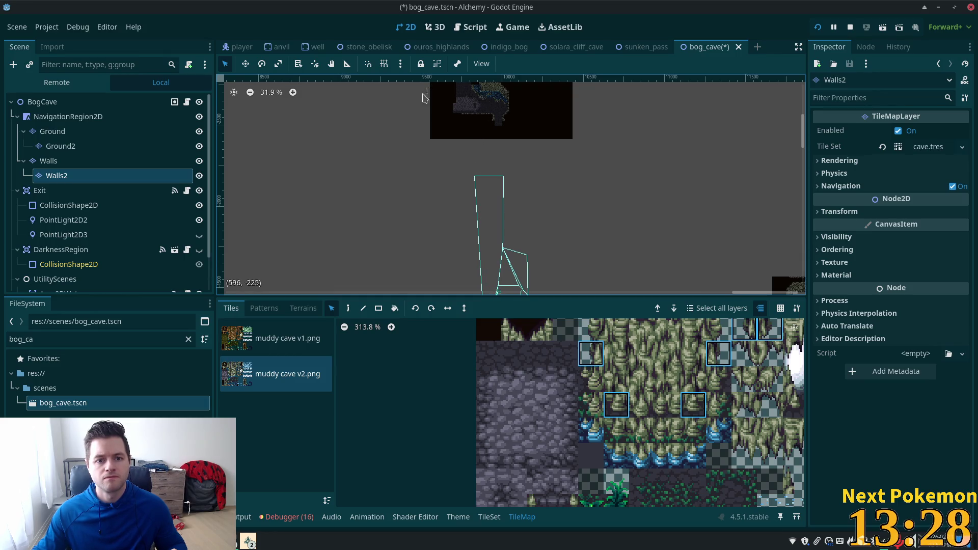
scroll(520, 145, "up", 9)
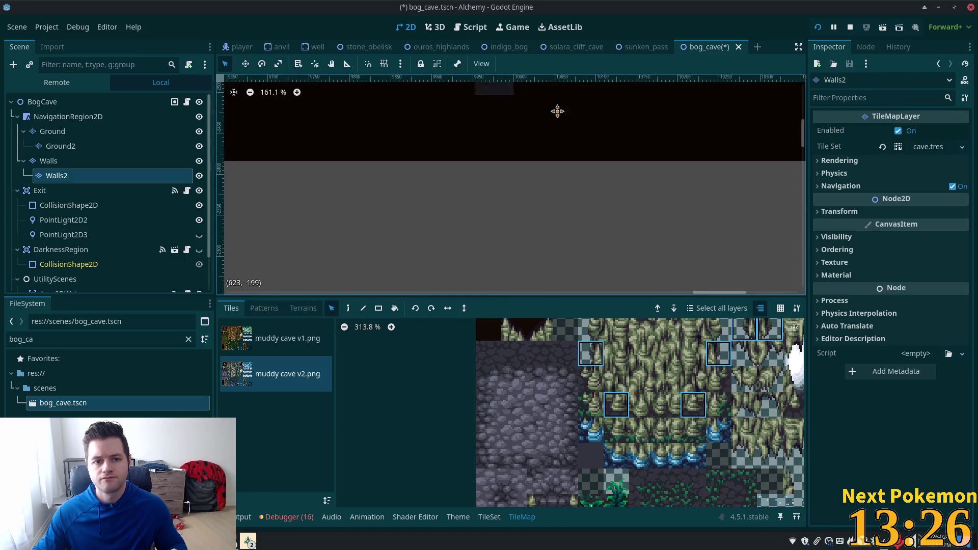
mouse_move(558, 111)
left_mouse_down()
mouse_move(699, 212)
mouse_move(681, 246)
left_mouse_up()
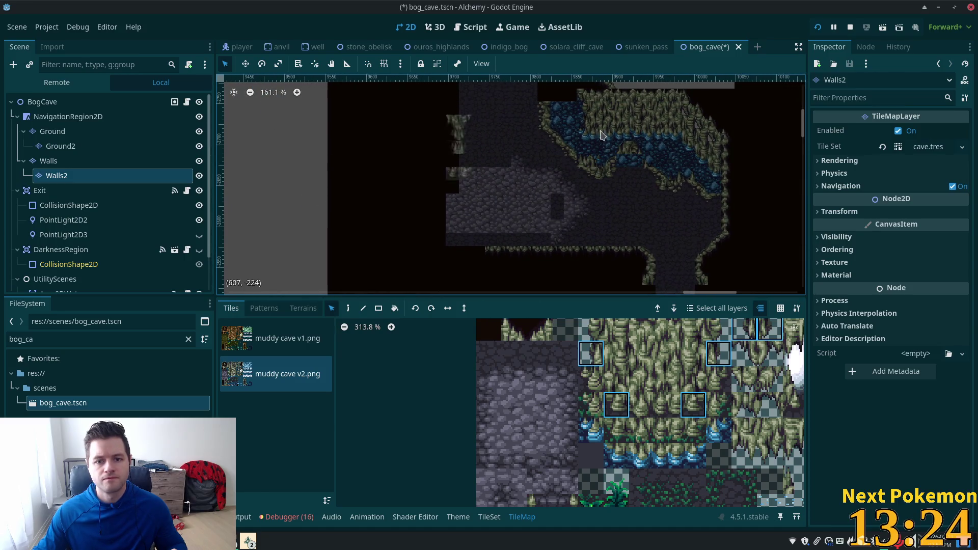
left_click(626, 133)
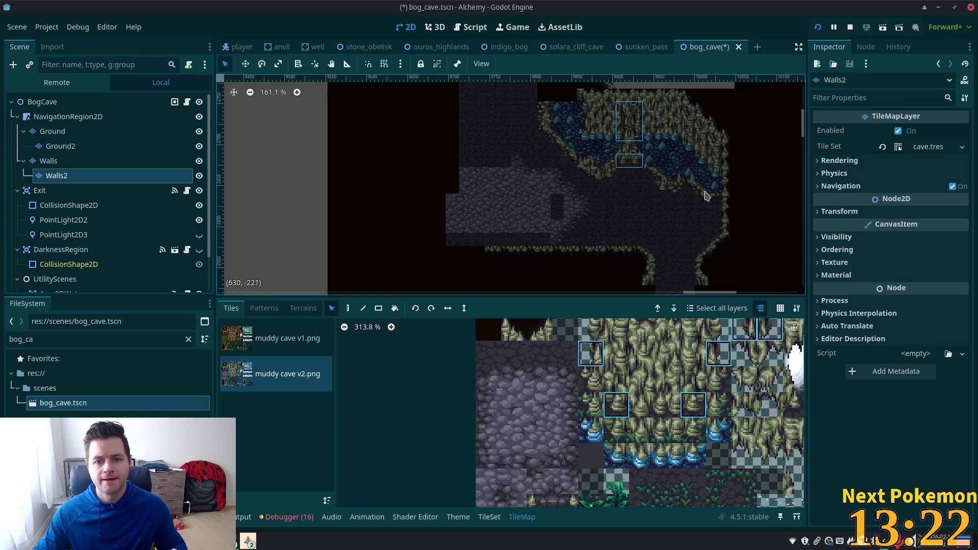
Step: Make Walls the active layer, look over the cave, and select the water's collision polygon
scroll(242, 182, "down", 10)
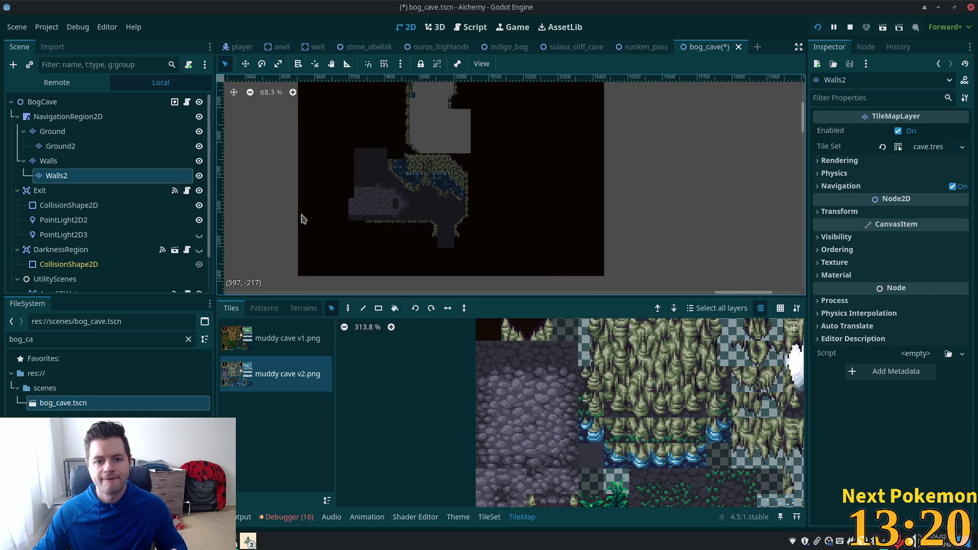
scroll(306, 250, "down", 2)
scroll(371, 175, "up", 5)
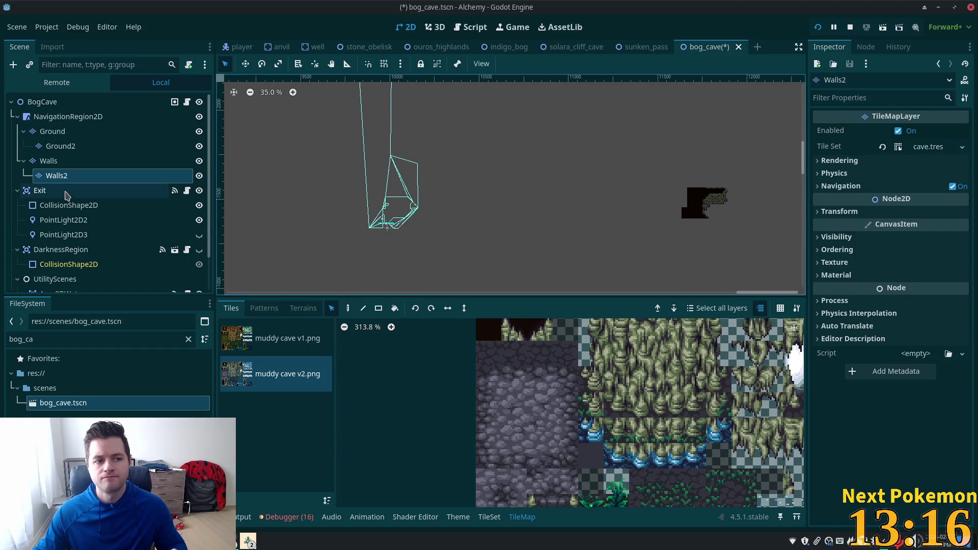
left_click(48, 160)
scroll(604, 83, "up", 2)
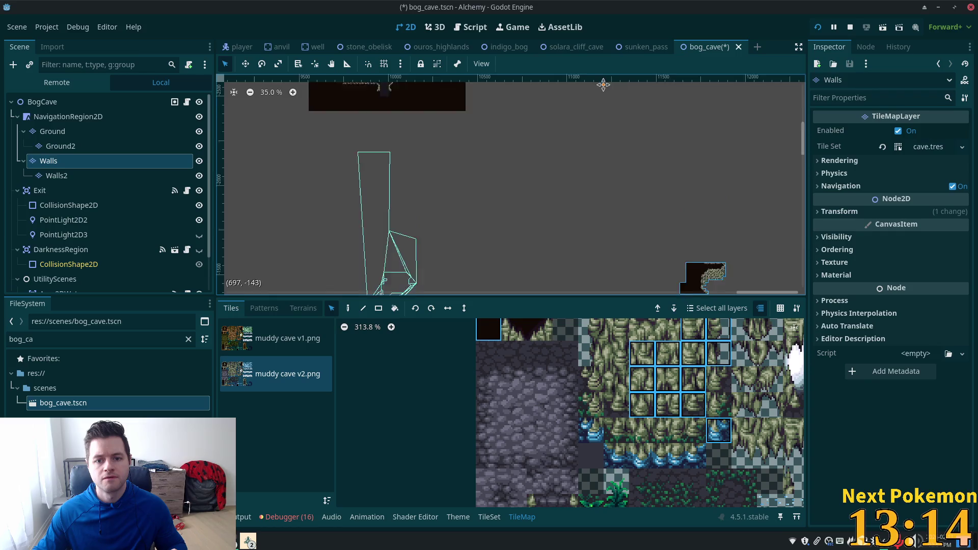
left_click(715, 292)
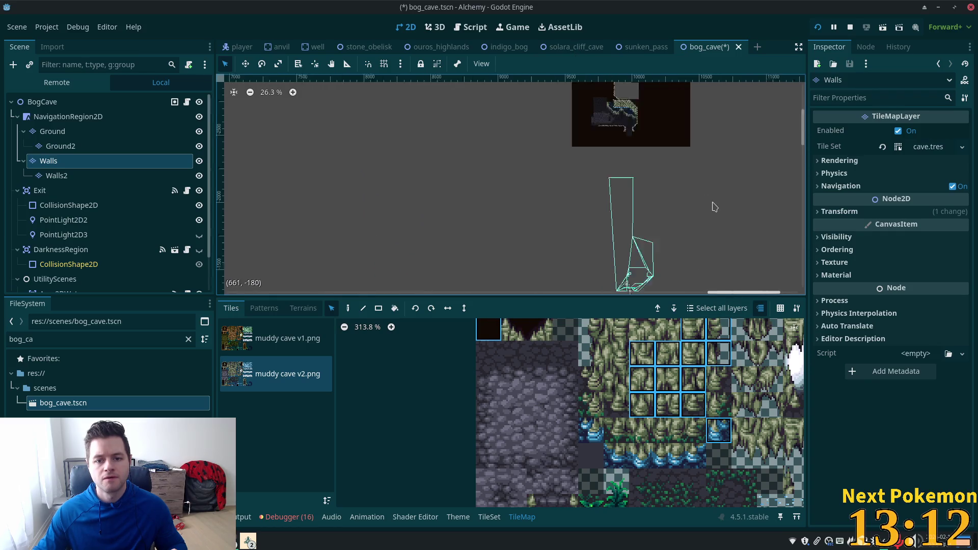
scroll(728, 188, "down", 2)
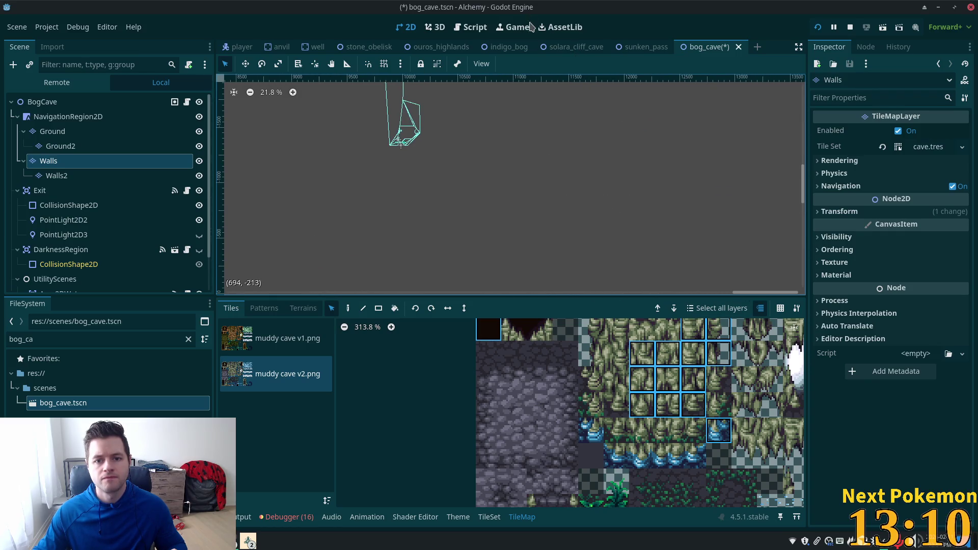
scroll(574, 151, "up", 3)
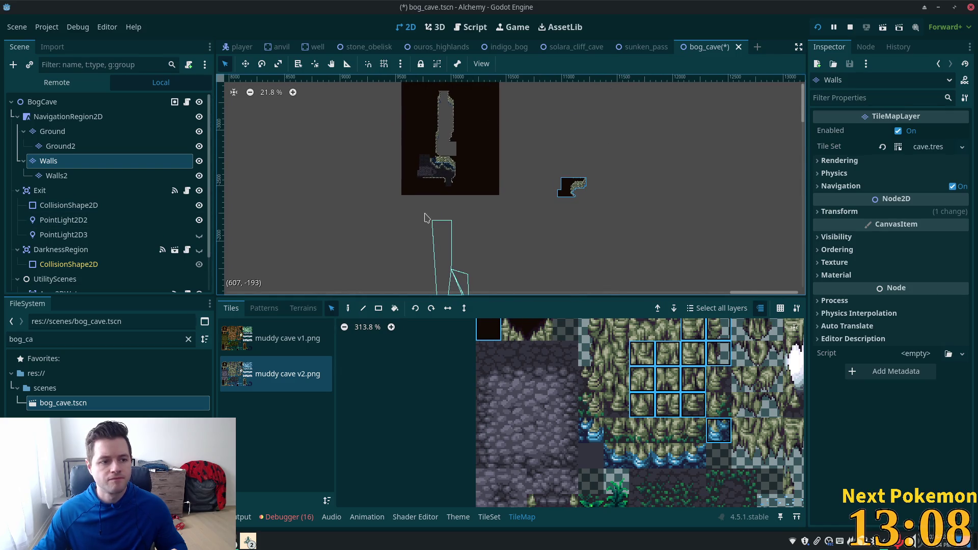
scroll(518, 153, "down", 1)
scroll(517, 152, "left", 2)
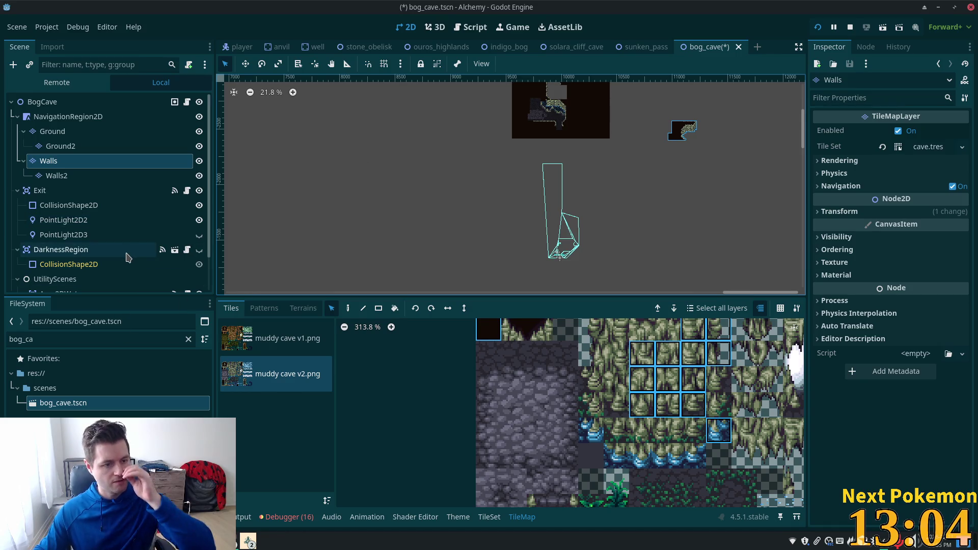
scroll(72, 264, "down", 2)
left_click(74, 268)
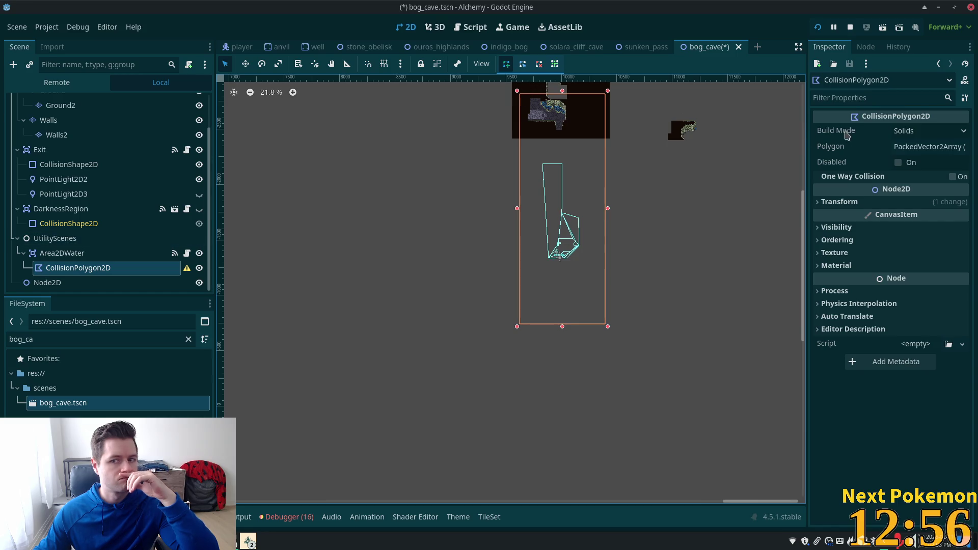
Step: Check the collision polygon's empty Polygon array, then hide Area2DWater with its eye icon
left_click(912, 148)
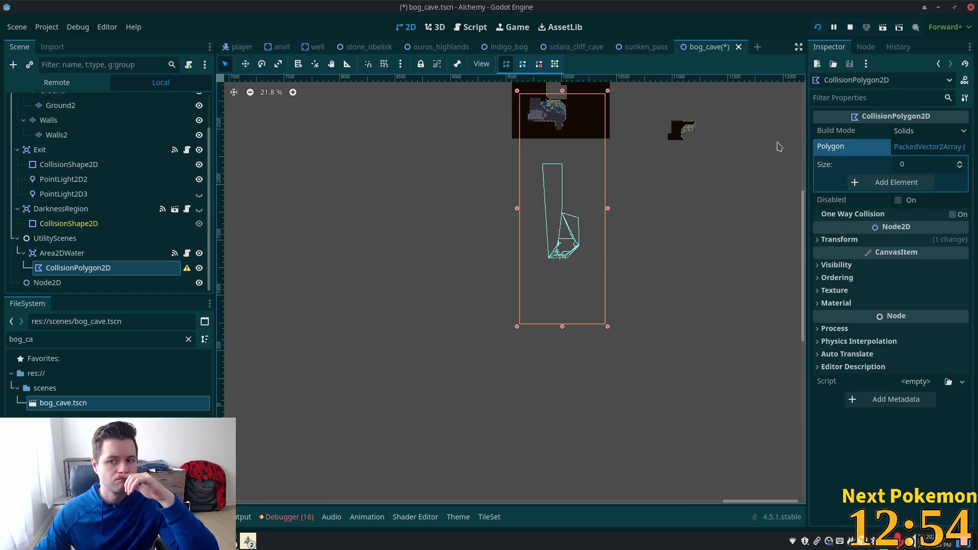
left_click(912, 153)
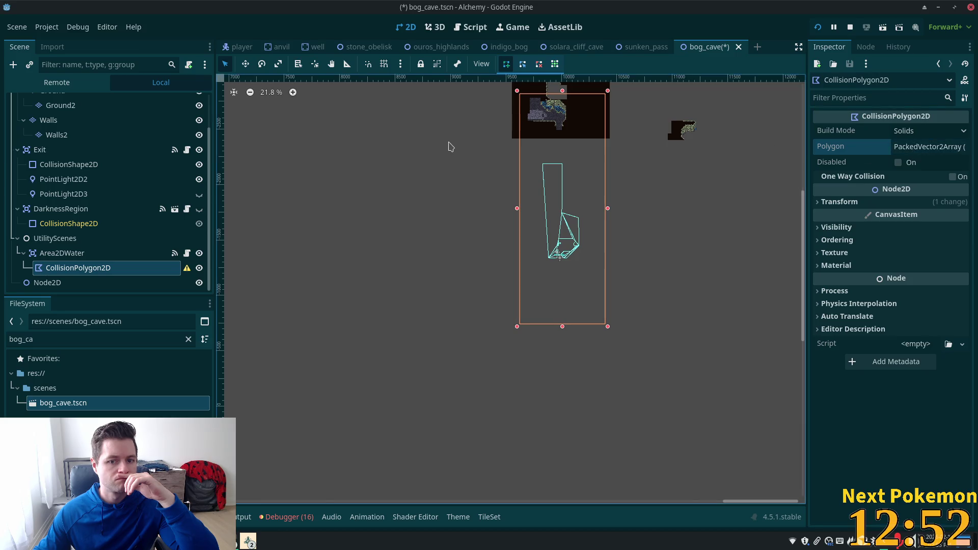
left_click(64, 254)
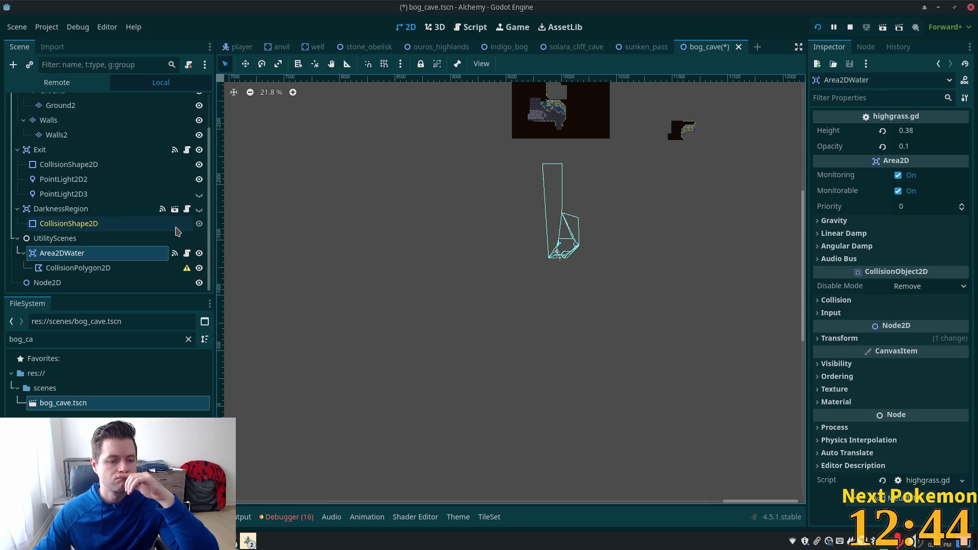
left_click(199, 253)
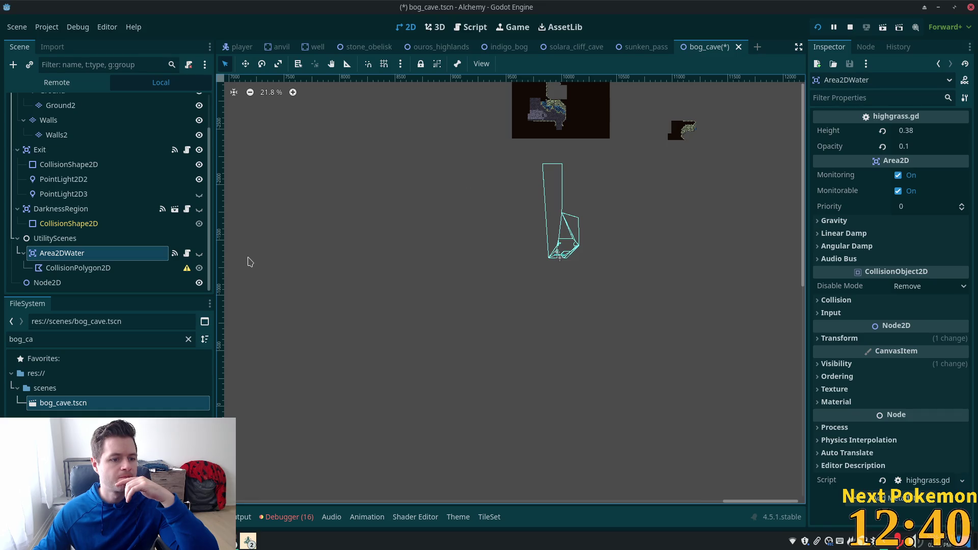
scroll(120, 136, "up", 2)
left_click(124, 117)
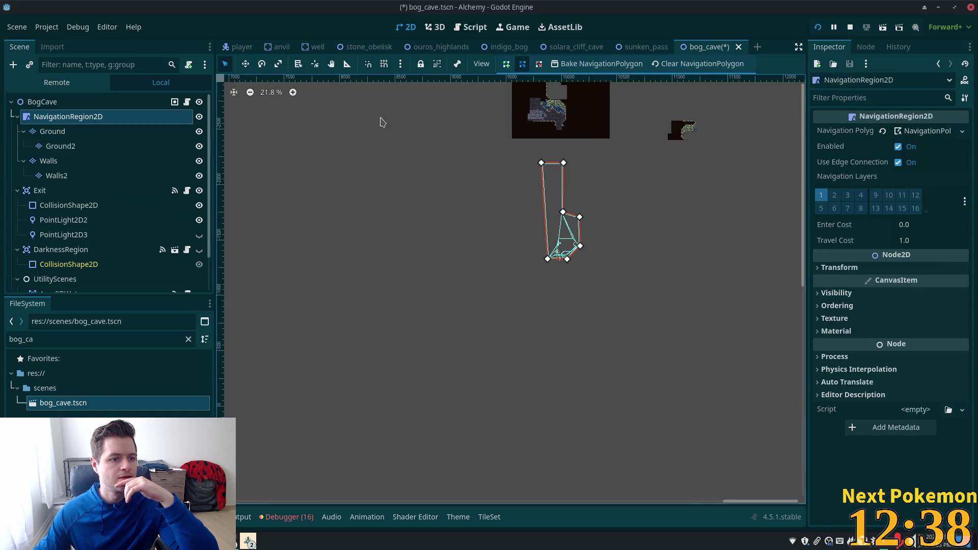
Step: Clear the baked navigation mesh and delete the stray navigation polygon's three remaining vertices
left_click(706, 60)
scroll(350, 164, "down", 1)
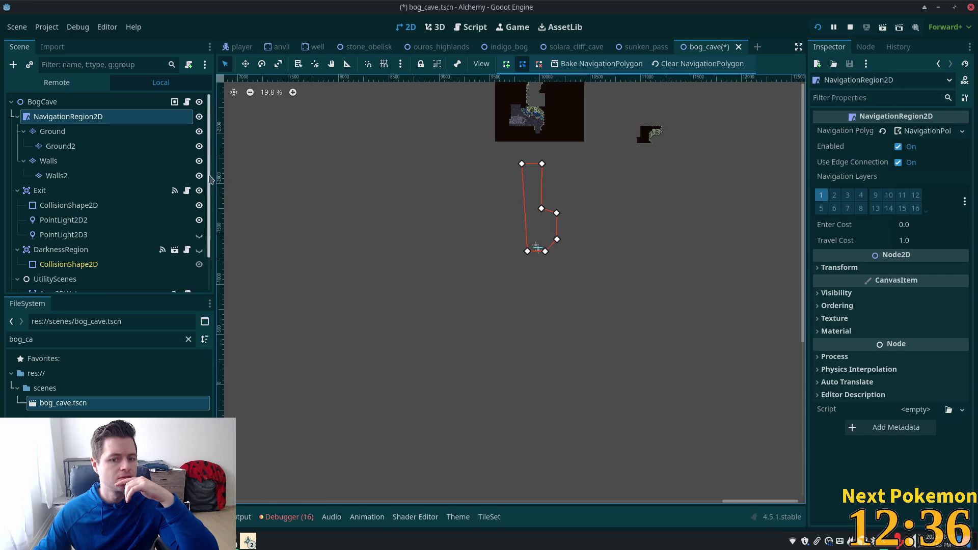
scroll(210, 179, "down", 1)
scroll(253, 186, "down", 1)
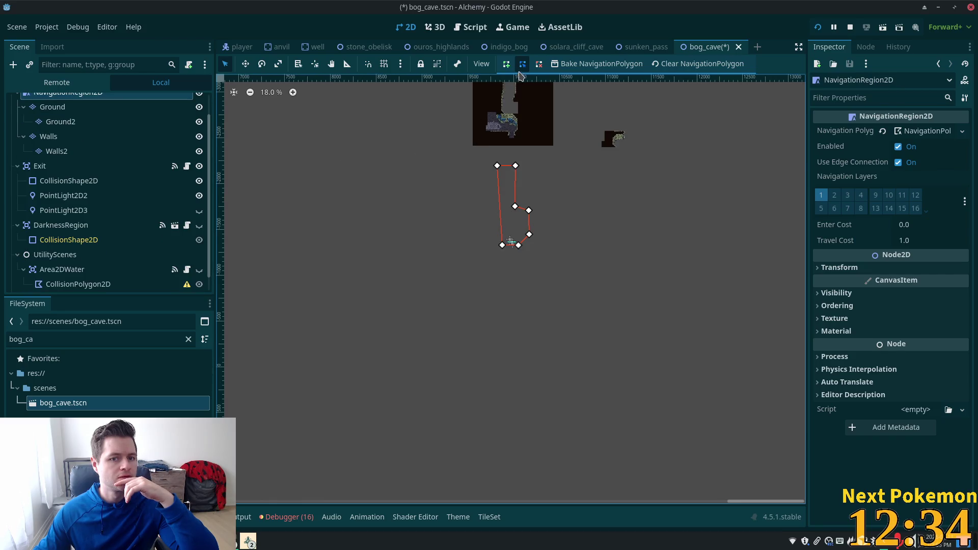
left_click(515, 167)
left_click(529, 210)
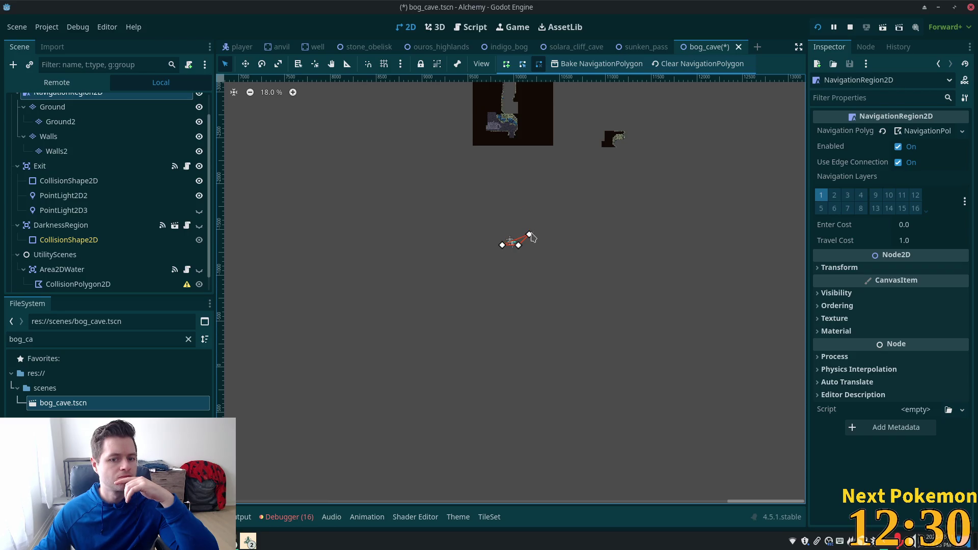
left_click(529, 235)
scroll(515, 234, "up", 2)
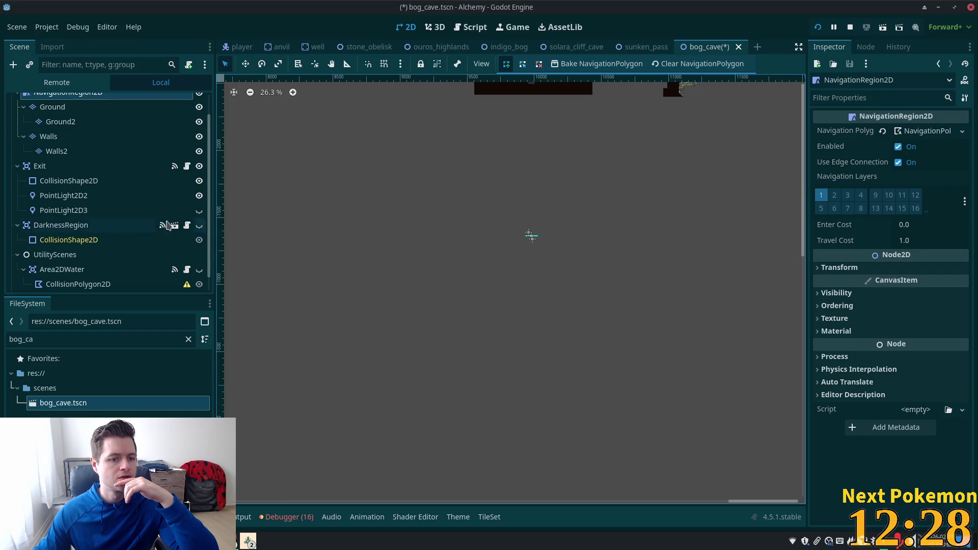
left_click(94, 270)
Step: Move the Exit warp zone into the cave's lower passage
left_click(66, 166)
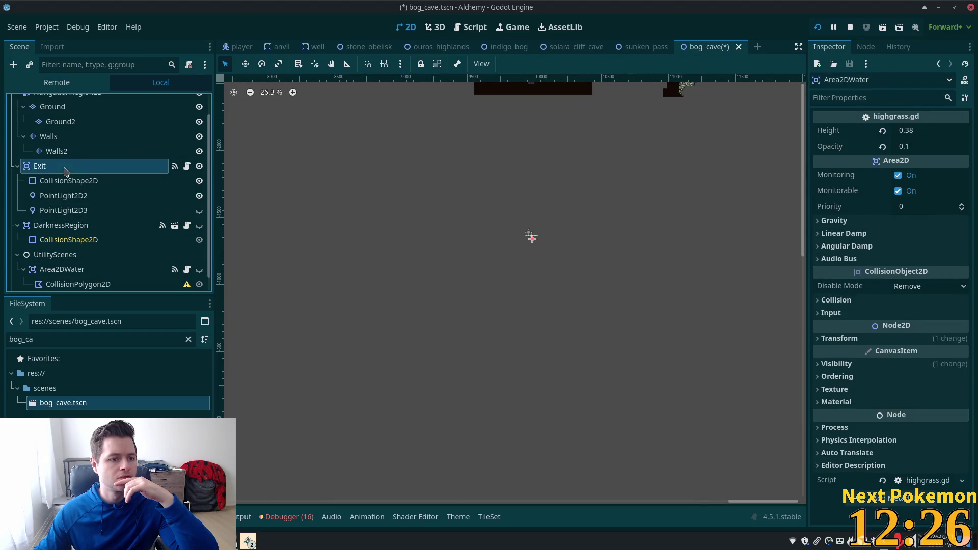
key("w")
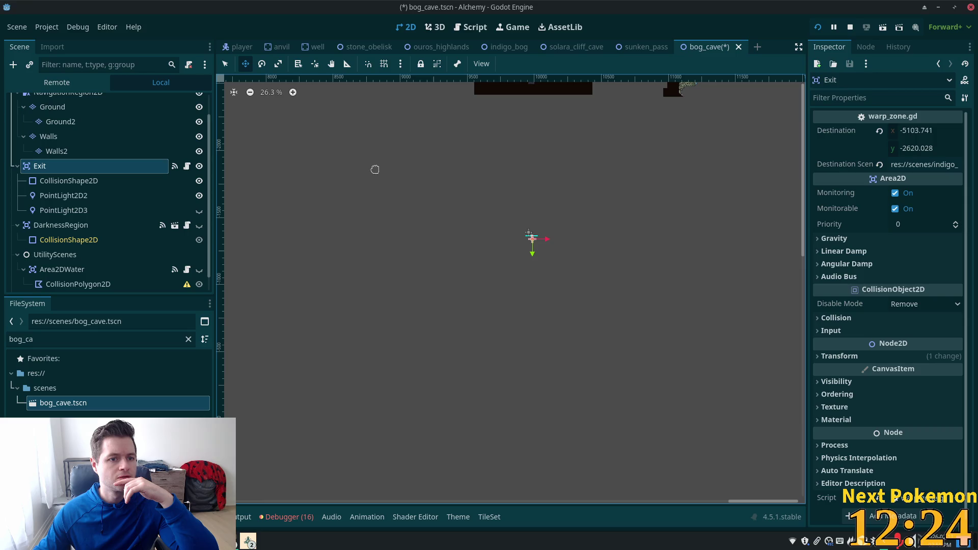
mouse_move(487, 225)
left_mouse_down()
mouse_move(488, 133)
mouse_move(535, 176)
mouse_move(550, 321)
mouse_move(552, 284)
left_mouse_up()
scroll(552, 323, "up", 3)
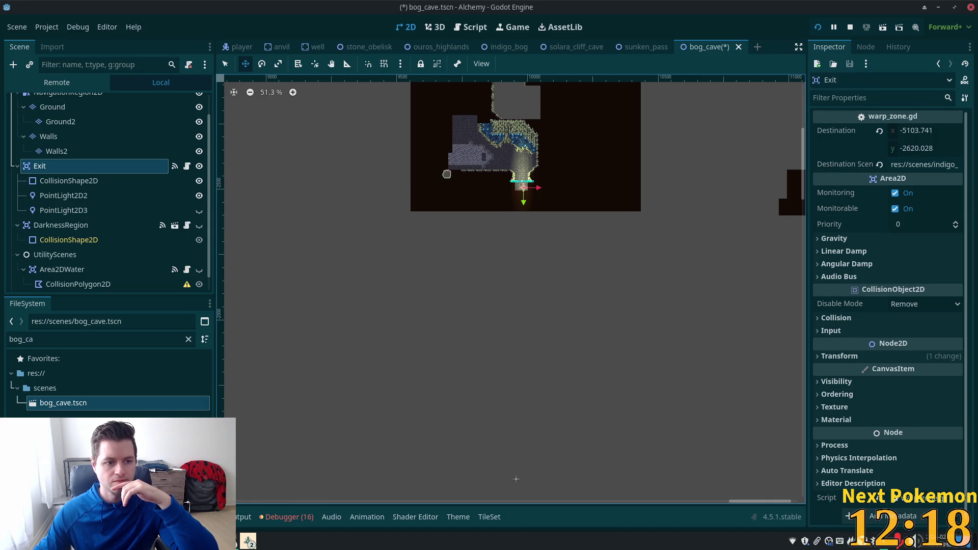
scroll(162, 255, "down", 1)
Step: Delete the stray empty Node2D and recentre the view on the cave exit
left_click(91, 282)
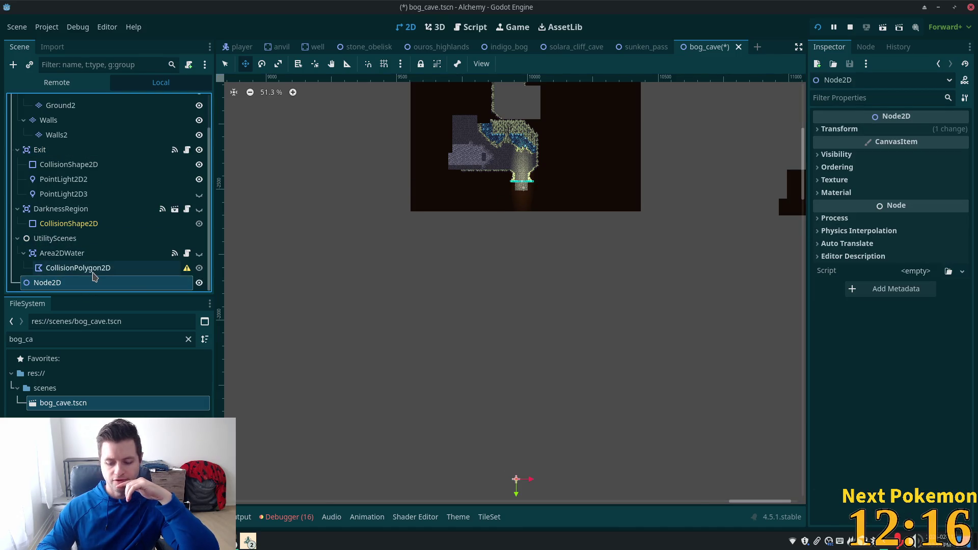
key("Delete")
left_click(510, 284)
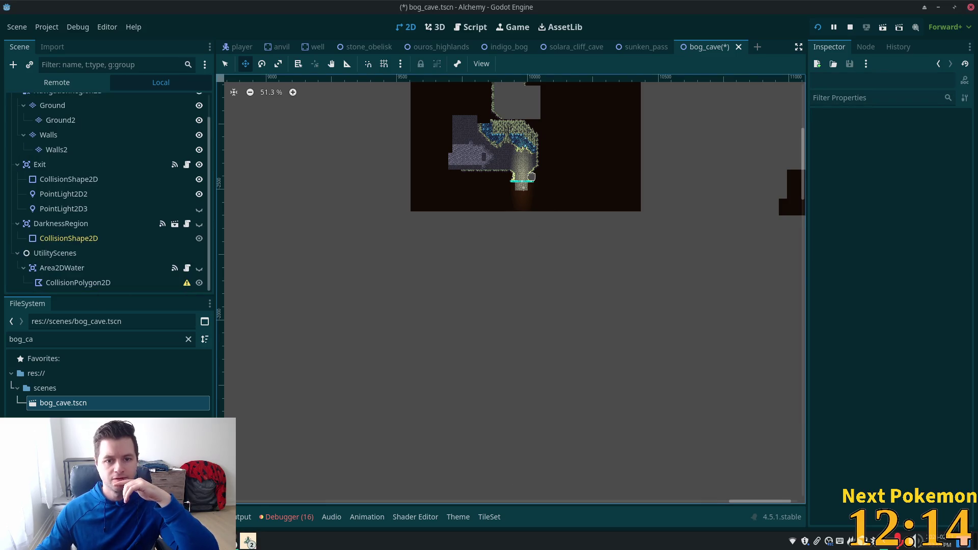
scroll(531, 177, "up", 5)
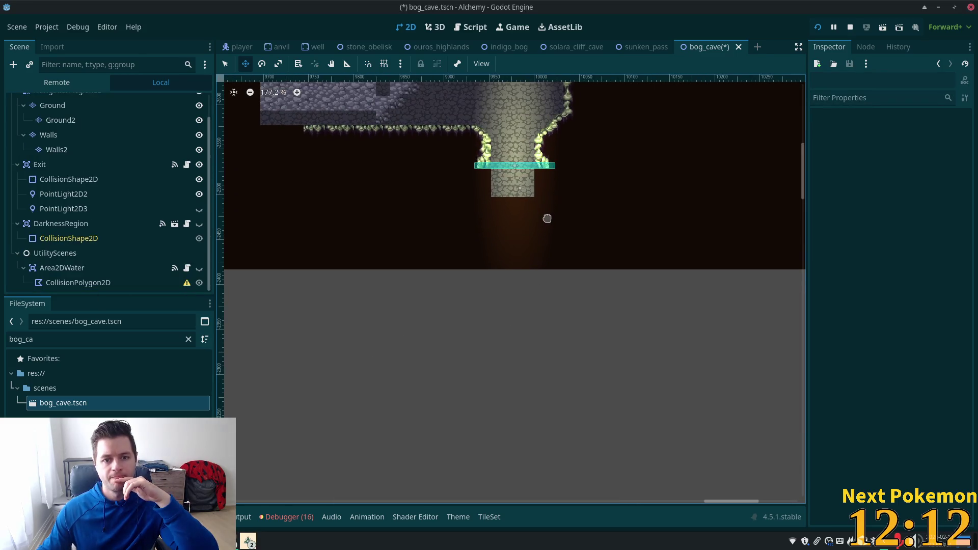
left_click_drag(548, 218, 555, 275)
scroll(477, 212, "up", 2)
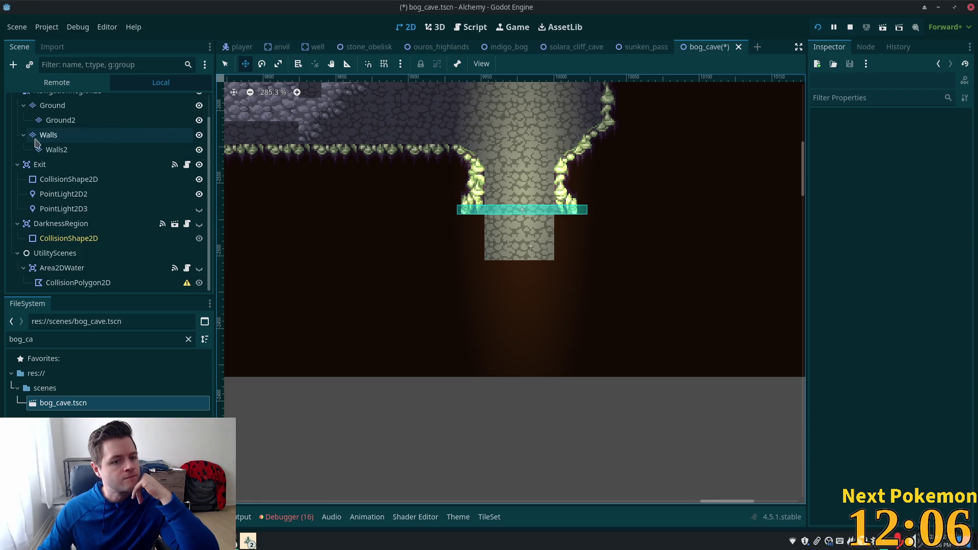
Step: Nudge the Exit area up to the mouth of the passage
left_click_drag(439, 191, 448, 189)
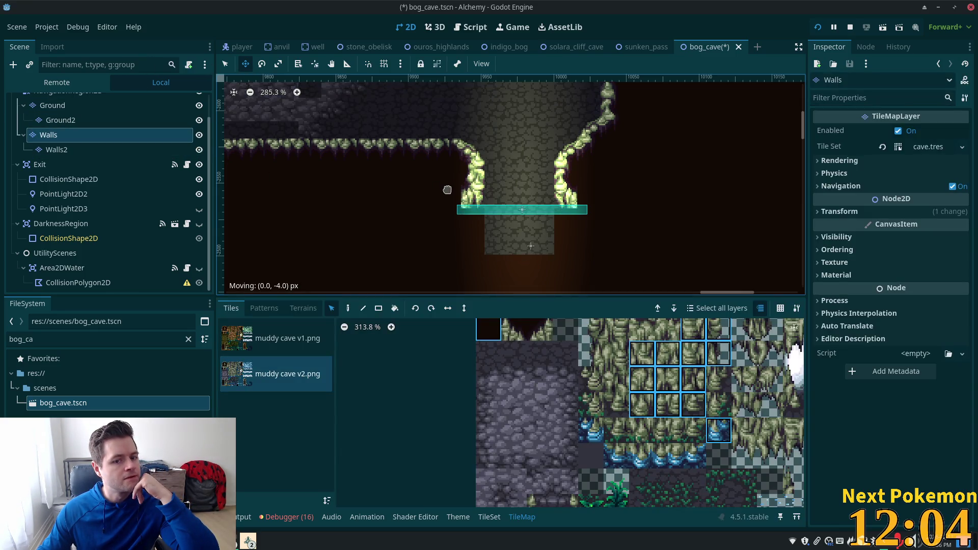
left_click(56, 167)
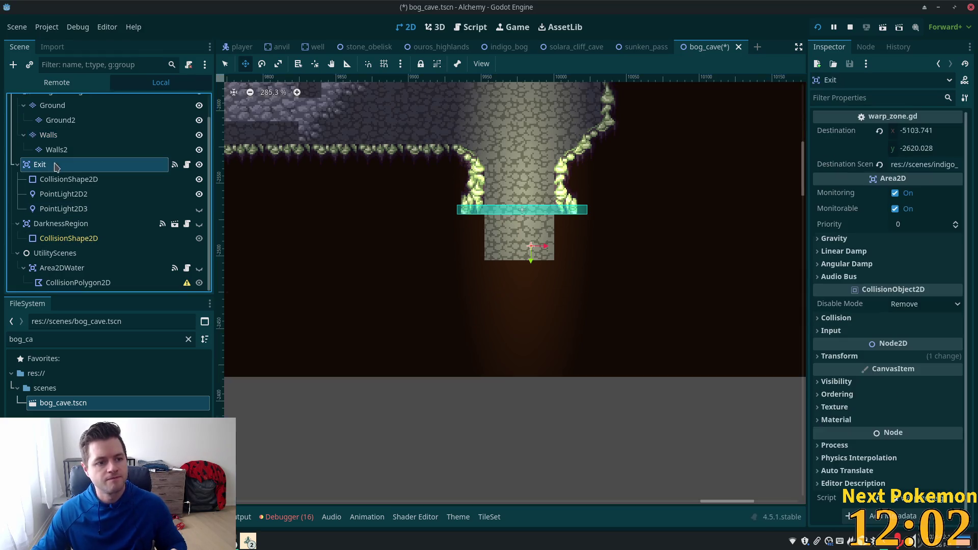
left_click_drag(470, 212, 465, 204)
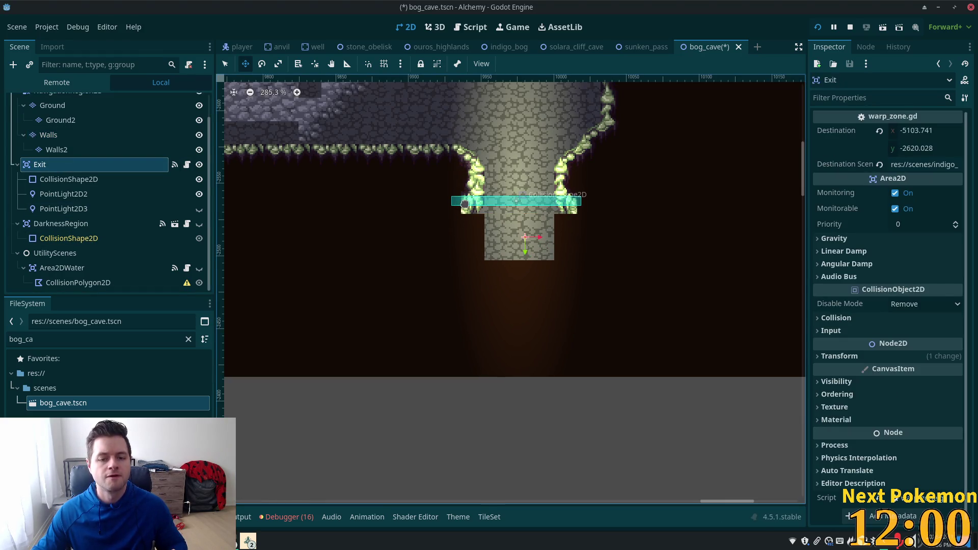
scroll(494, 251, "down", 4)
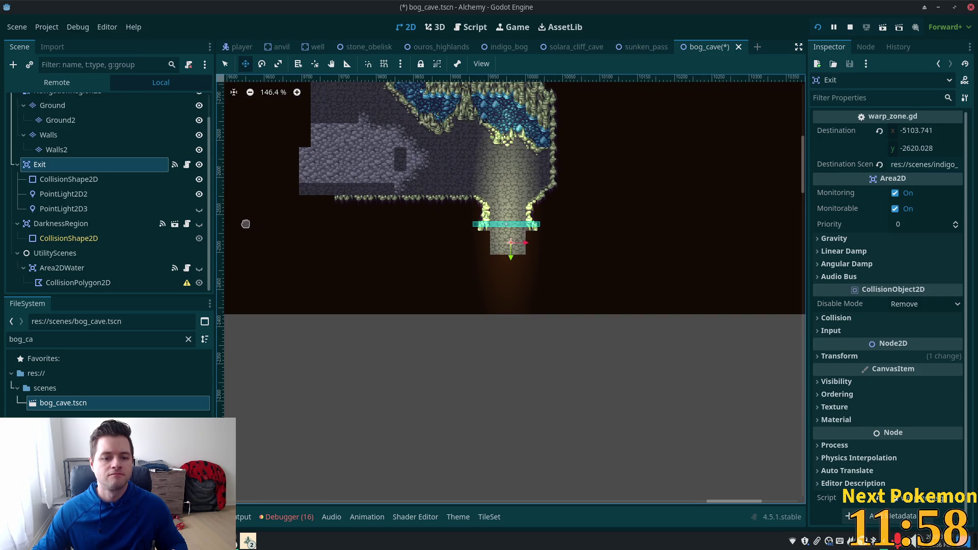
scroll(321, 246, "down", 3)
Step: Paint a two-row strip of plain dark tiles along the map's bottom on Walls, then save
left_click(105, 135)
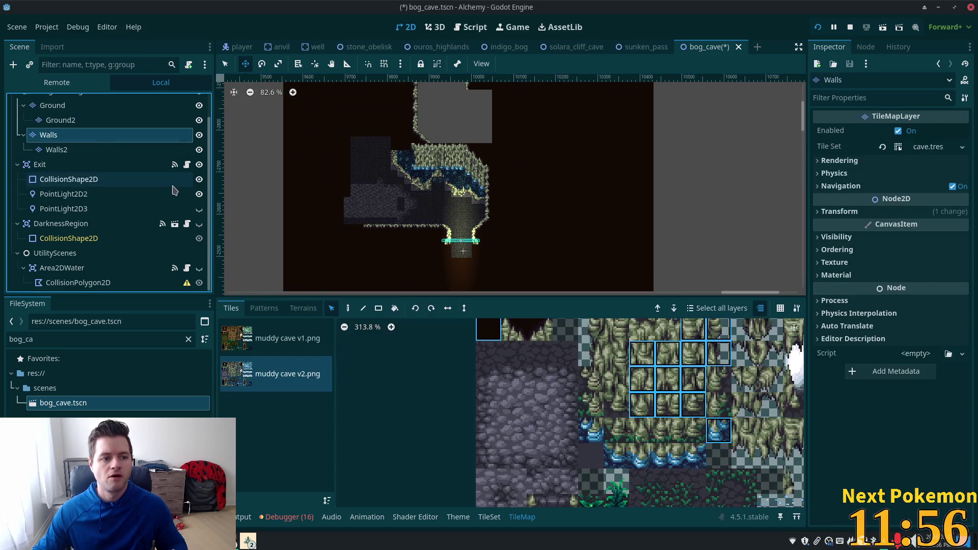
left_click(483, 337)
left_click(378, 309)
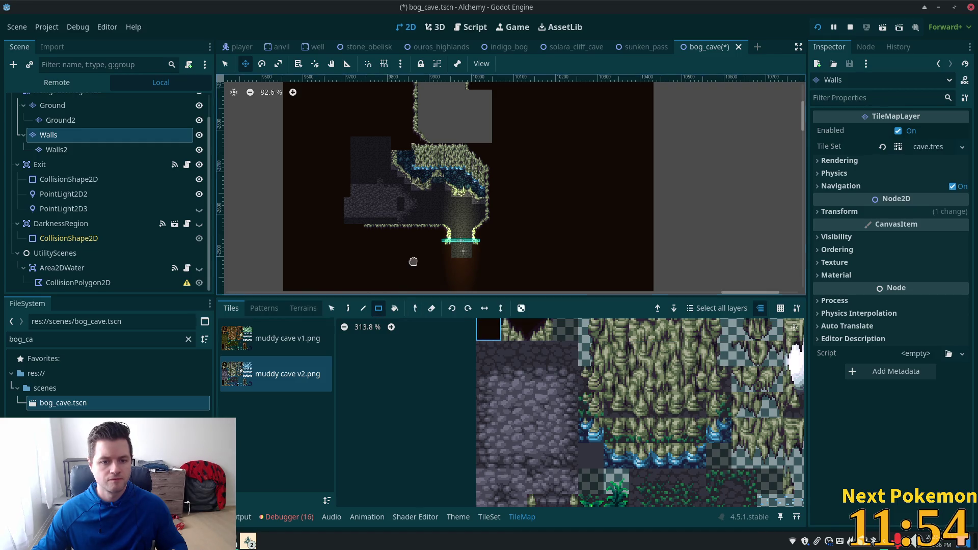
scroll(415, 253, "down", 1)
left_click_drag(415, 253, 428, 209)
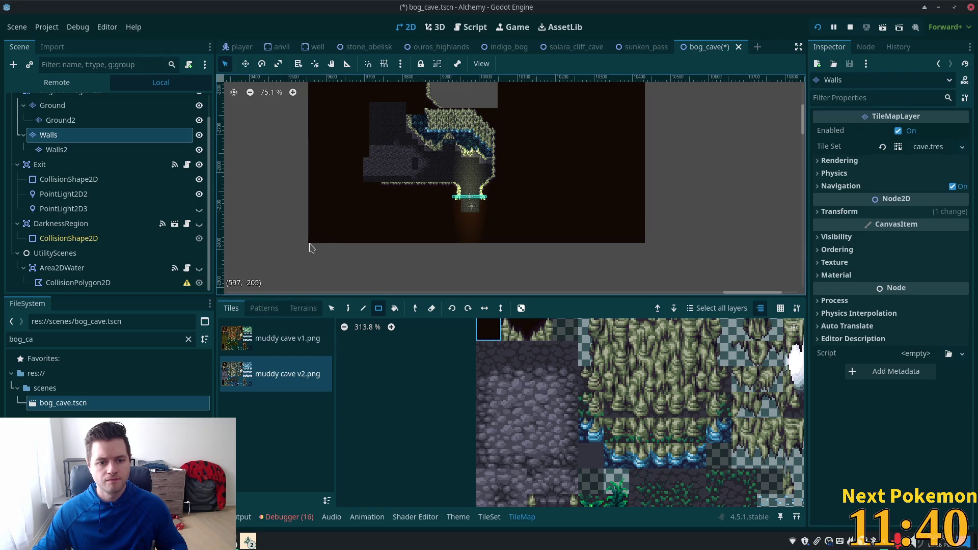
mouse_move(312, 248)
left_mouse_down()
mouse_move(551, 268)
mouse_move(620, 258)
mouse_move(644, 270)
mouse_move(634, 266)
left_mouse_up()
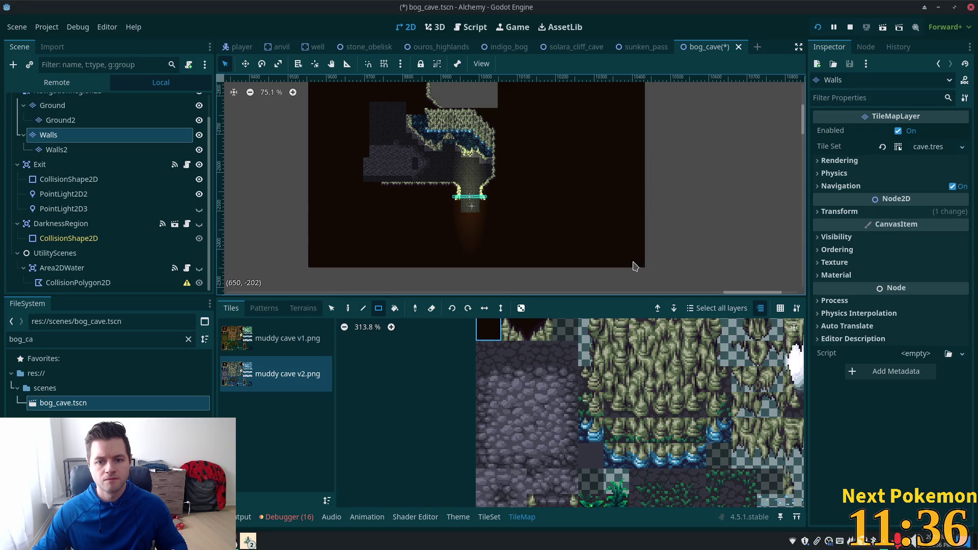
key("ctrl+s")
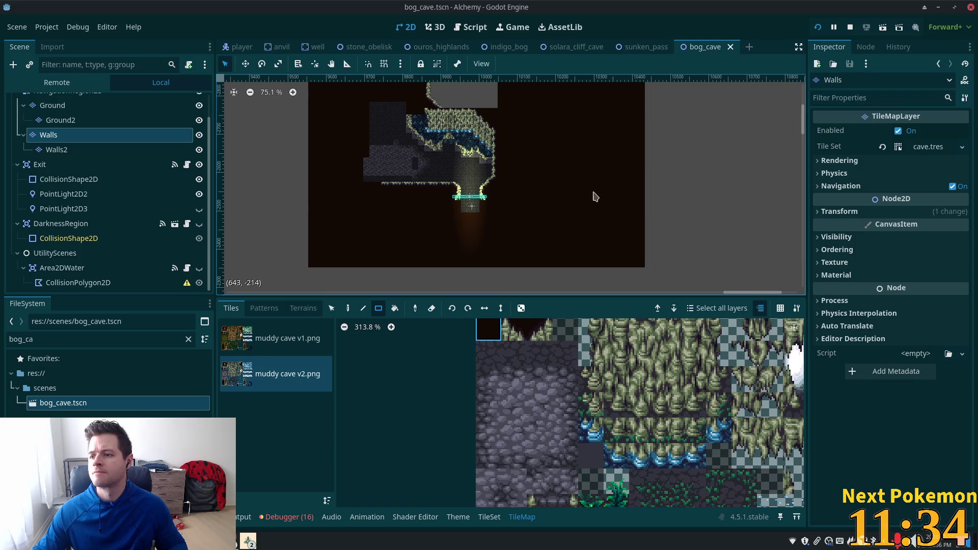
Step: On the Ground layer, paint a strip of LightGround terrain from Terrain Set 1 beside the cobblestone floor
scroll(438, 150, "up", 6)
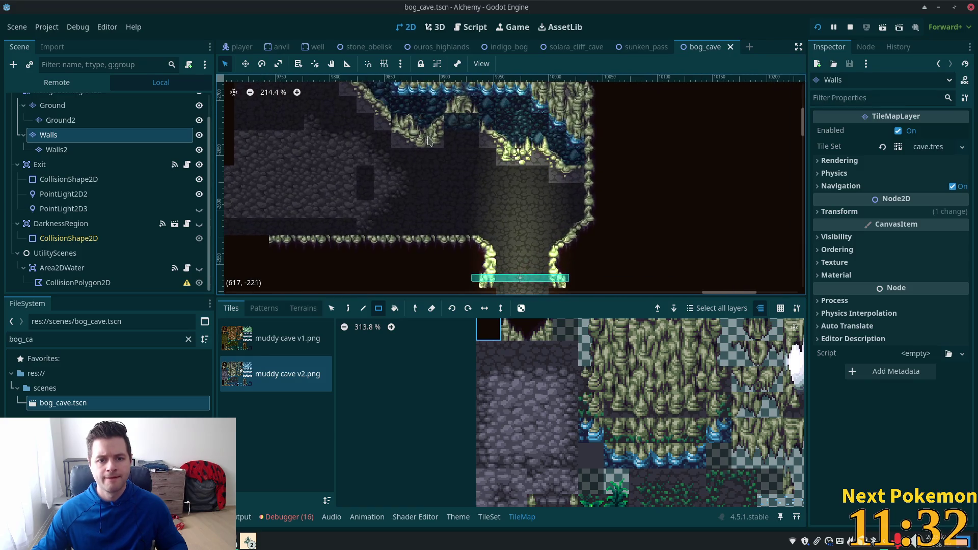
scroll(107, 107, "up", 2)
left_click(58, 102)
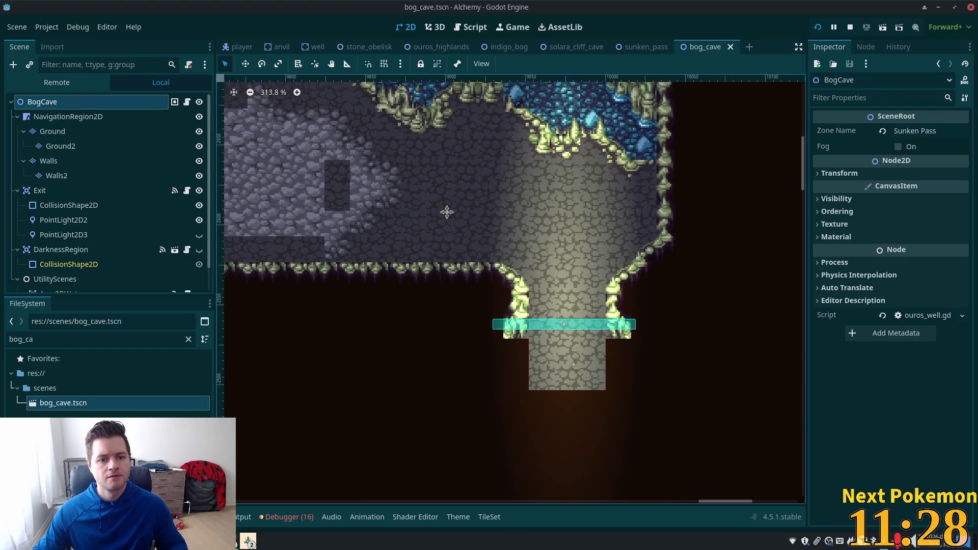
scroll(445, 212, "up", 2)
left_click(53, 162)
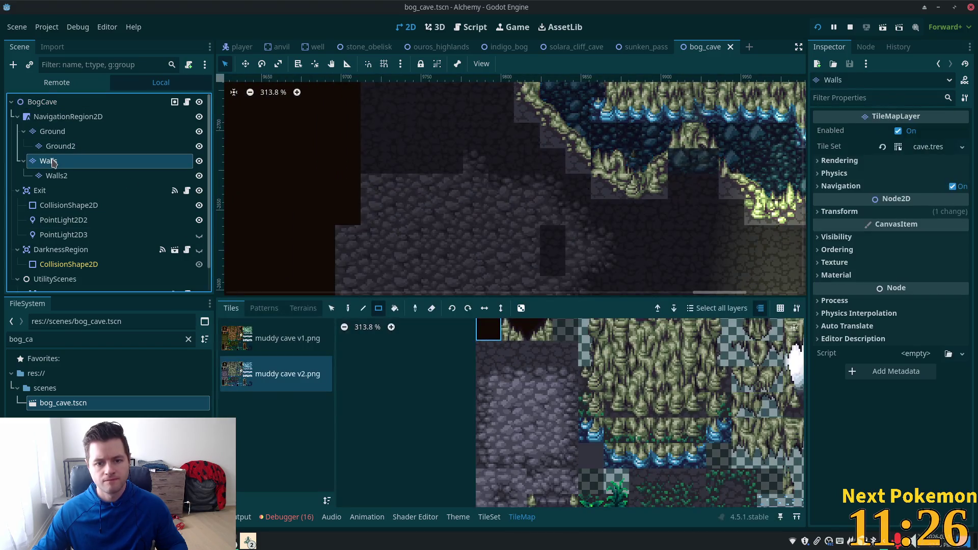
left_click(61, 145)
left_click(56, 132)
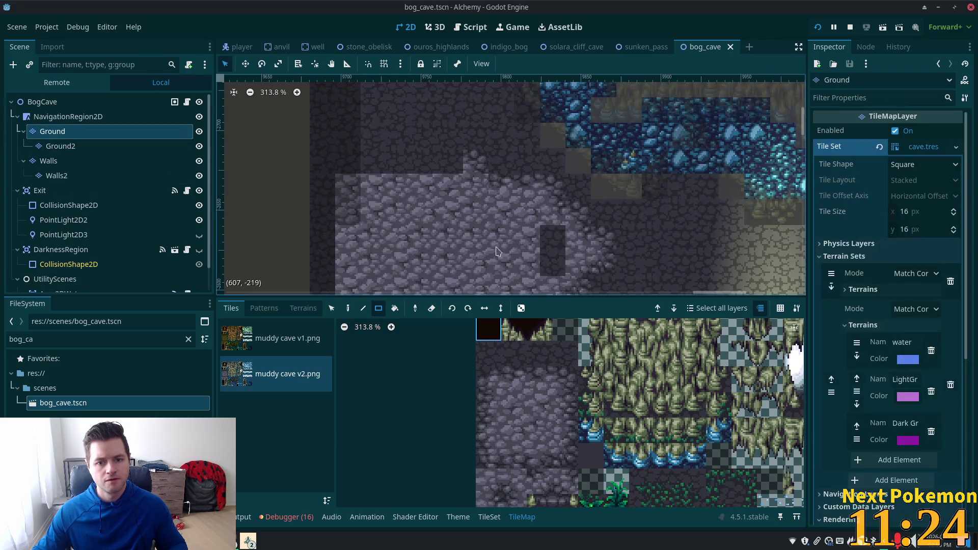
scroll(510, 204, "up", 1)
left_click(303, 308)
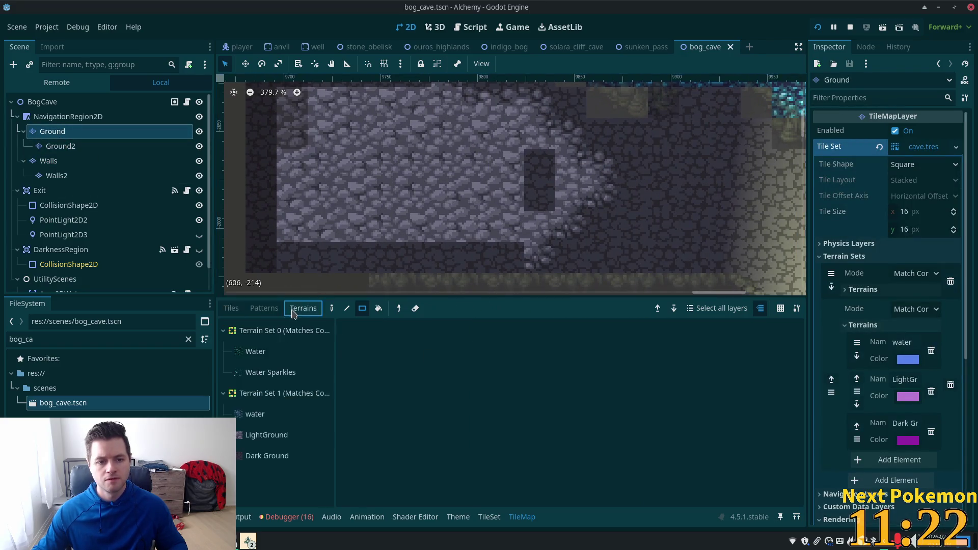
left_click(267, 435)
left_click_drag(533, 175, 533, 177)
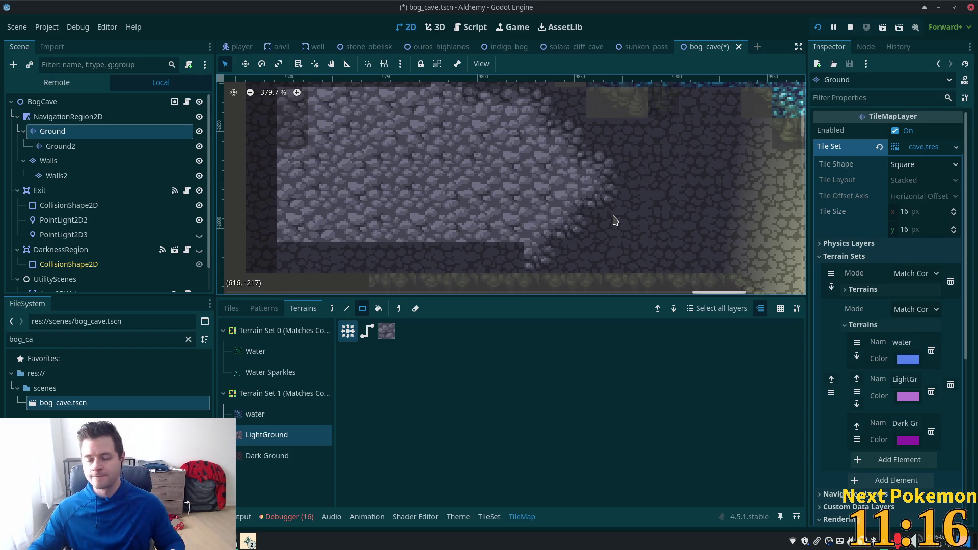
scroll(613, 223, "down", 2)
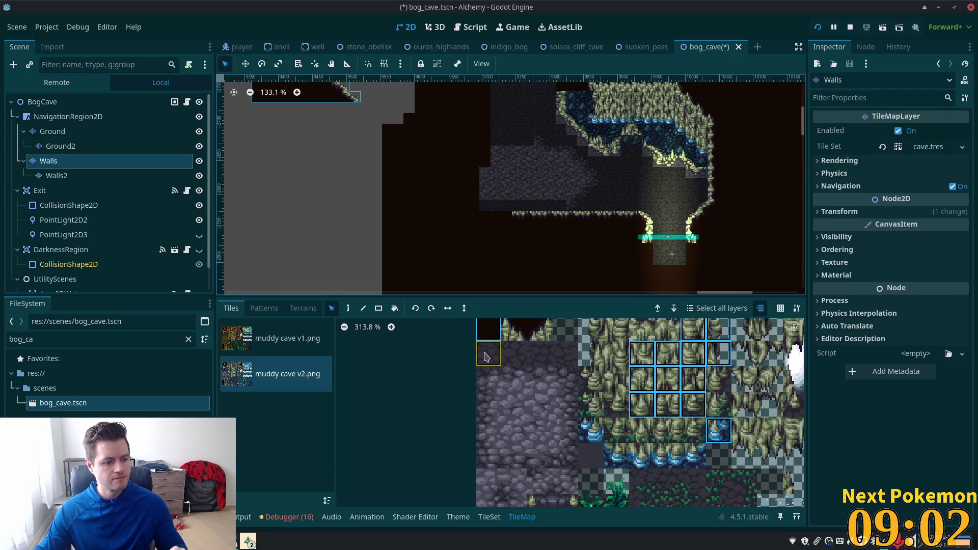
Step: Place two diagonal wall tiles at the ledge corner using single-tile painting
scroll(557, 424, "down", 3)
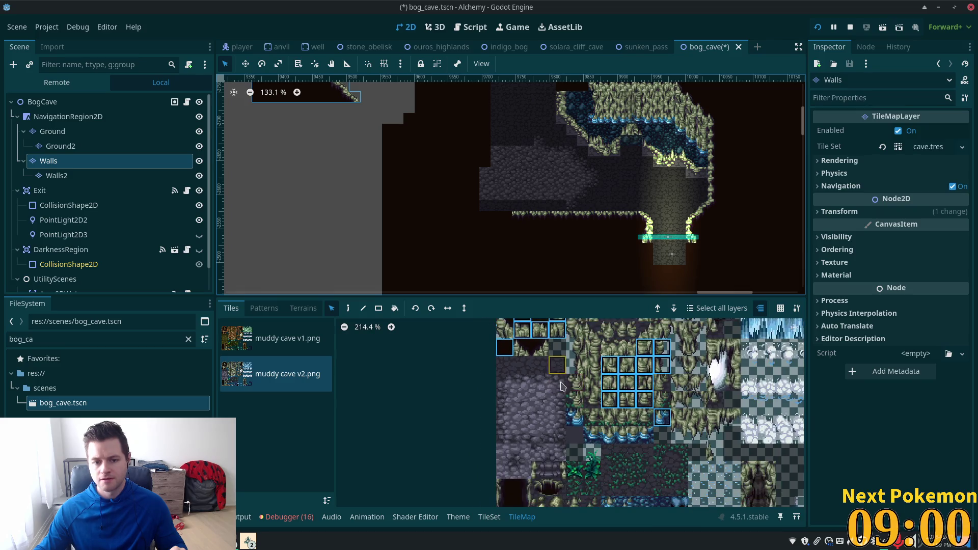
scroll(556, 424, "up", 3)
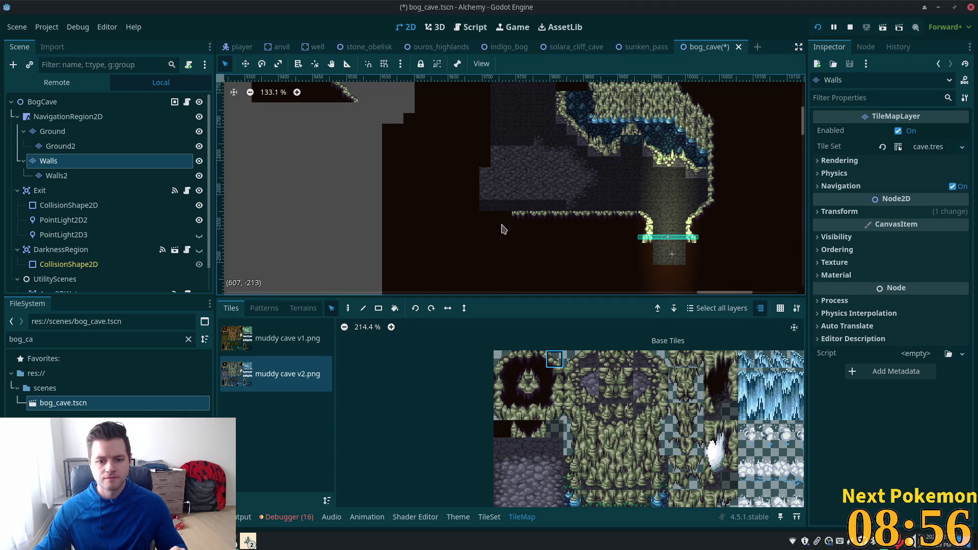
key("d")
scroll(511, 225, "up", 4)
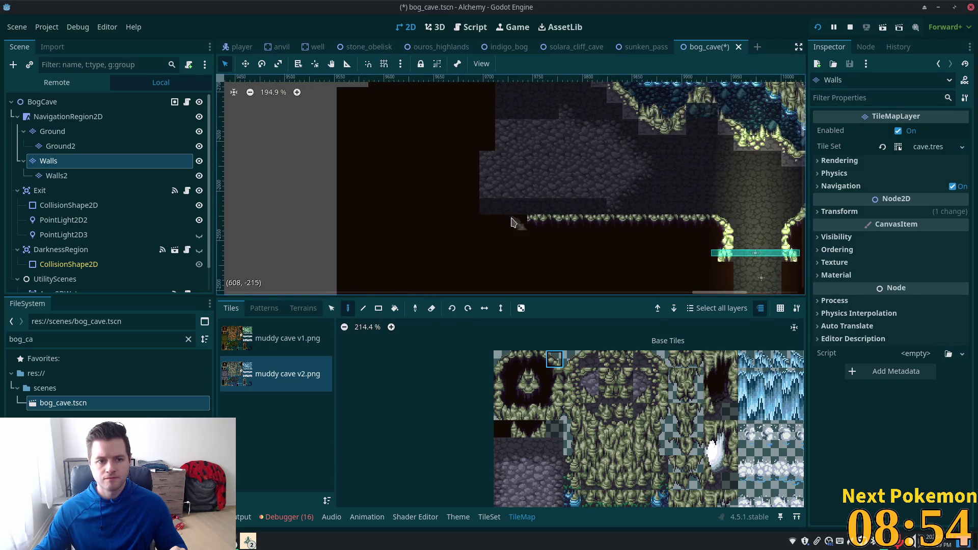
scroll(511, 223, "up", 1)
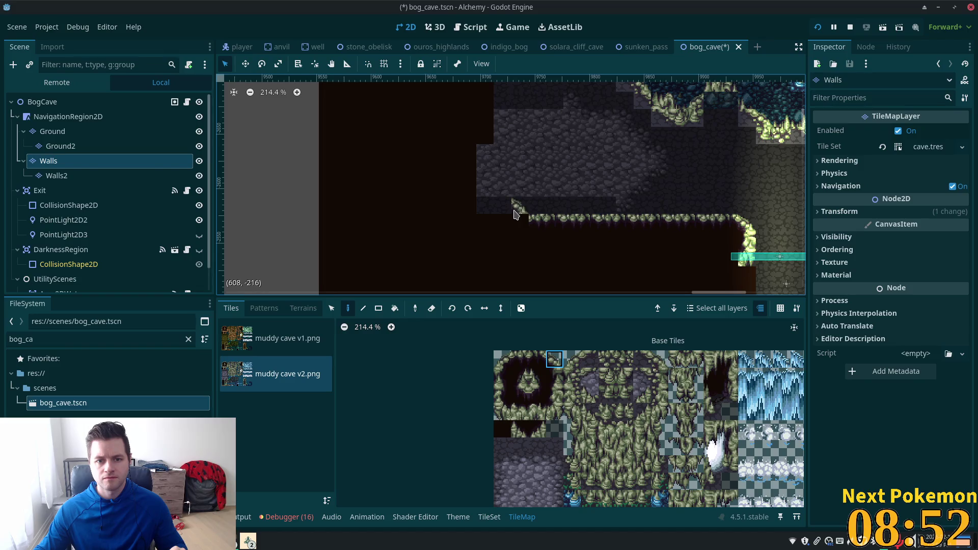
left_click(514, 214)
left_click(501, 189)
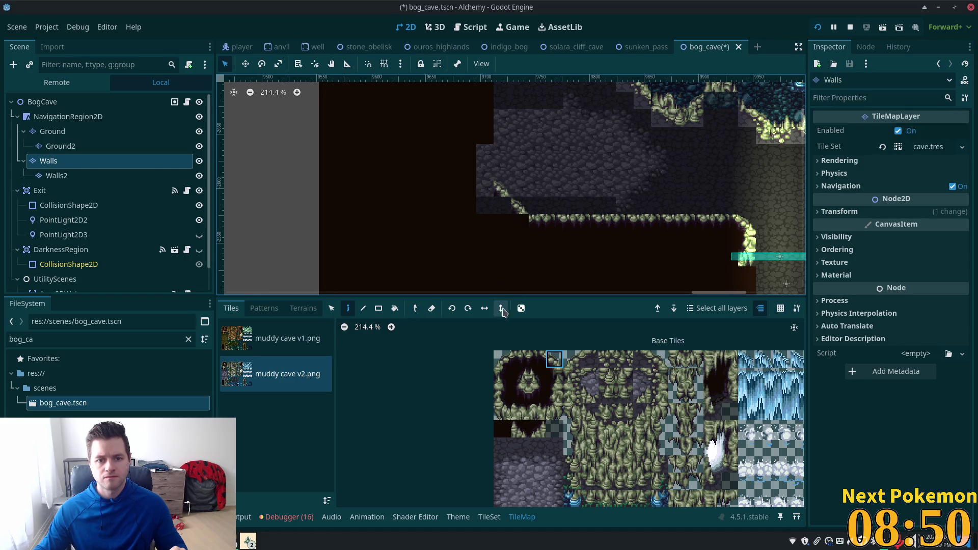
Step: Paint a two-tile mossy ledge piece and ledge end tiles extending the ledge left
left_click_drag(517, 359, 535, 360)
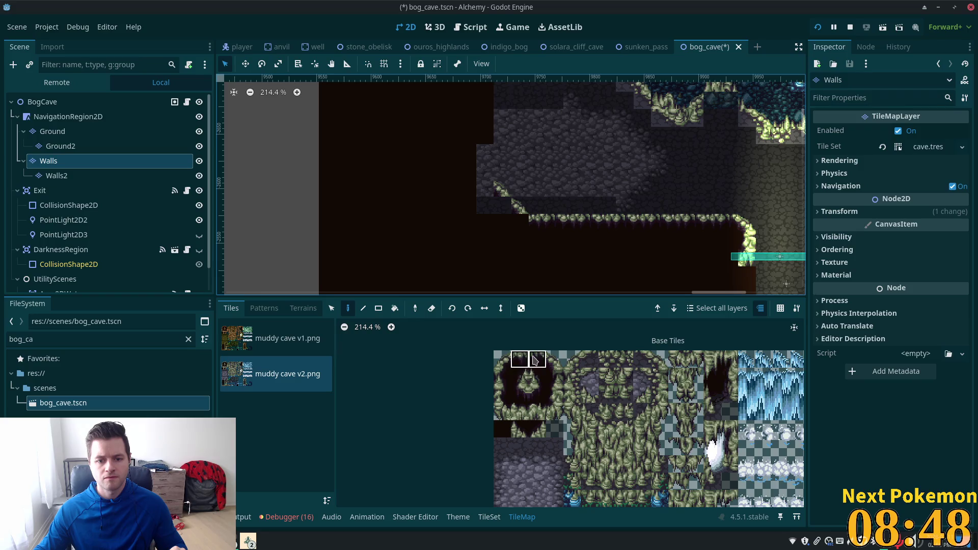
left_click(484, 188)
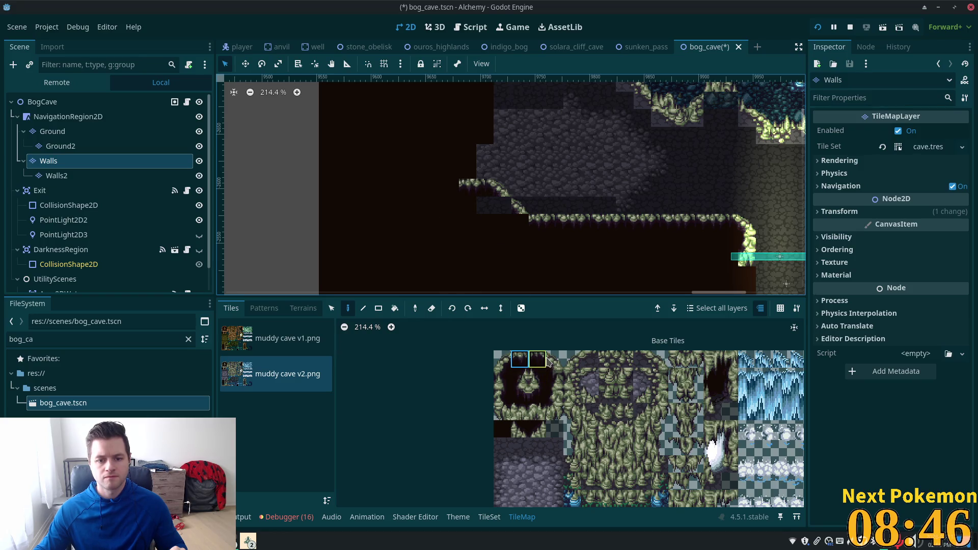
left_click(502, 359)
left_click(451, 188)
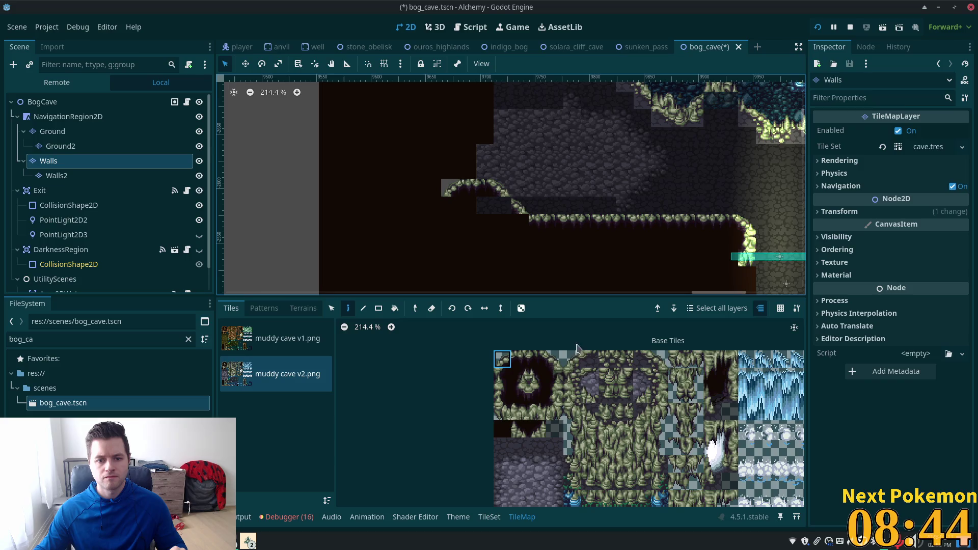
Step: Pick the dark arch tiles and shift the view to show more of the cave
left_click(554, 360)
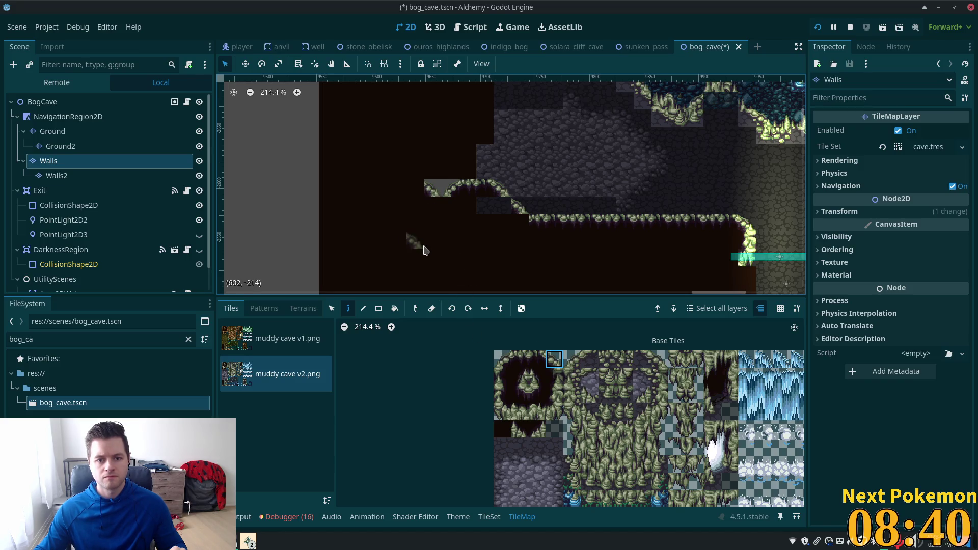
left_click(445, 219, "ctrl")
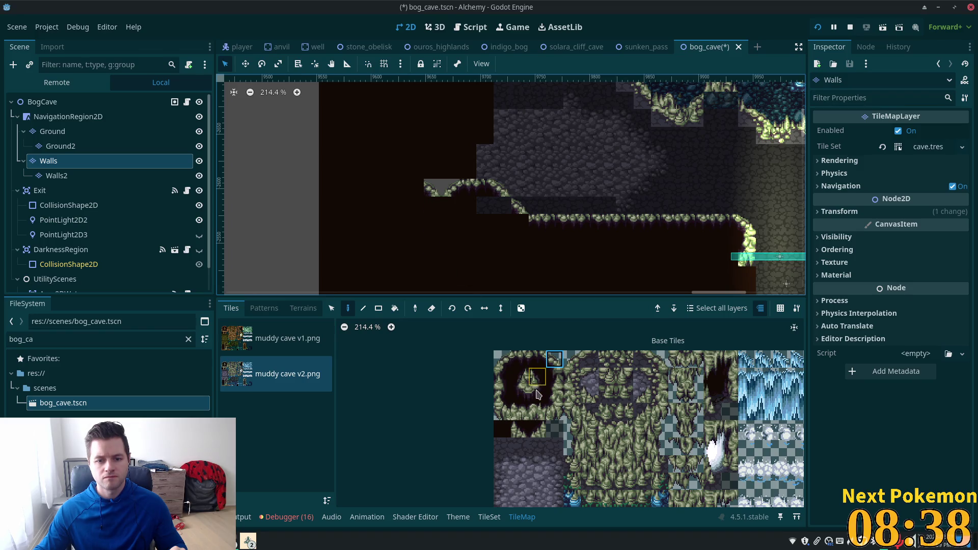
left_click(425, 218, "ctrl")
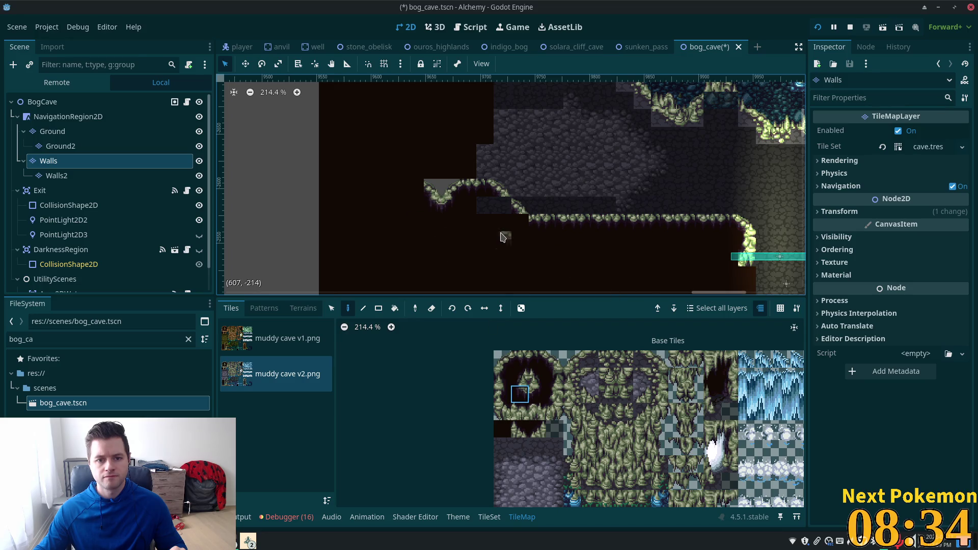
scroll(504, 235, "down", 2)
mouse_move(530, 229)
left_mouse_down()
mouse_move(632, 232)
mouse_move(626, 105)
mouse_move(636, 267)
mouse_move(641, 226)
left_mouse_up()
scroll(598, 198, "down", 2)
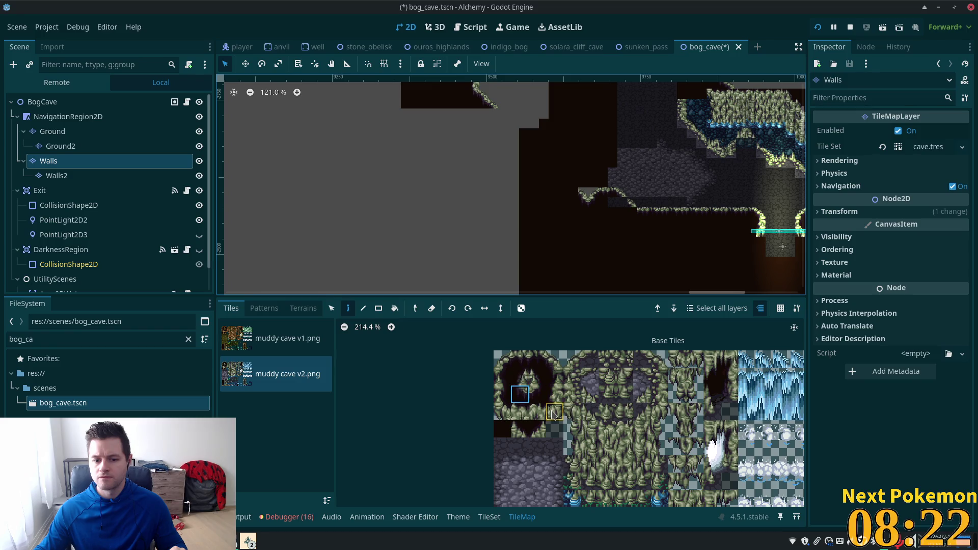
Step: Paint a two-tile ledge piece at the edge's left end, then undo the misplaced piece
left_click(532, 433)
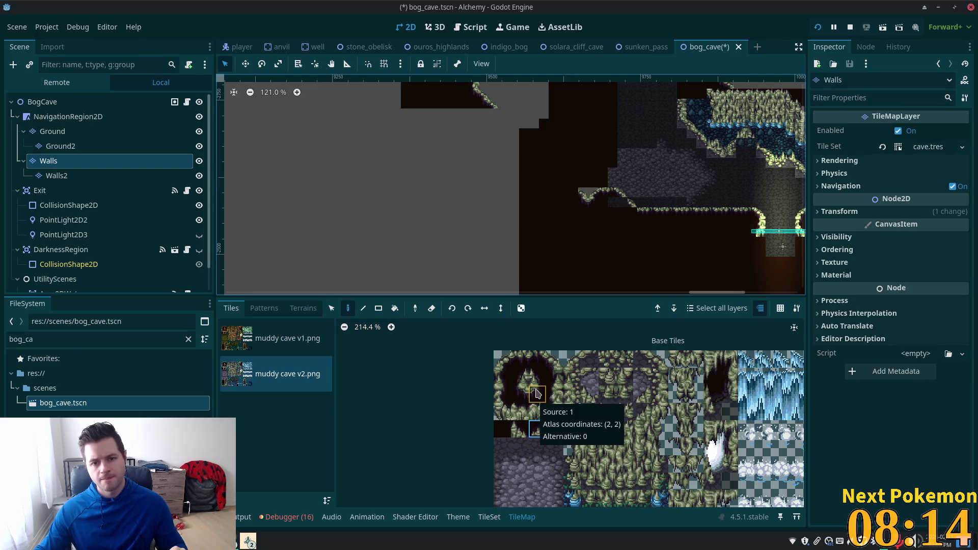
left_click(503, 359)
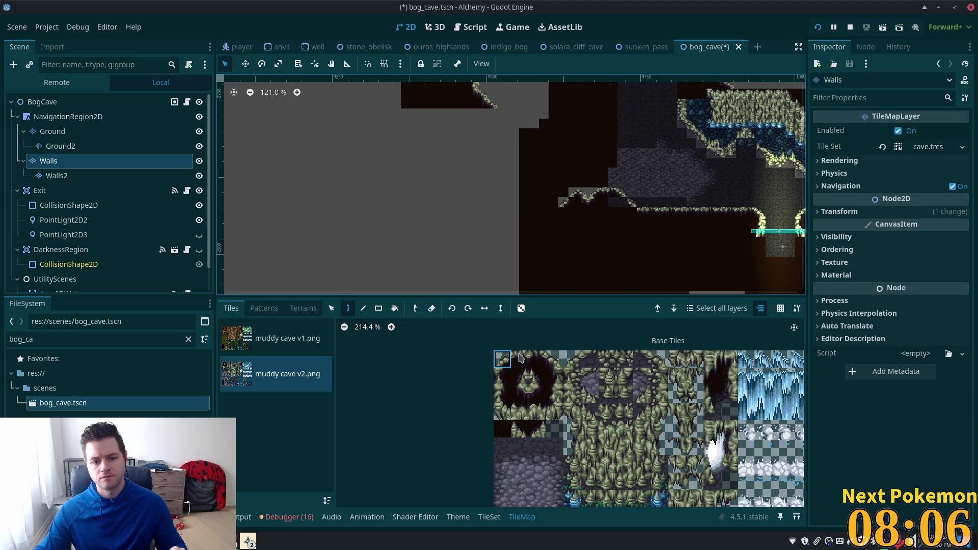
left_click_drag(520, 358, 538, 359)
left_click(537, 359)
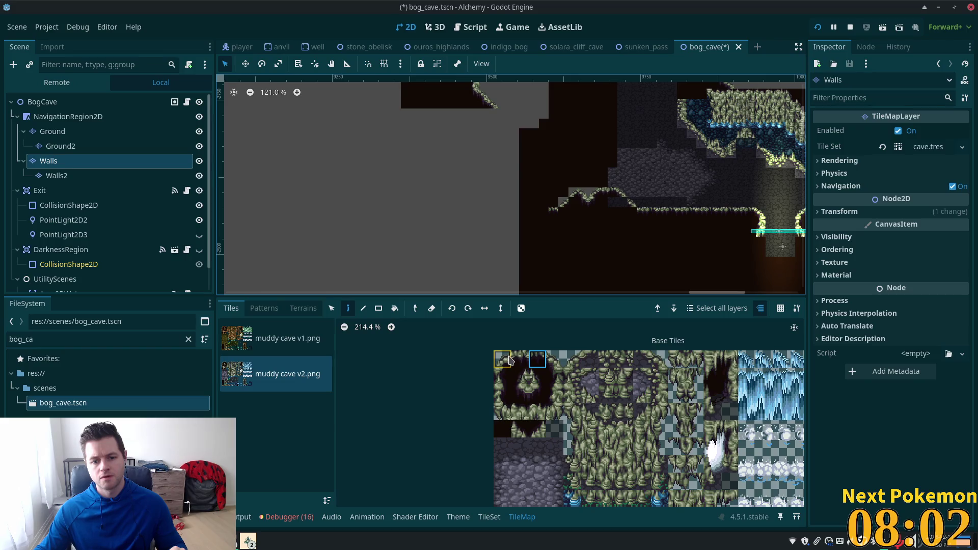
left_click(552, 361)
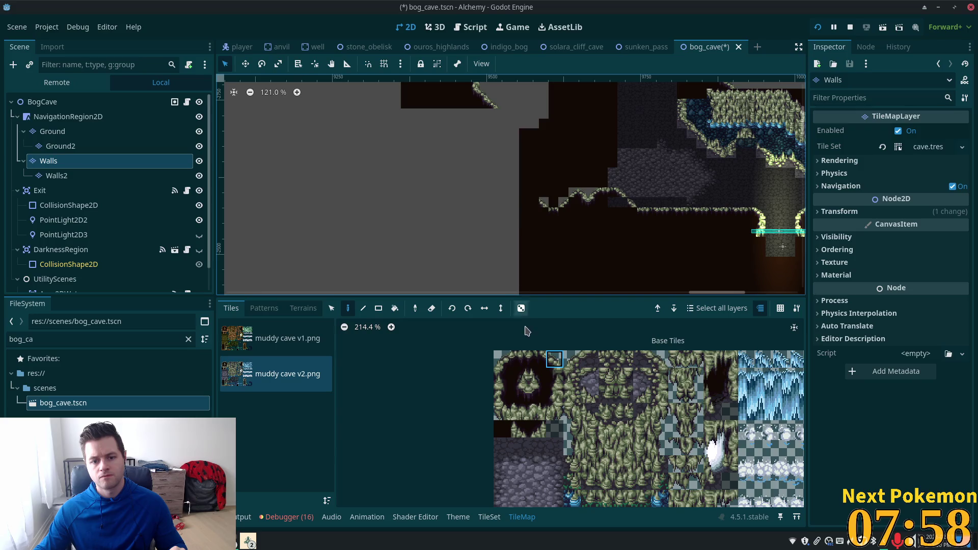
left_click_drag(520, 360, 538, 360)
left_click(519, 214)
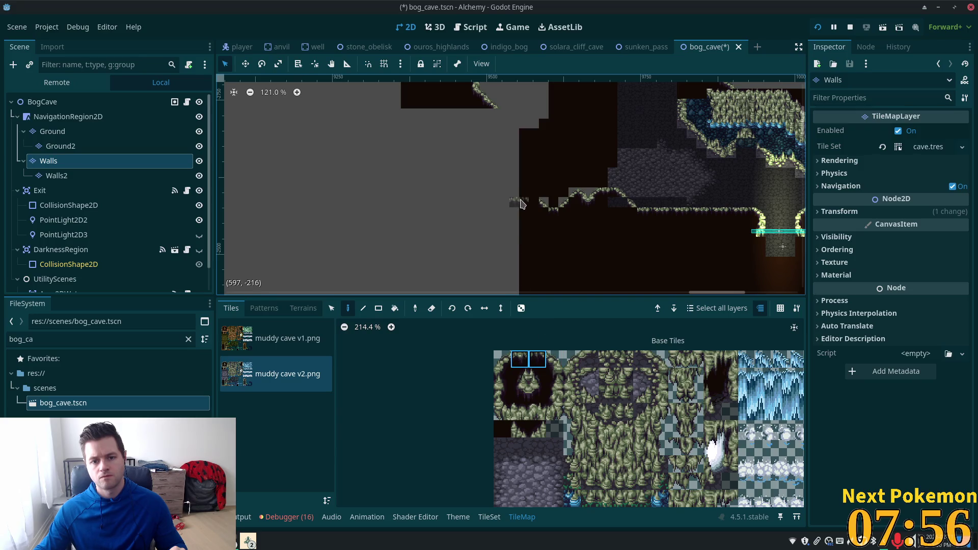
key("ctrl+z")
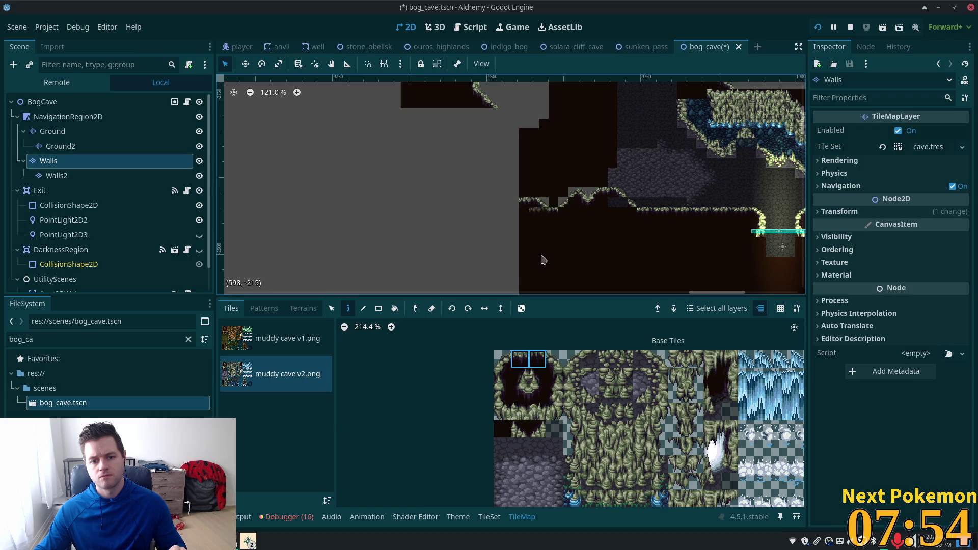
Step: Paint a two-tile vertical mossy edge piece up the cave's left wall
left_click(538, 360)
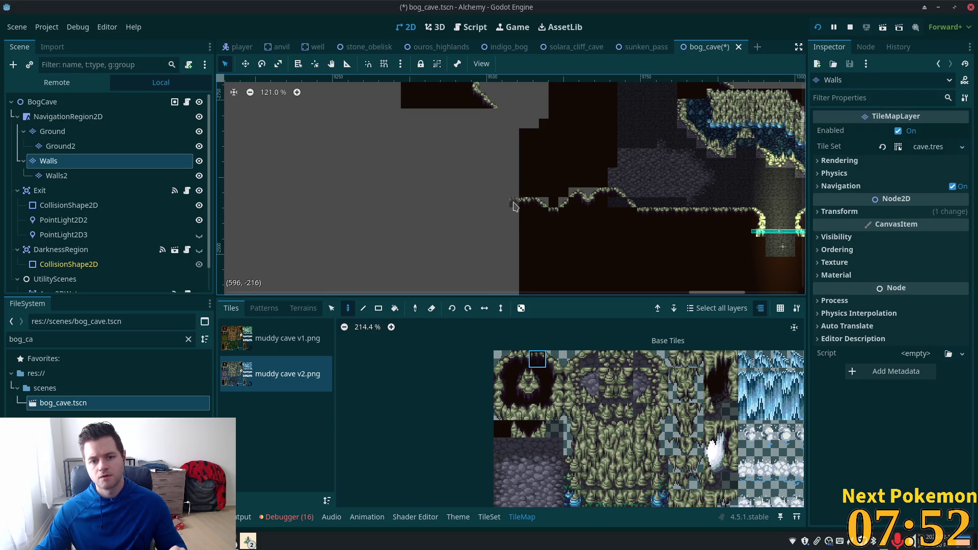
left_click(555, 359)
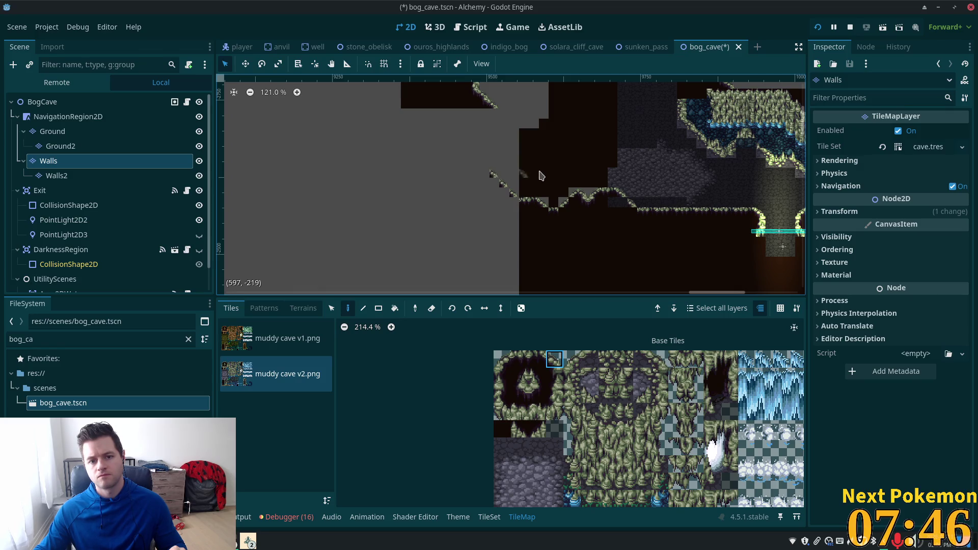
left_click(503, 376)
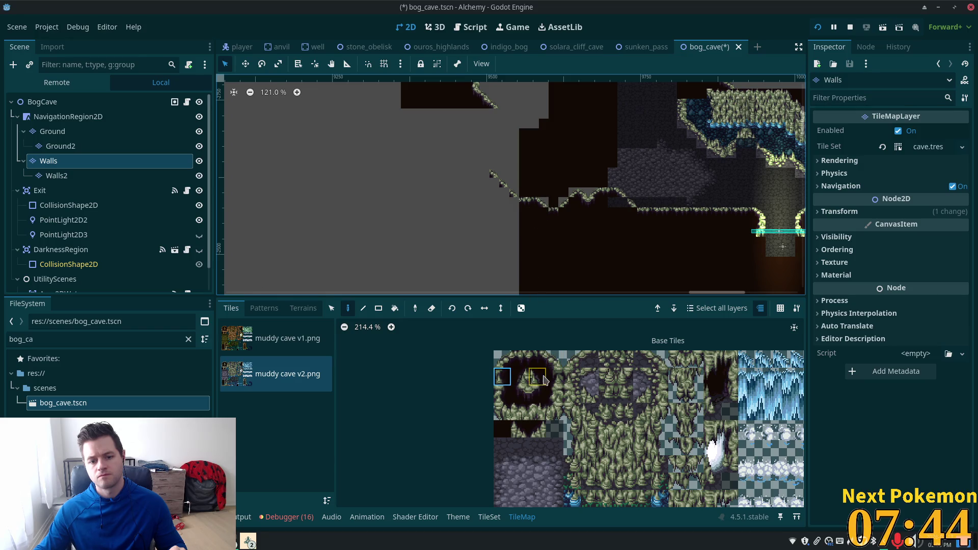
left_click_drag(554, 377, 554, 395)
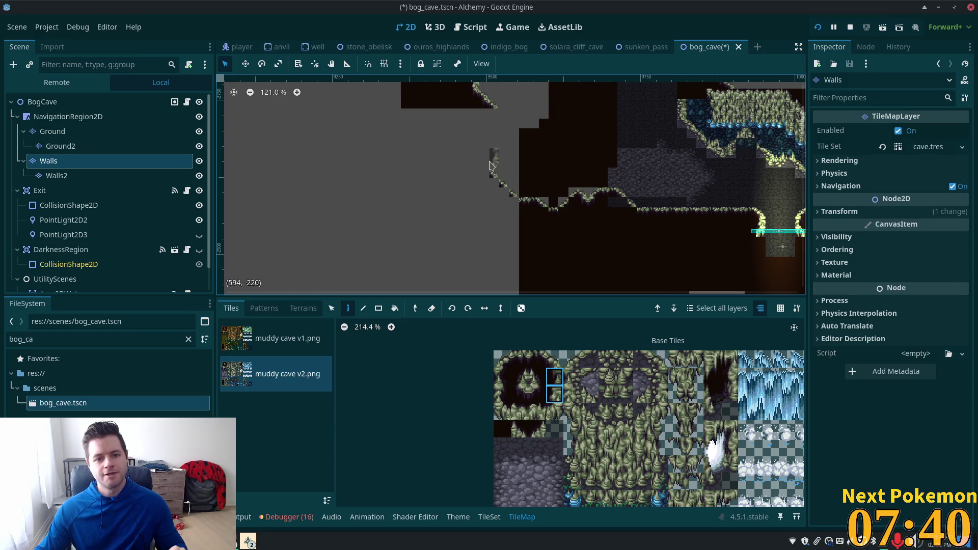
left_click(483, 164)
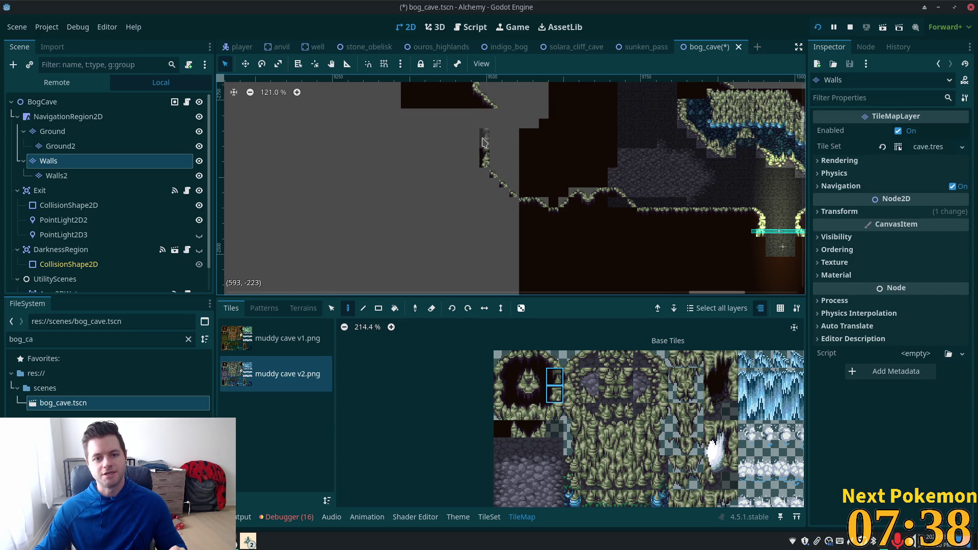
Step: Pick the corner tiles below the arch and the ledge tiles from the Base Tiles atlas
left_click(537, 412)
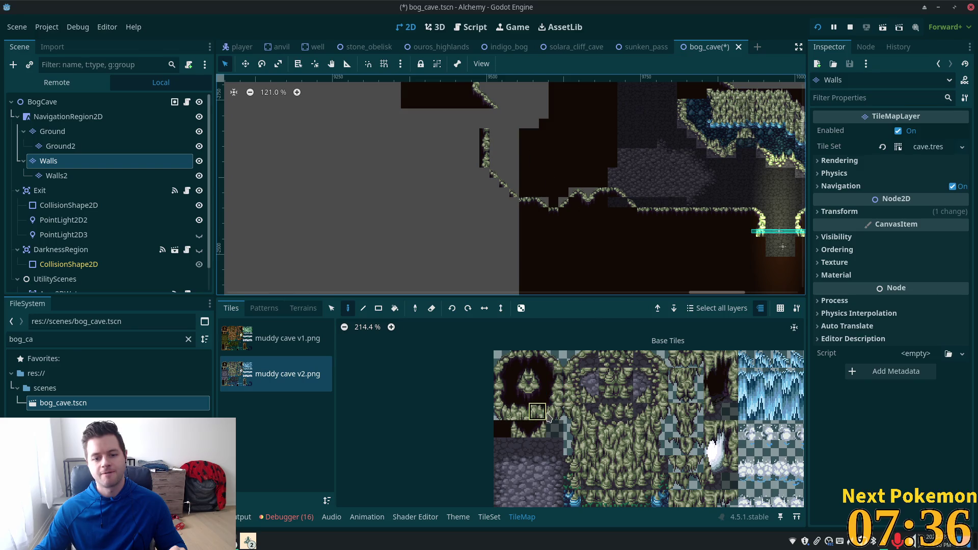
left_click(551, 414)
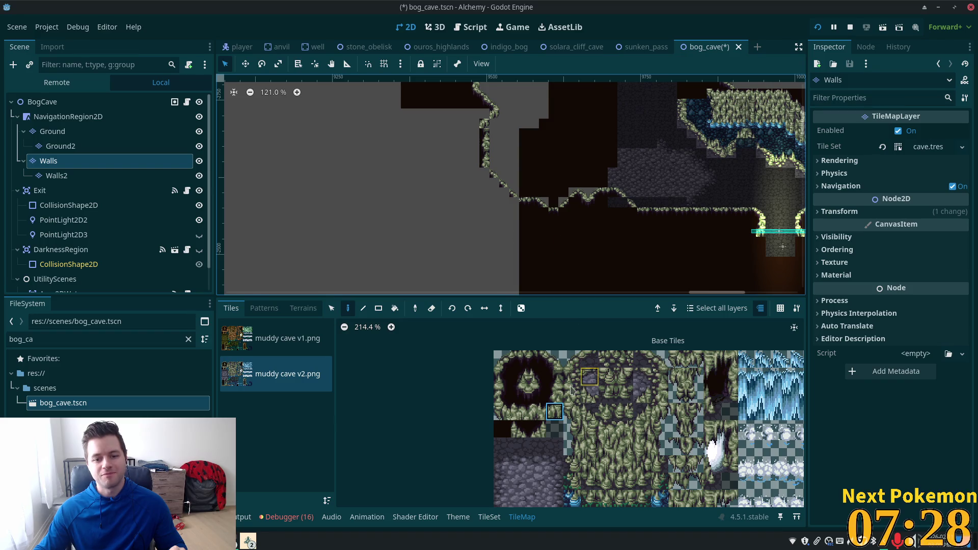
left_click(555, 359)
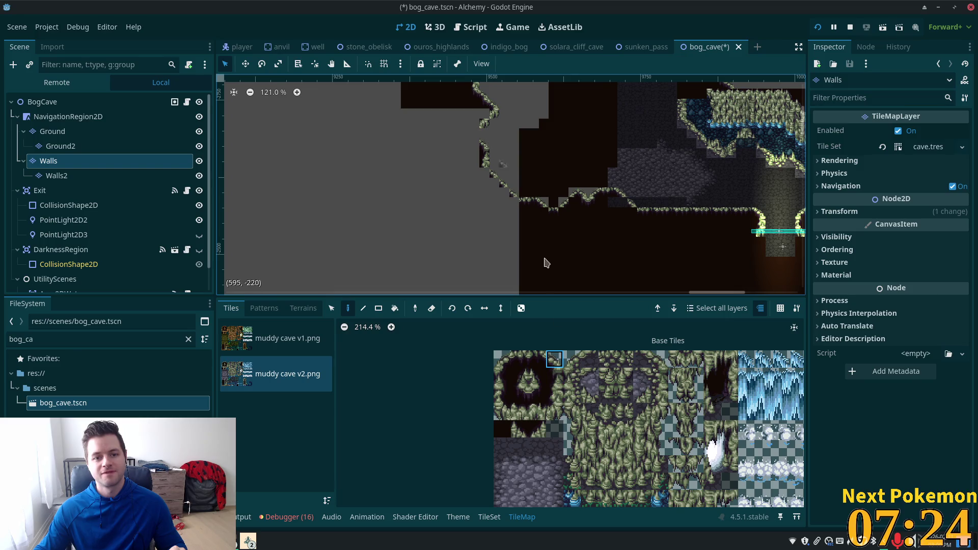
left_click(558, 383)
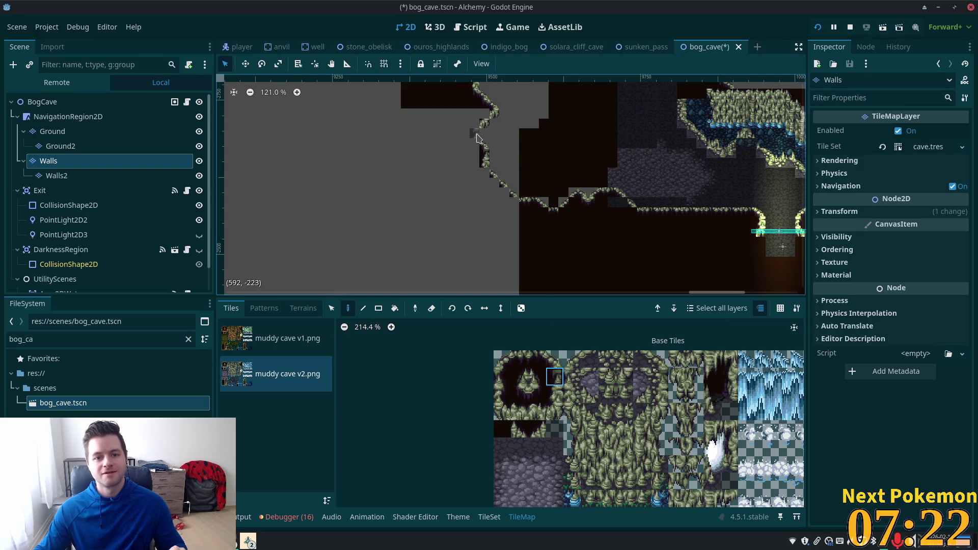
scroll(413, 171, "up", 3)
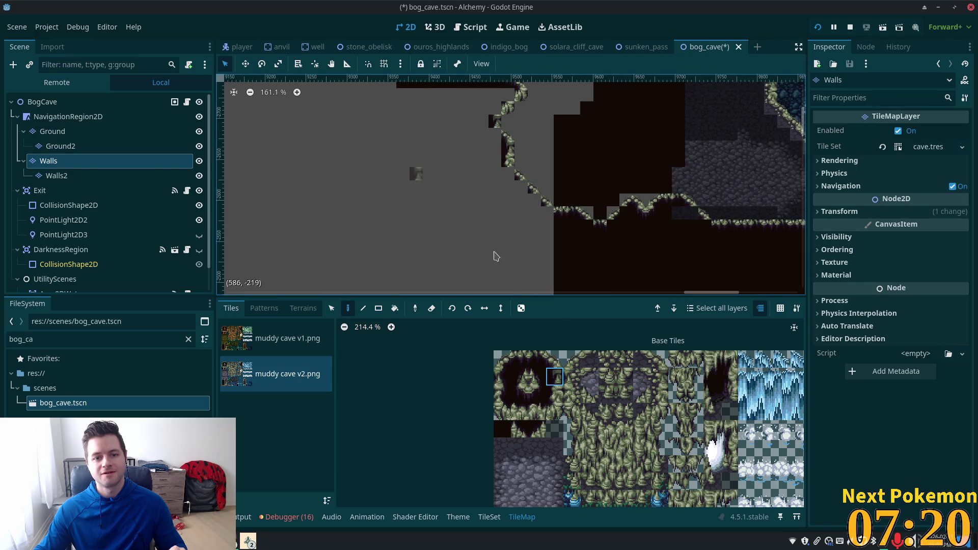
Step: Fill dark wall tiles along the cave's upper-left edges, then choose neighbouring dark tiles
left_click(520, 394)
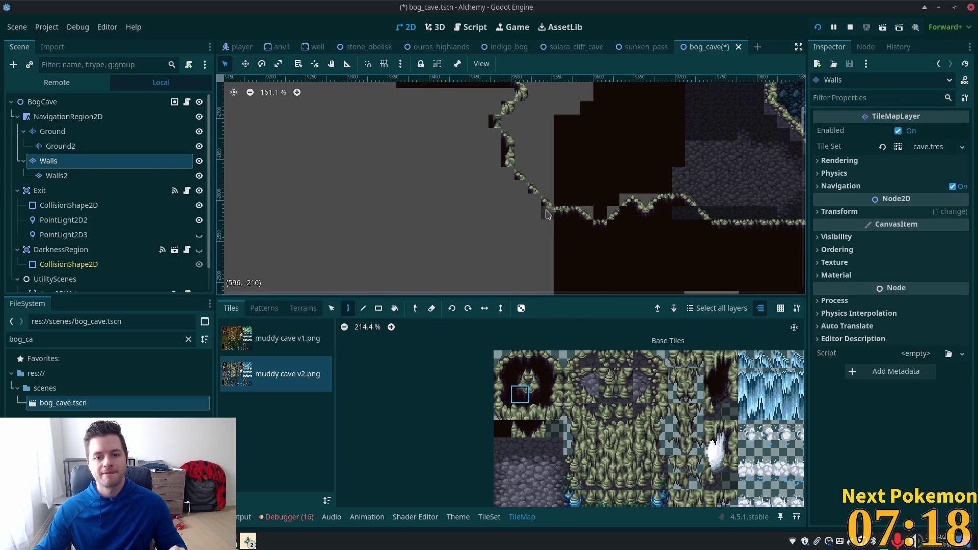
left_click_drag(547, 214, 510, 178)
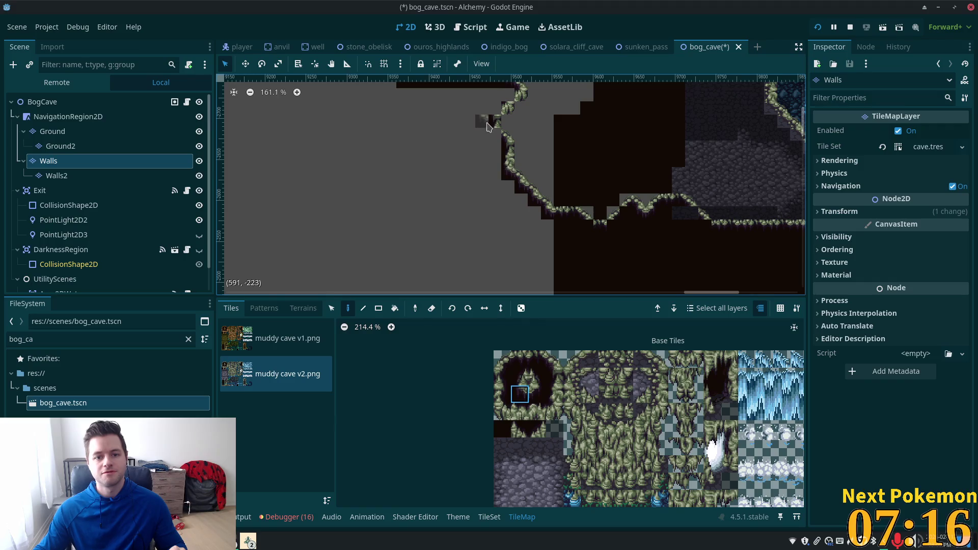
left_click_drag(487, 126, 494, 133)
left_click(519, 376)
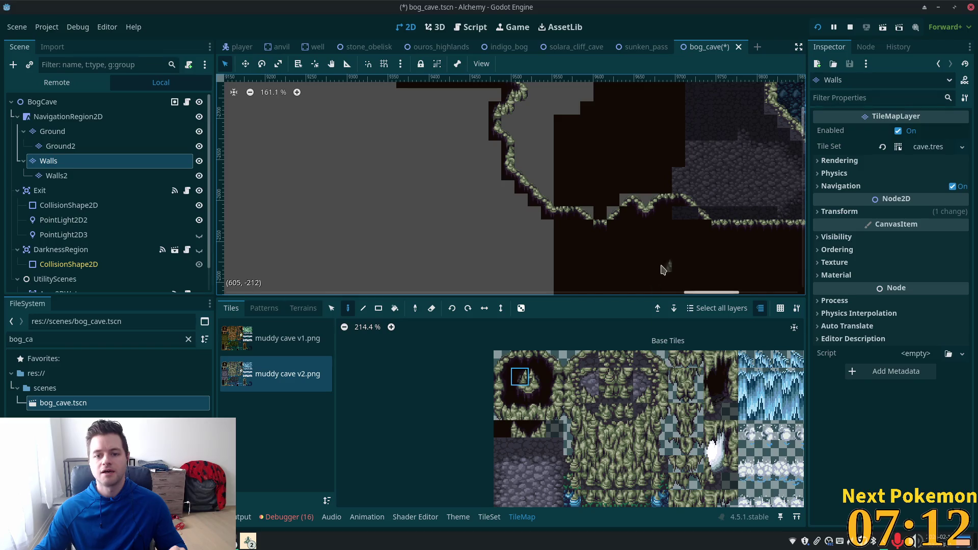
left_click(537, 394)
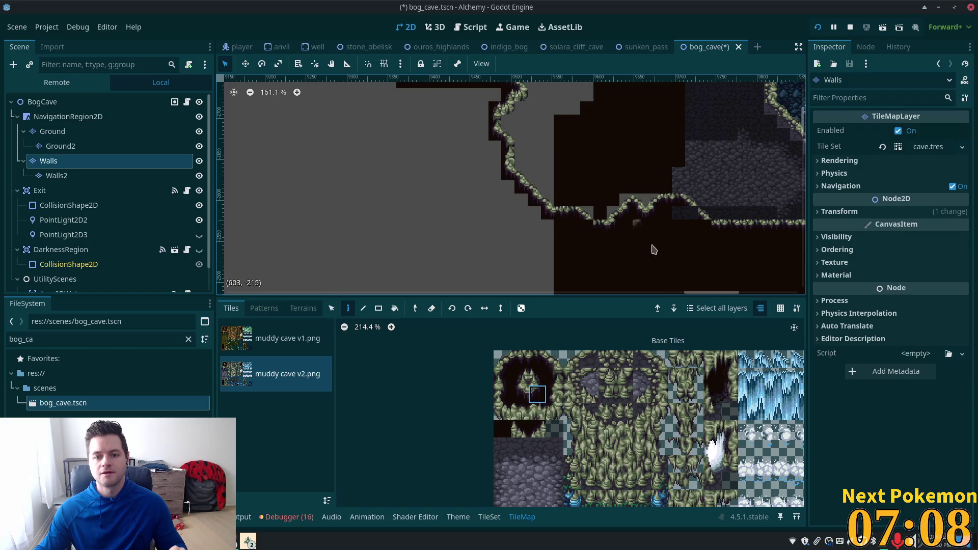
left_click(526, 394)
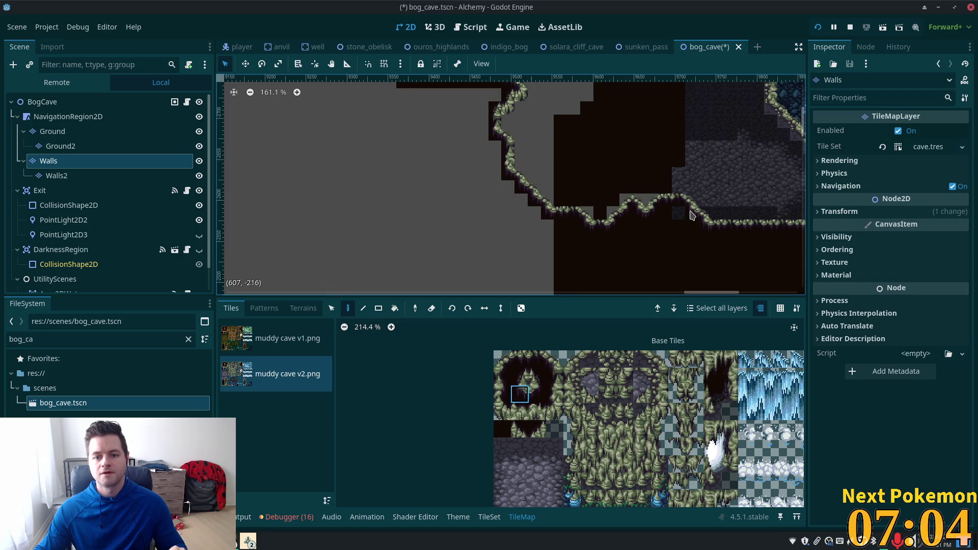
mouse_move(621, 202)
left_mouse_down()
mouse_move(536, 208)
mouse_move(507, 280)
left_mouse_up()
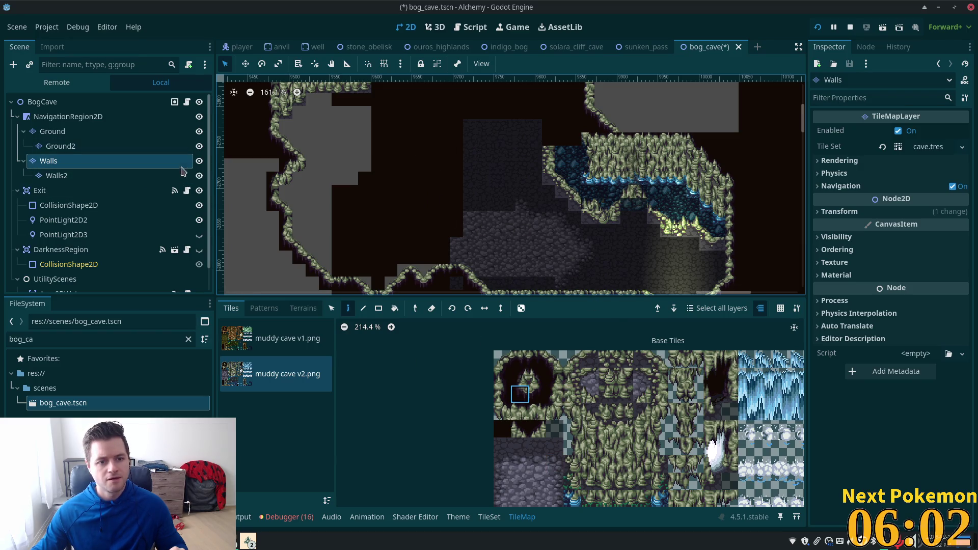
Step: Paint two LightGround terrain rectangles on the cave floor, then undo them
left_click(304, 311)
left_click(270, 435)
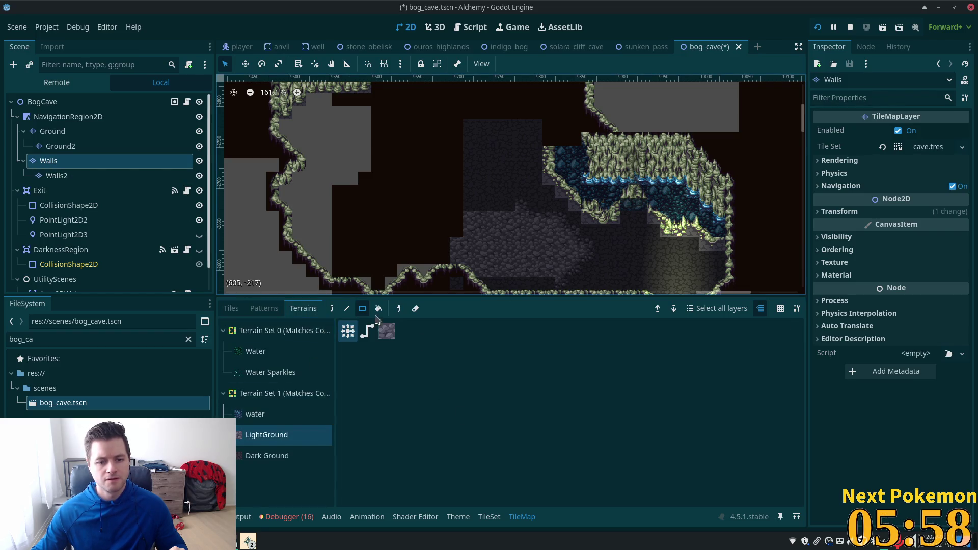
left_click_drag(339, 192, 419, 246)
mouse_move(458, 204)
left_mouse_down()
mouse_move(431, 208)
mouse_move(442, 234)
mouse_move(414, 230)
mouse_move(476, 240)
mouse_move(444, 238)
left_mouse_up()
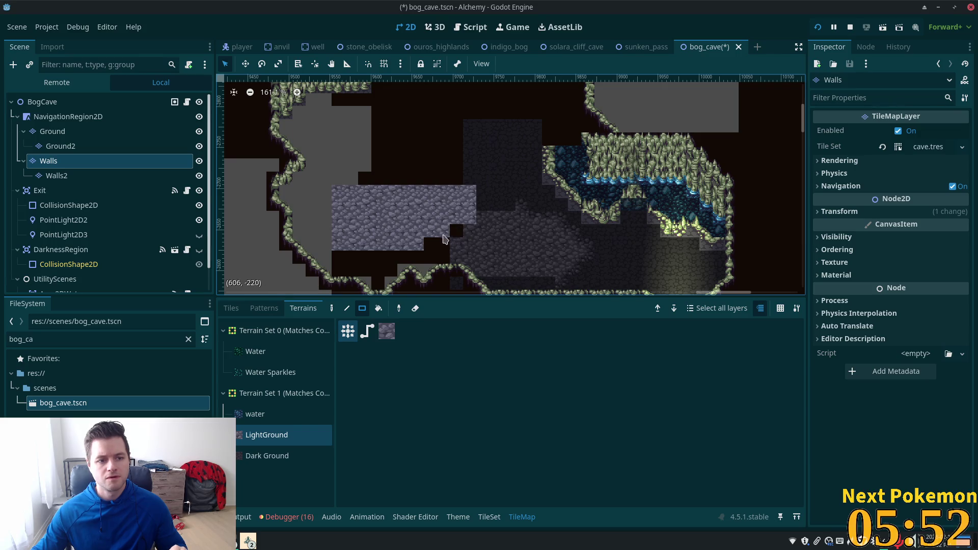
key("ctrl+z")
key("ctrl+z")
key("ctrl+z")
Step: On the Walls layer, Rect-fill open floor over a dark wall block and the dark floor strip
left_click(117, 134)
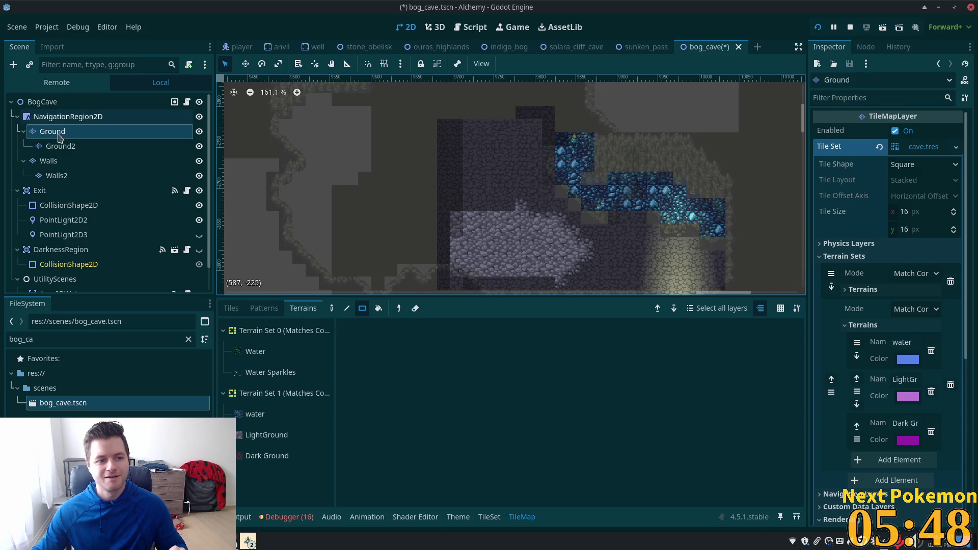
left_click(51, 160)
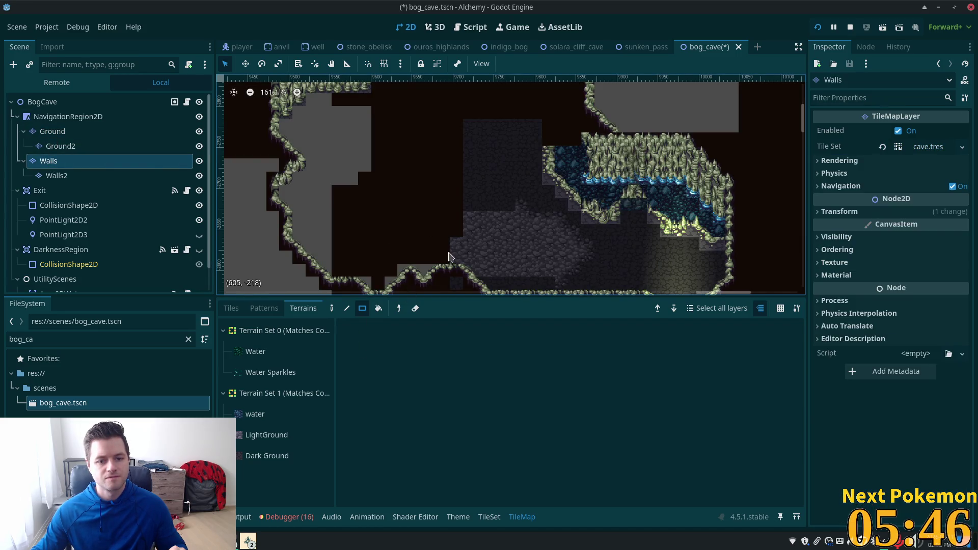
left_click(231, 308)
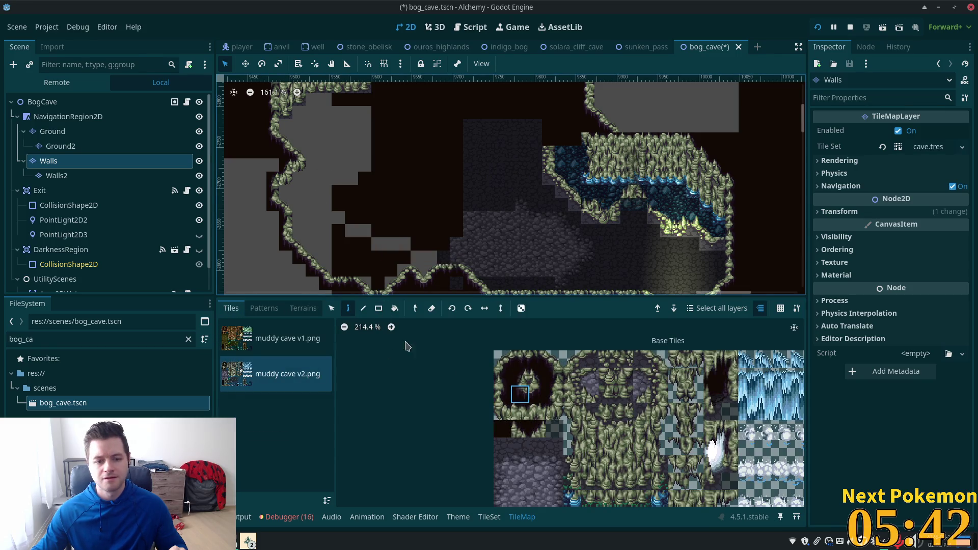
left_click(379, 308)
mouse_move(433, 259)
left_mouse_down()
mouse_move(359, 225)
mouse_move(322, 174)
left_mouse_up()
left_click_drag(397, 277, 352, 273)
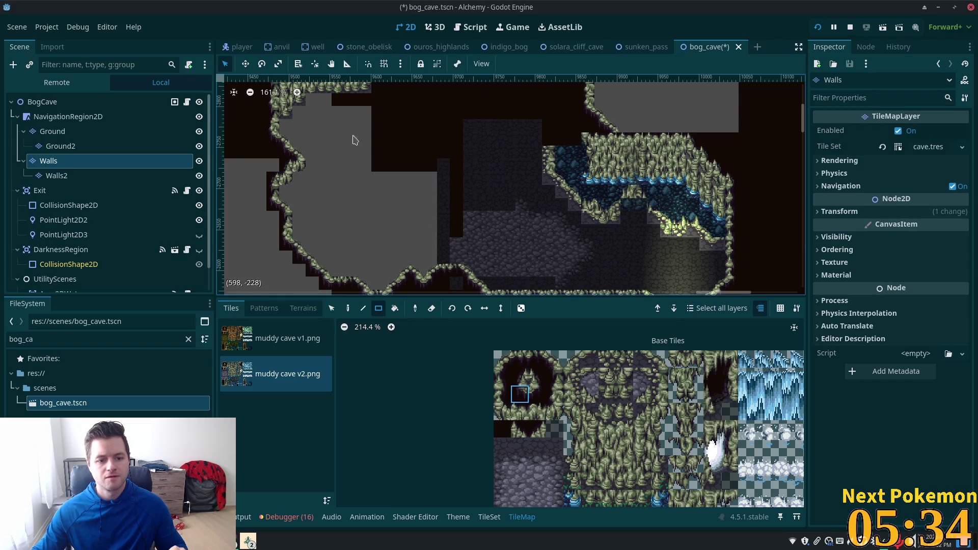
Step: Open up the large dark upper-left area and the dark strips near the cave's top
mouse_move(353, 127)
left_mouse_down()
mouse_move(448, 202)
mouse_move(460, 258)
left_mouse_up()
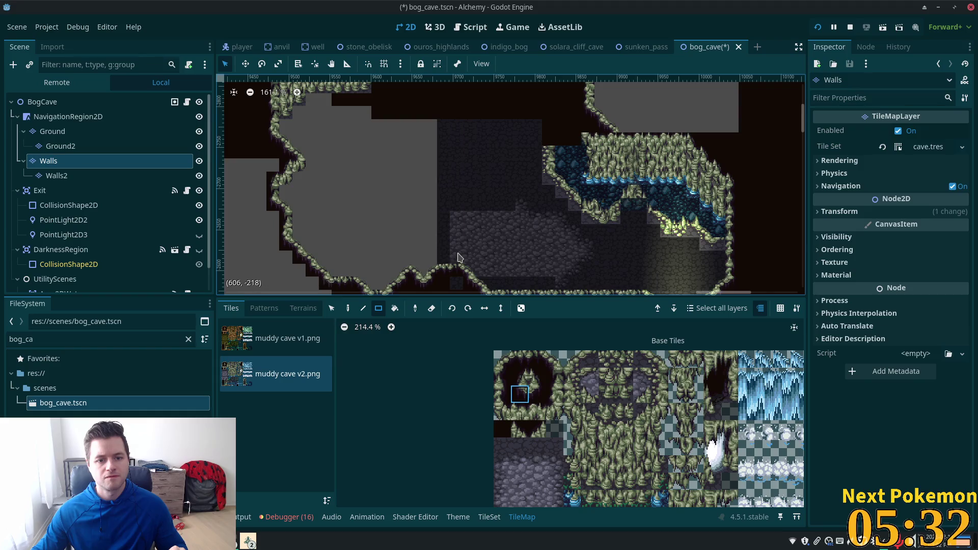
left_click_drag(474, 116, 360, 96)
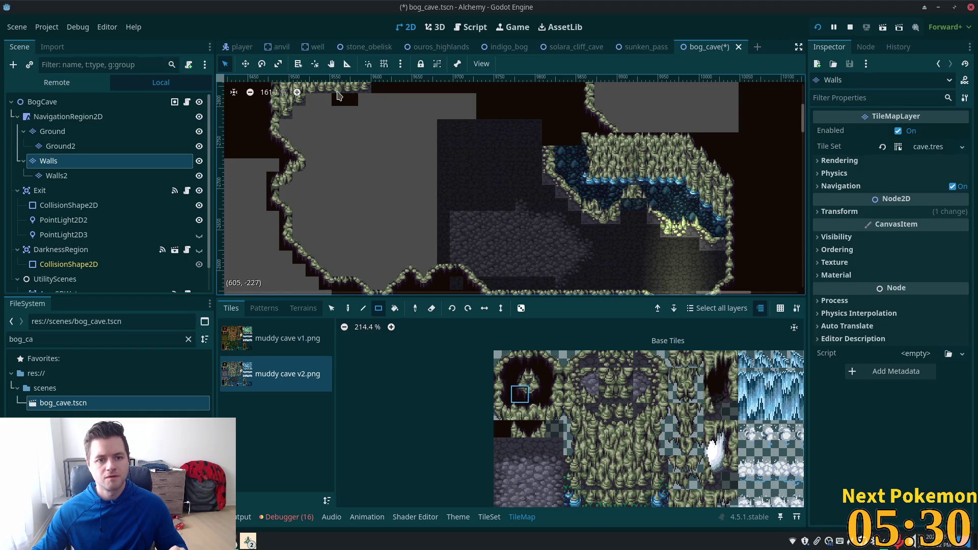
left_click_drag(448, 126, 512, 209)
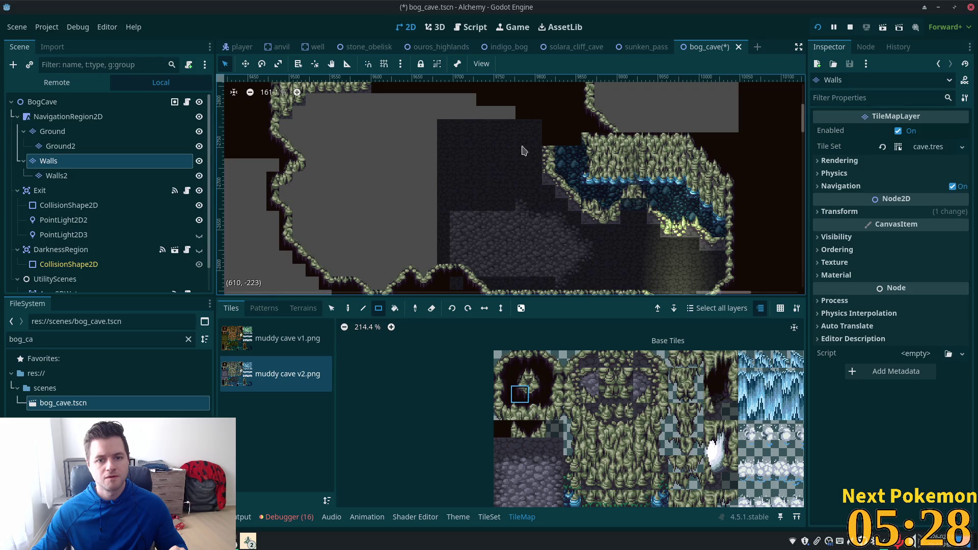
mouse_move(525, 112)
left_mouse_down()
mouse_move(502, 175)
mouse_move(360, 225)
mouse_move(523, 140)
left_mouse_up()
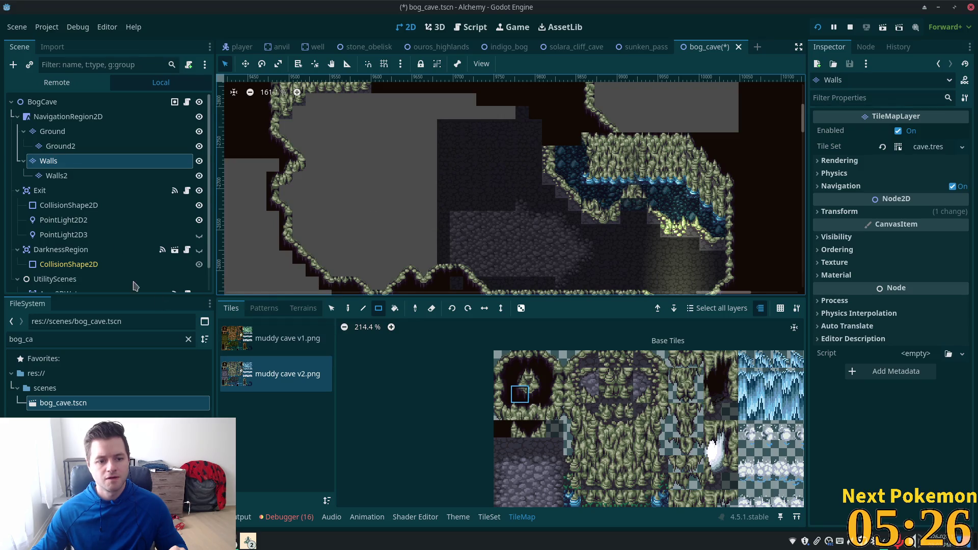
left_click(53, 132)
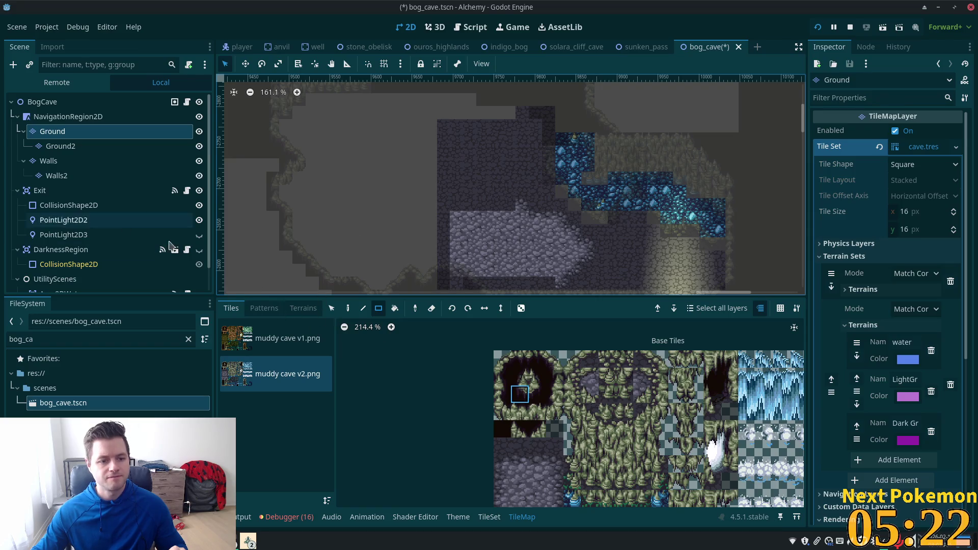
Step: Rect-paint six LightGround cobblestone blocks across the cave floor, bridging the earlier patch to the main ground
left_click(304, 309)
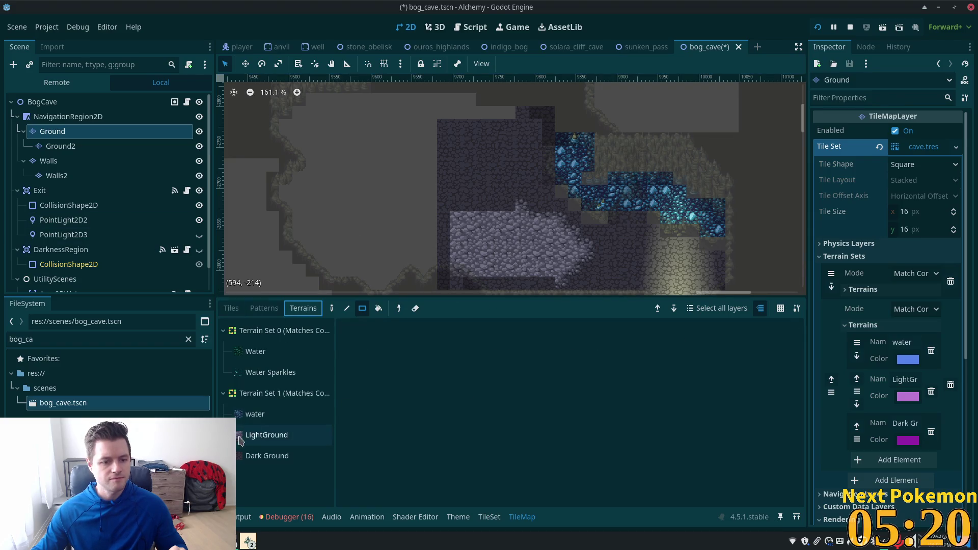
left_click(250, 434)
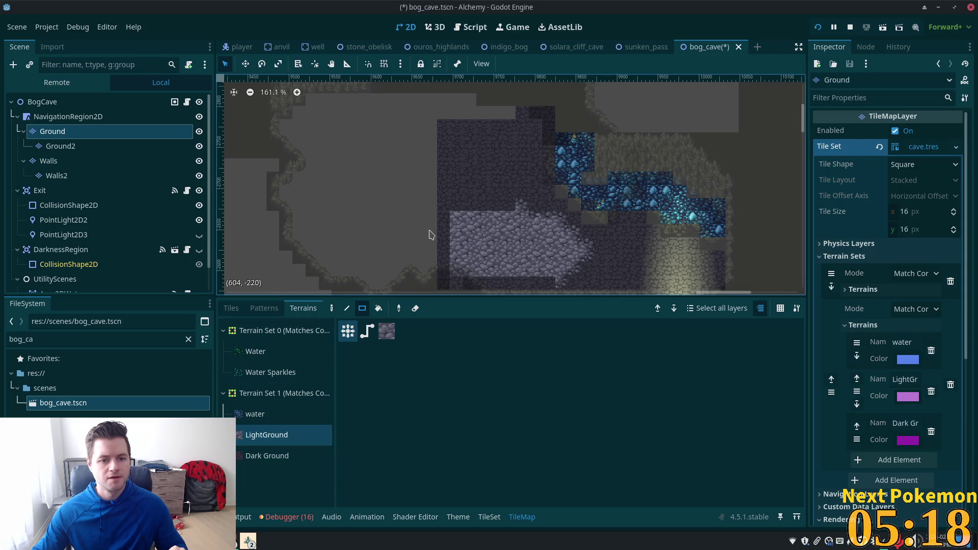
left_click_drag(417, 230, 344, 185)
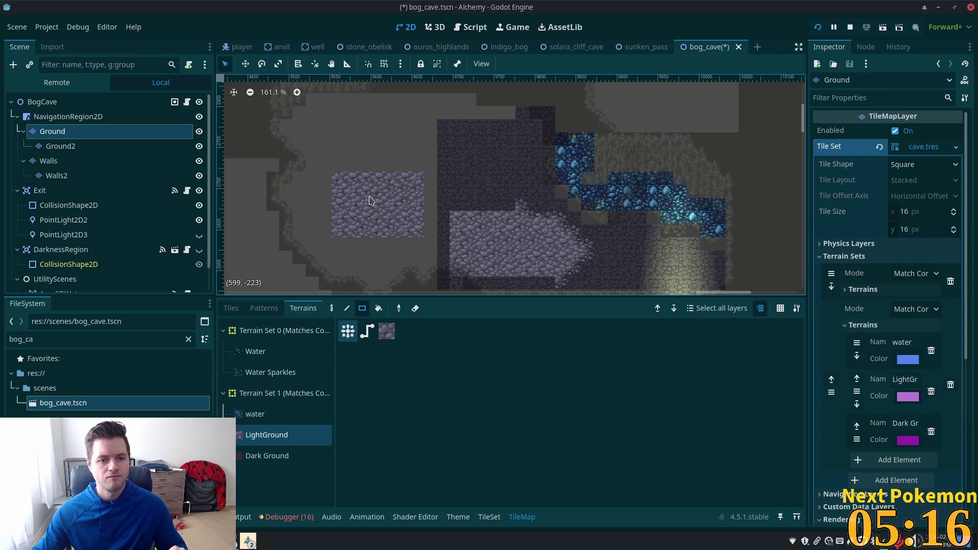
mouse_move(417, 204)
left_mouse_down()
mouse_move(466, 225)
mouse_move(425, 198)
left_mouse_up()
mouse_move(365, 135)
left_mouse_down()
mouse_move(377, 209)
mouse_move(405, 238)
mouse_move(448, 230)
mouse_move(447, 254)
left_mouse_up()
mouse_move(456, 186)
left_mouse_down()
mouse_move(493, 208)
mouse_move(484, 229)
left_mouse_up()
left_click_drag(440, 158, 527, 219)
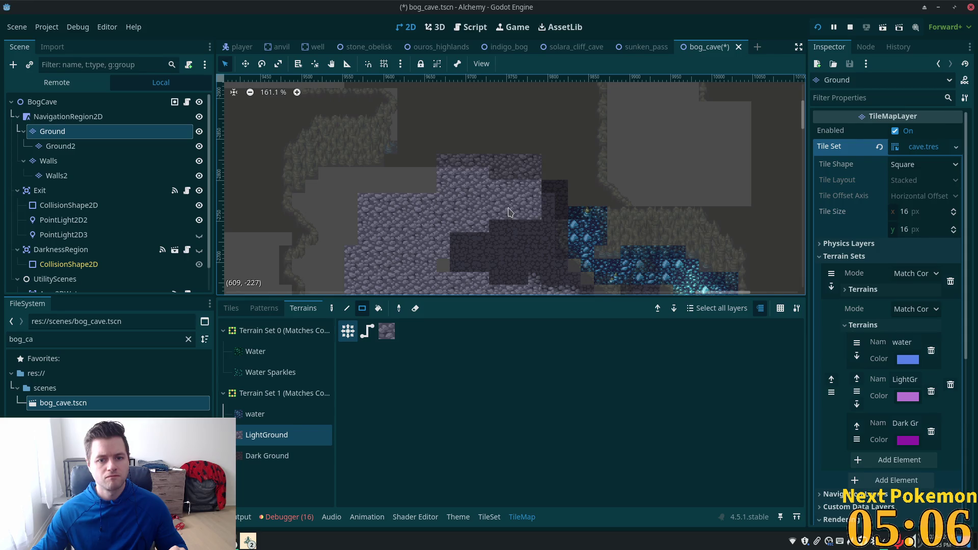
left_click_drag(437, 124, 554, 203)
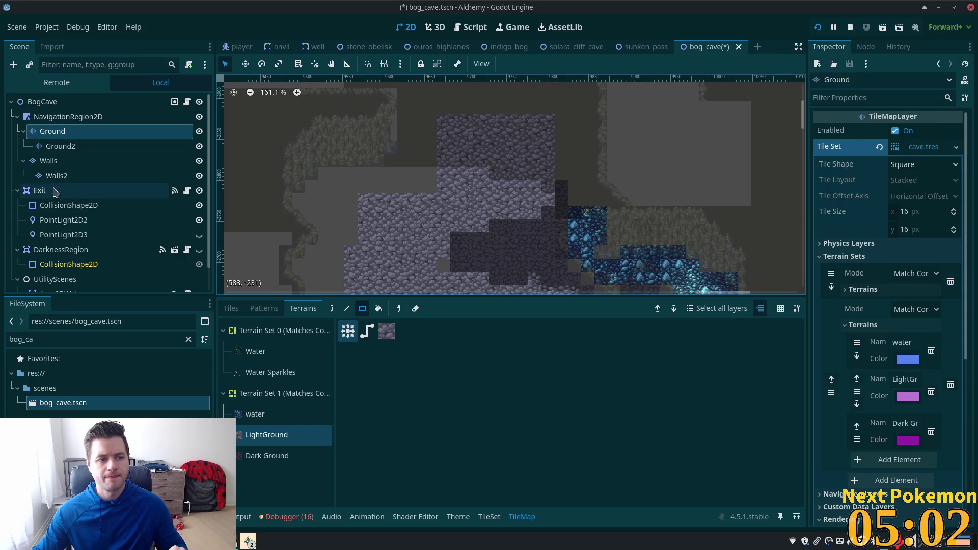
left_click(76, 161)
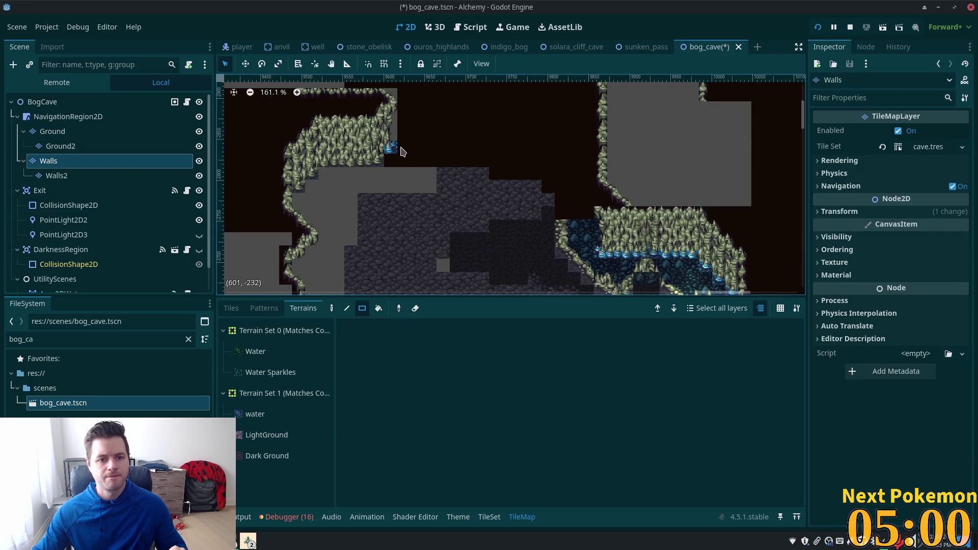
Step: Rect-fill floor tiles over the dark void along the top and top-right of the cave
left_click(232, 307)
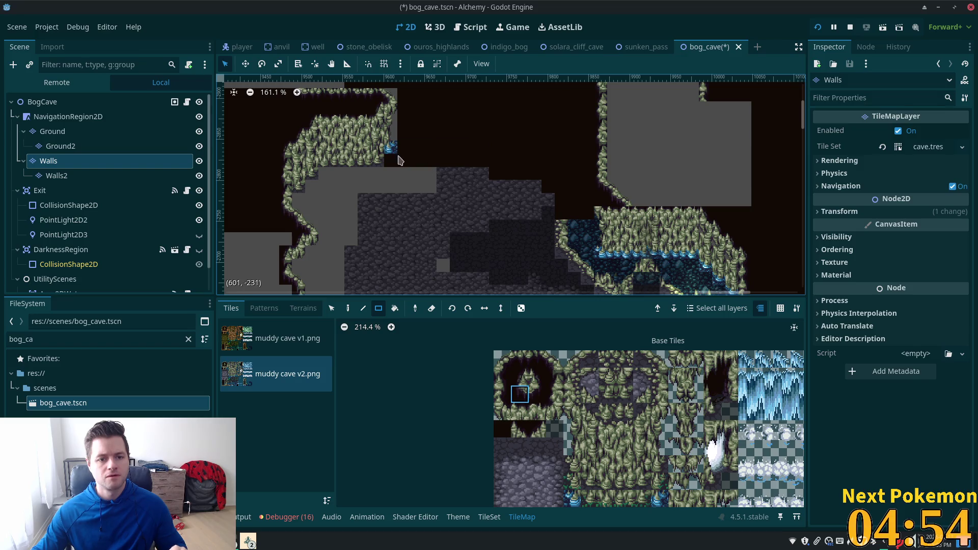
left_click_drag(388, 161, 470, 162)
left_click_drag(407, 94, 461, 164)
left_click_drag(441, 93, 530, 163)
left_click_drag(561, 192, 530, 88)
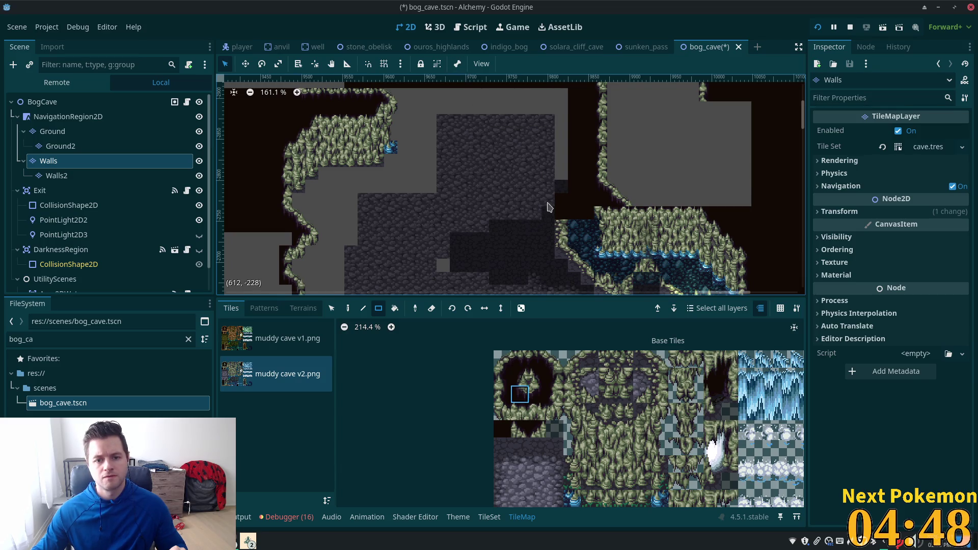
mouse_move(550, 199)
left_mouse_down()
mouse_move(461, 288)
mouse_move(583, 191)
mouse_move(539, 160)
mouse_move(572, 117)
mouse_move(548, 86)
mouse_move(576, 220)
left_mouse_up()
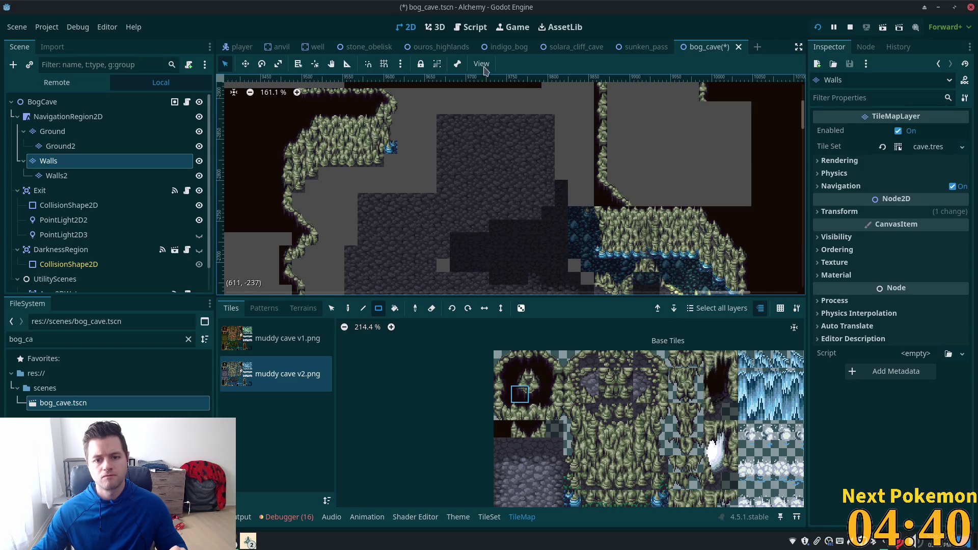
Step: Paint a four-tile floor strip along the cave's lower floor edge
scroll(526, 221, "down", 4)
scroll(526, 220, "down", 1)
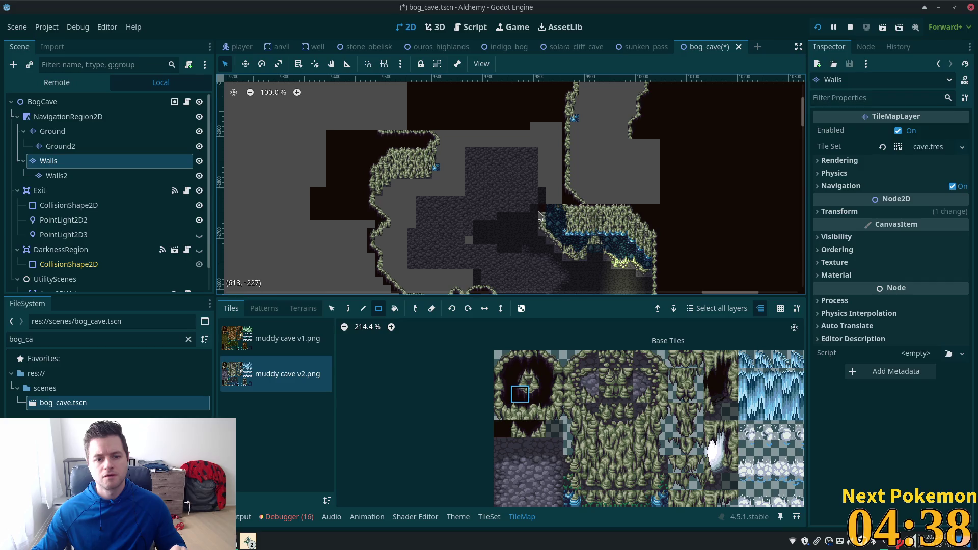
scroll(481, 192, "up", 4)
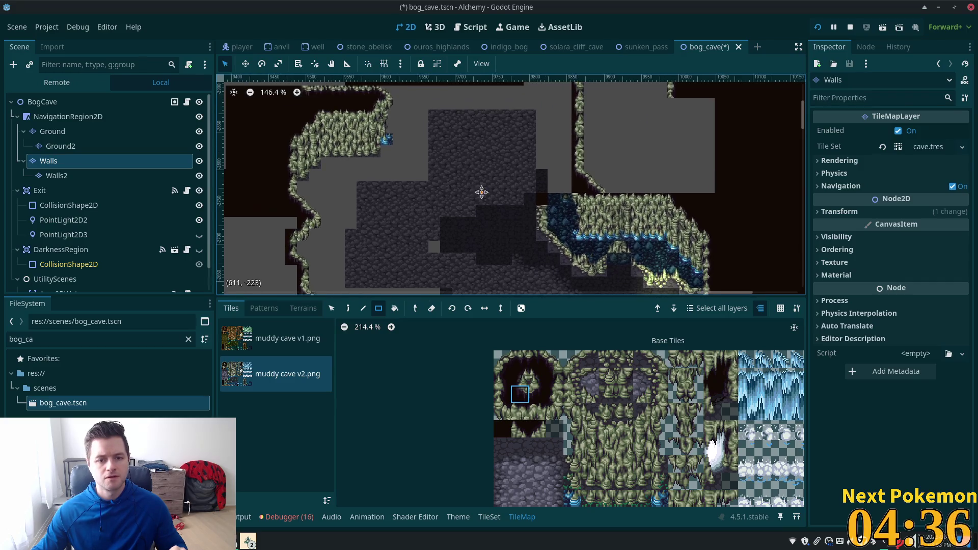
scroll(509, 204, "left", 5)
scroll(560, 229, "up", 3)
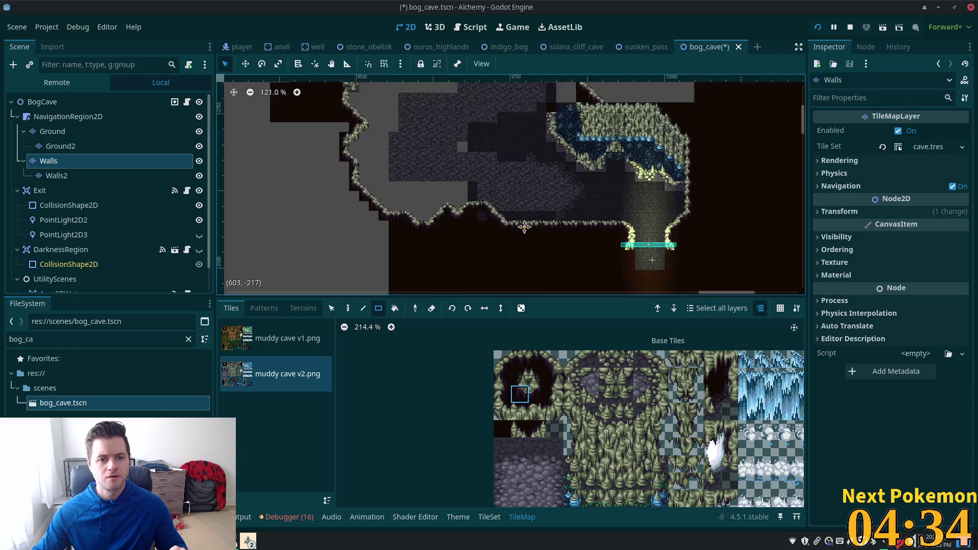
scroll(561, 229, "up", 1)
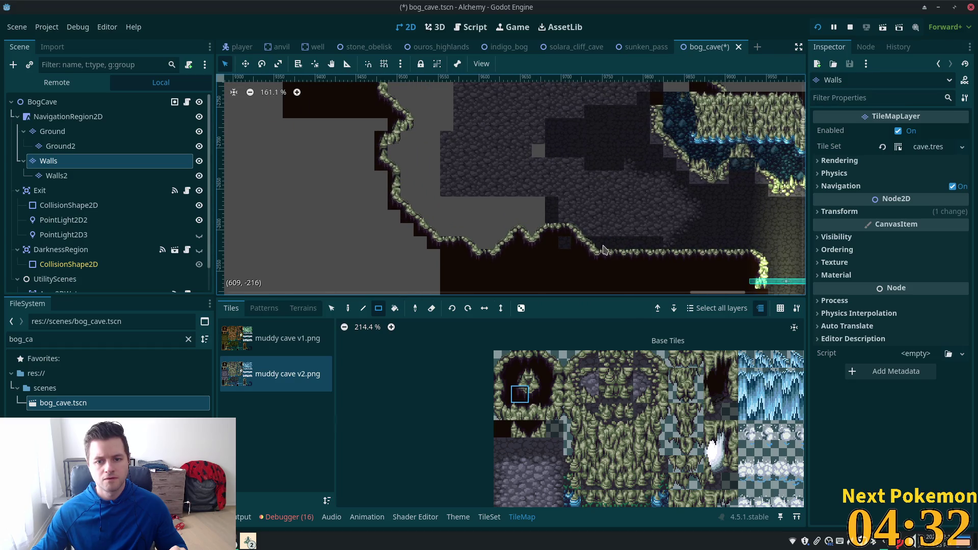
left_click_drag(605, 248, 654, 250)
Step: Select the BogCave root and pan the whole cave map, including the teal exit, into view
scroll(501, 161, "down", 1)
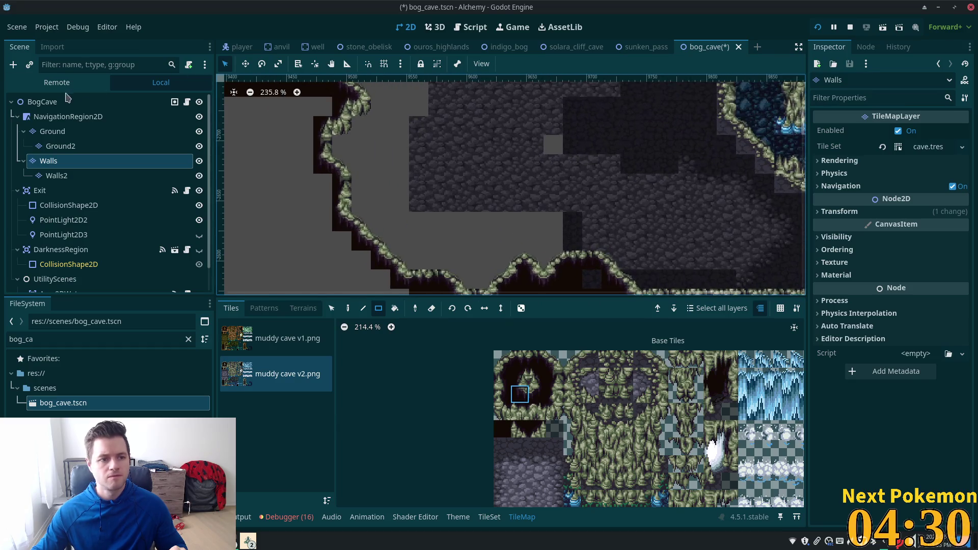
left_click(42, 102)
mouse_move(569, 167)
left_mouse_down()
mouse_move(448, 234)
mouse_move(467, 228)
left_mouse_up()
scroll(434, 214, "up", 2)
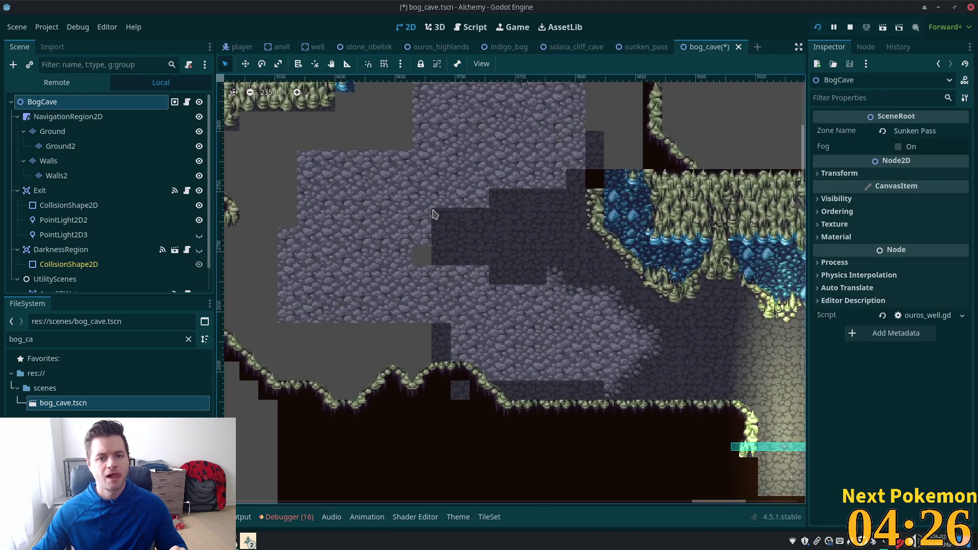
scroll(434, 214, "down", 2)
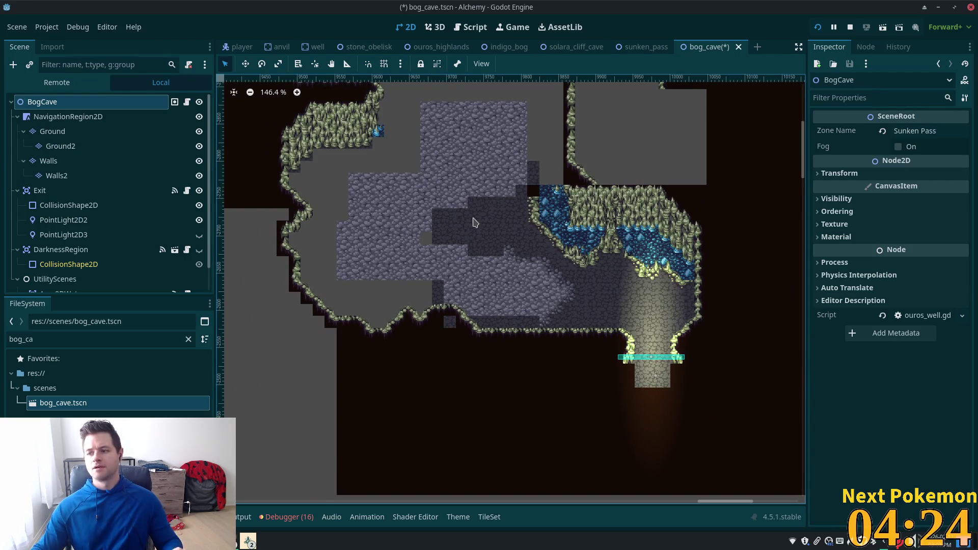
scroll(394, 163, "up", 1)
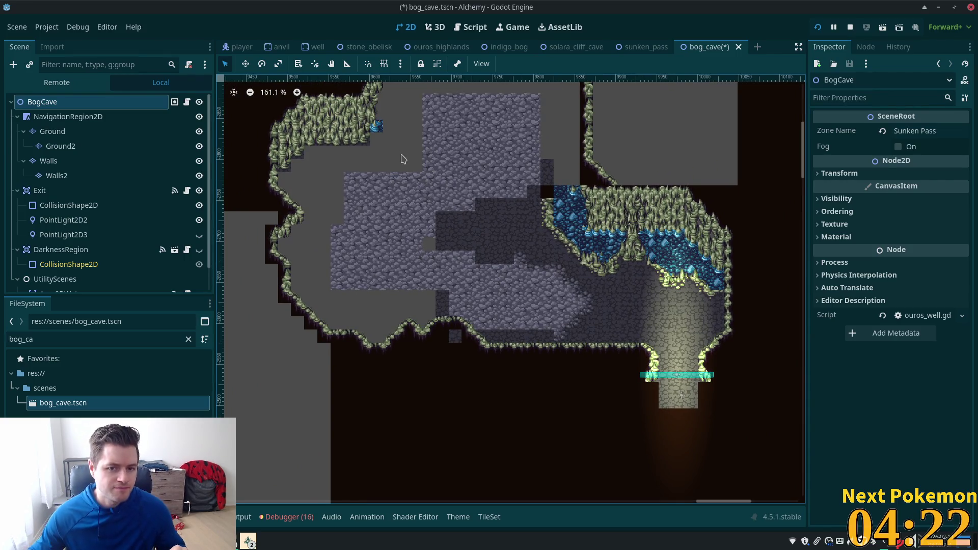
scroll(400, 163, "down", 8)
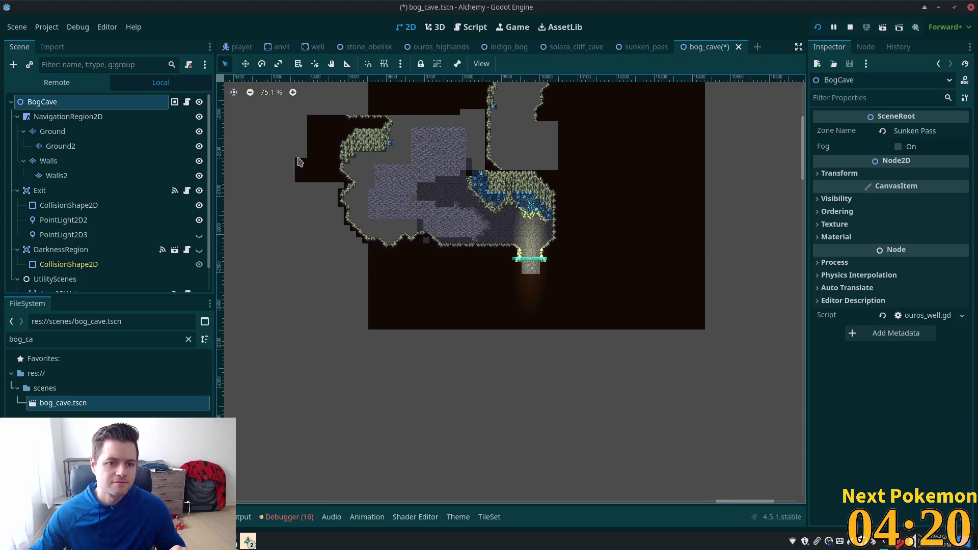
mouse_move(300, 162)
left_mouse_down()
mouse_move(509, 227)
mouse_move(526, 219)
left_mouse_up()
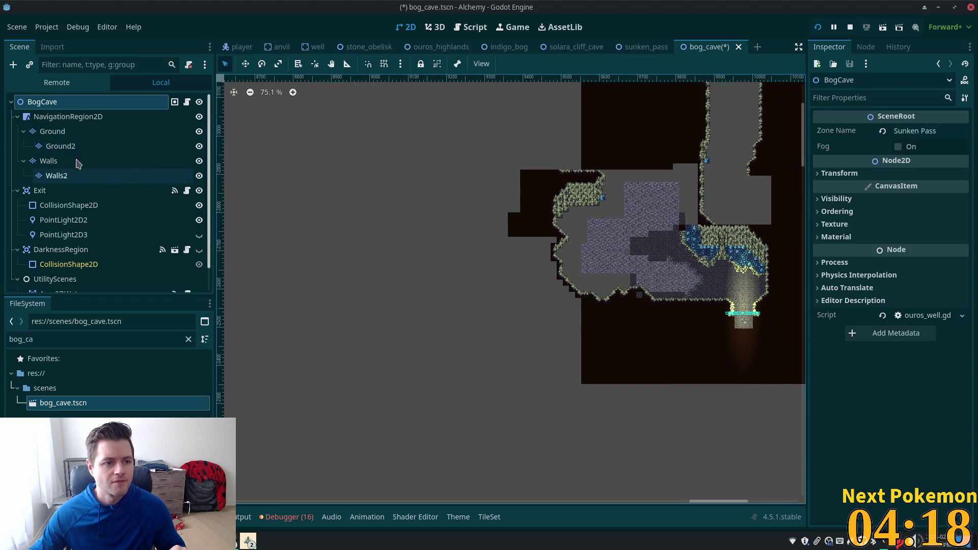
Step: On the Walls layer, fill a large grey area and small gaps with the dark wall tile
left_click(48, 161)
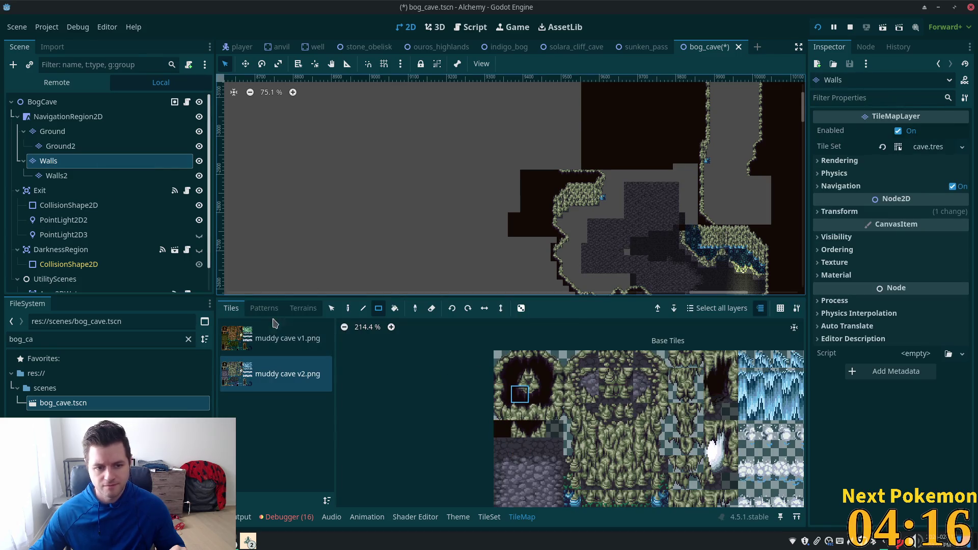
left_click(502, 427)
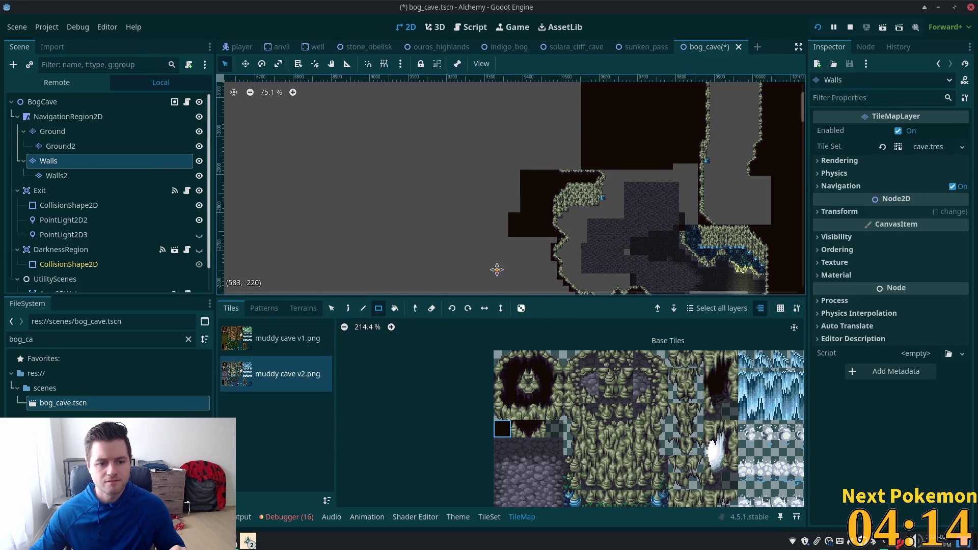
left_click_drag(498, 271, 489, 167)
mouse_move(567, 189)
left_mouse_down()
mouse_move(227, 266)
mouse_move(420, 275)
mouse_move(398, 272)
left_mouse_up()
left_click_drag(558, 187, 557, 186)
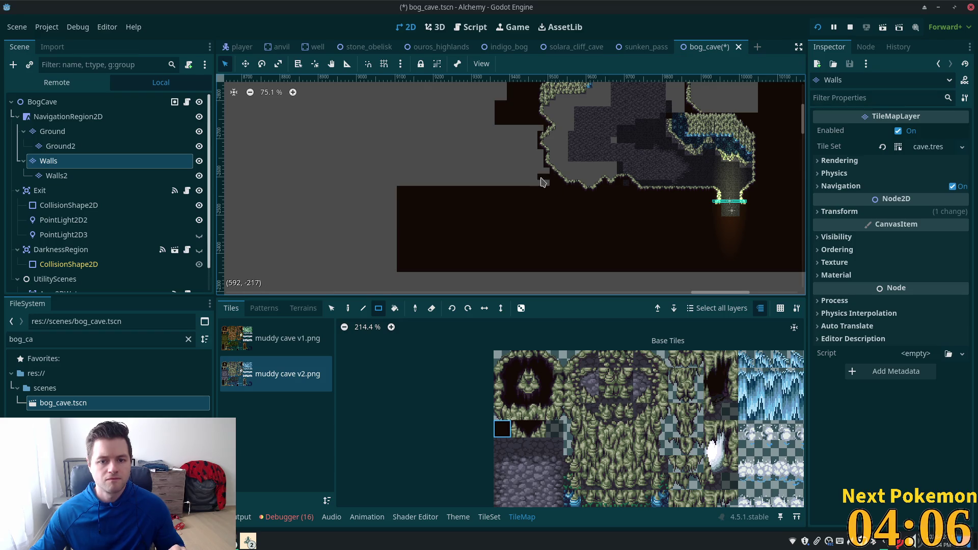
left_click_drag(547, 182, 398, 85)
Step: Fill the remaining grey areas above the cave with dark wall tiles
left_click_drag(458, 163, 399, 138)
scroll(429, 136, "down", 1)
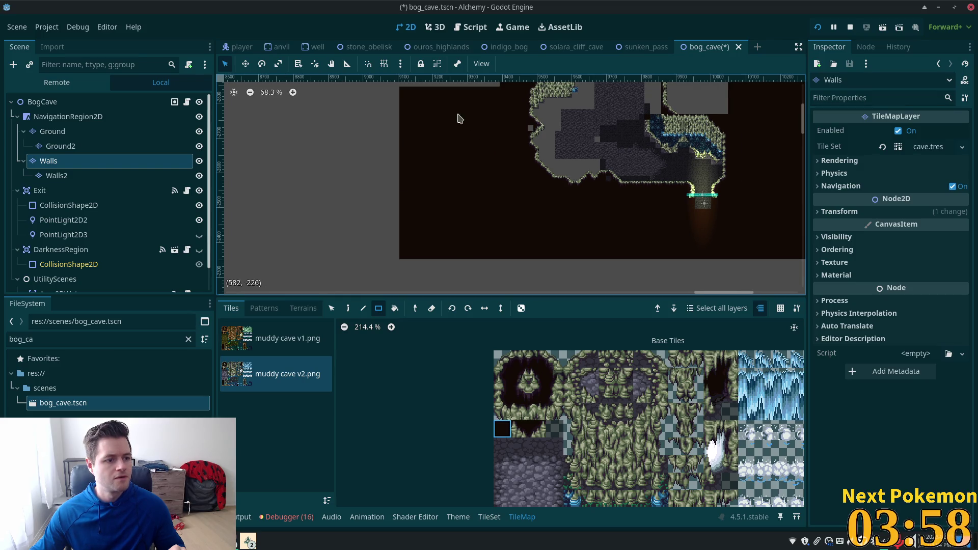
scroll(437, 199, "up", 4)
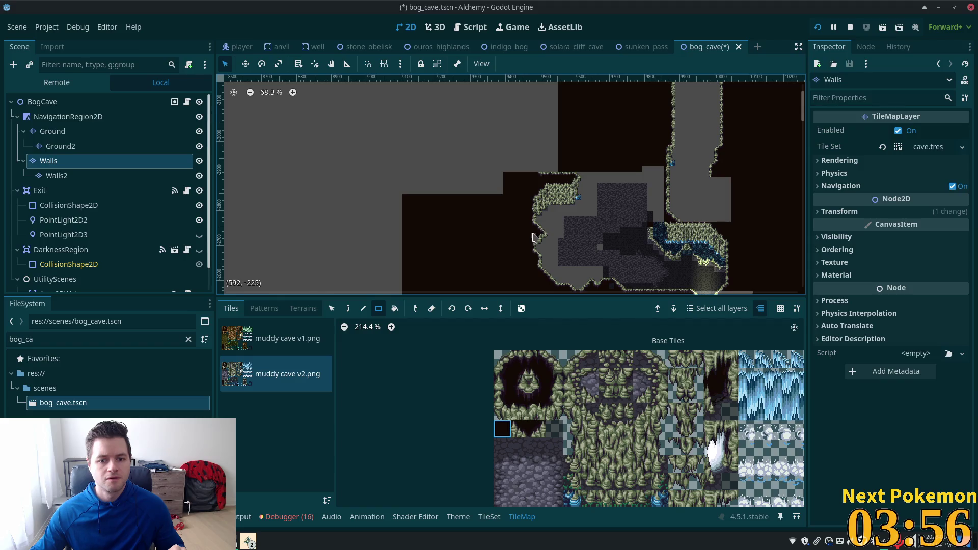
left_click_drag(478, 198, 402, 89)
scroll(599, 214, "down", 1)
scroll(598, 220, "down", 5)
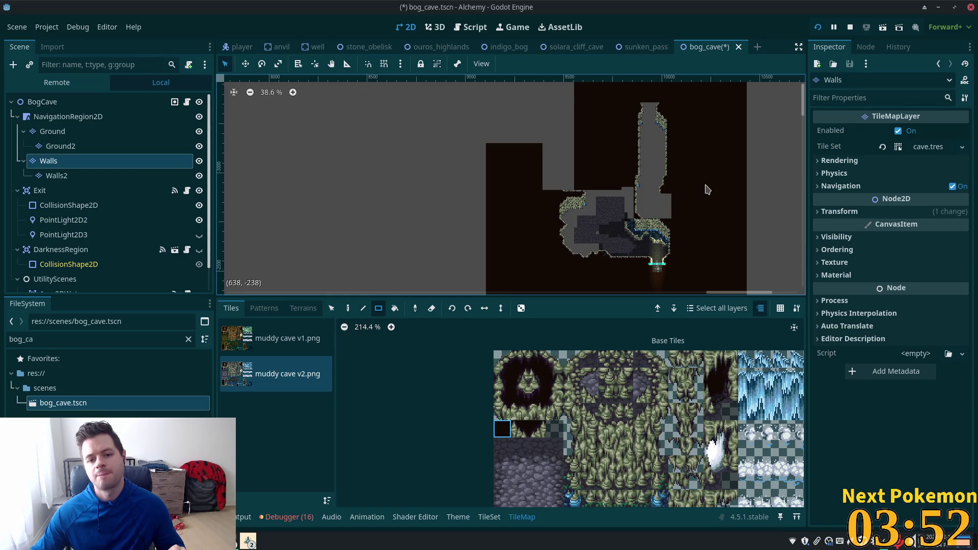
scroll(627, 222, "up", 15)
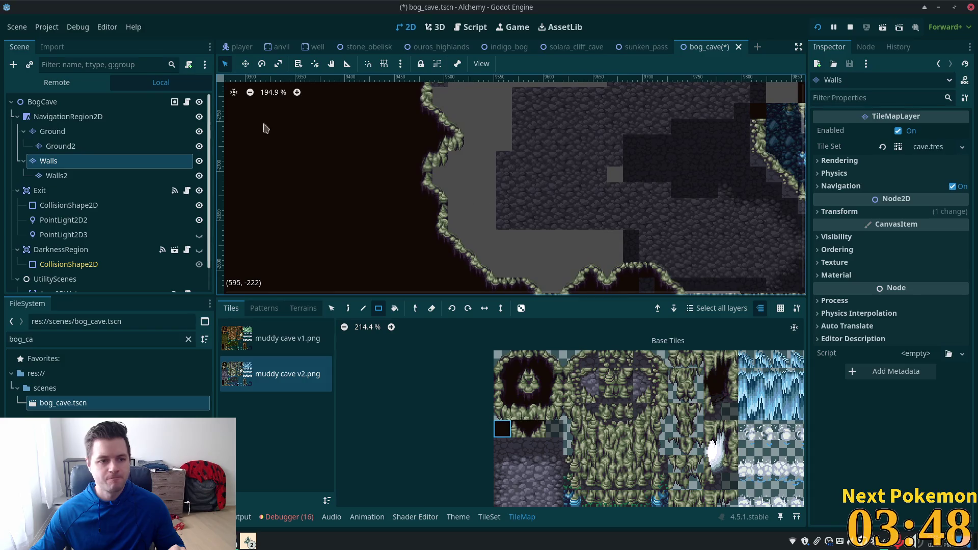
left_click(56, 131)
scroll(617, 229, "up", 2)
Step: Paint a single cobblestone tile along the cave's lower-left wall edge
left_click_drag(617, 232, 538, 170)
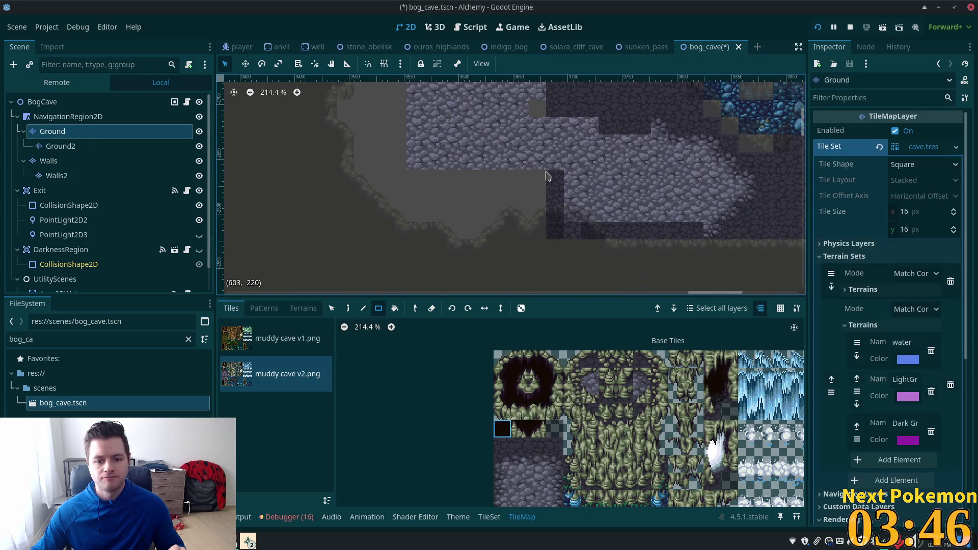
scroll(499, 470, "down", 1)
left_click(508, 500)
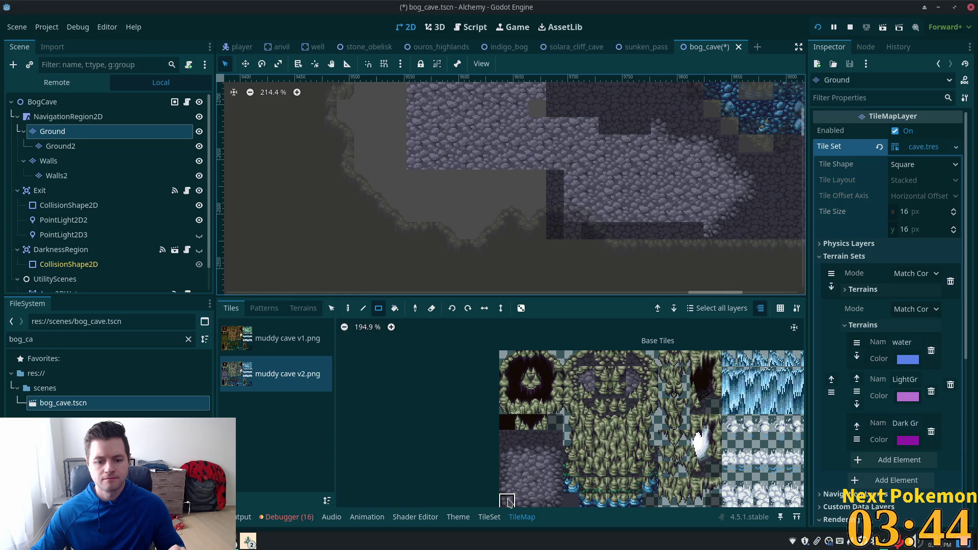
scroll(489, 263, "up", 1)
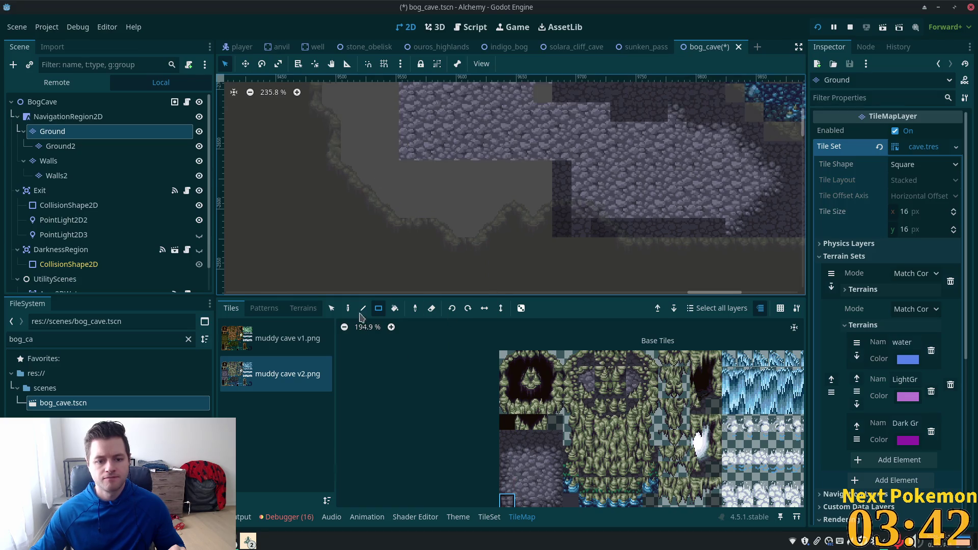
left_click(348, 308)
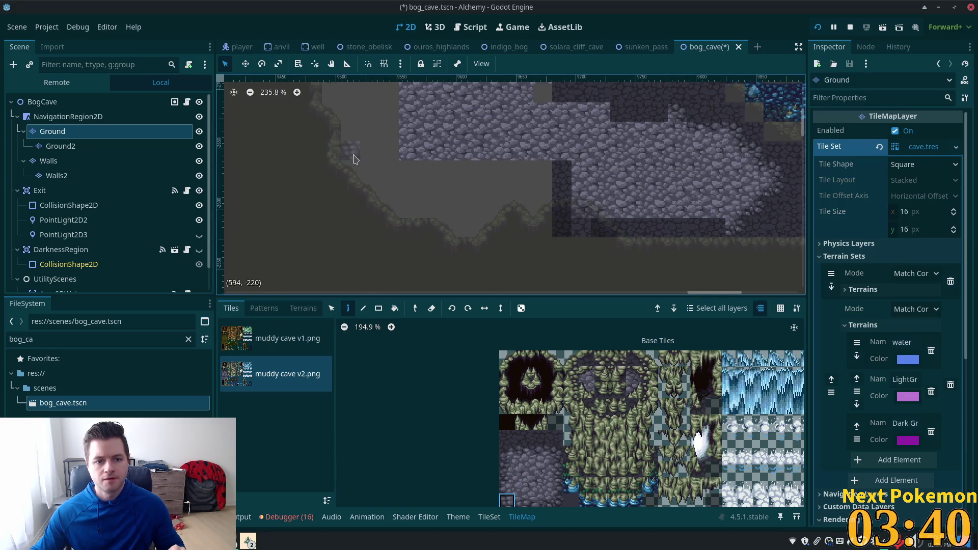
left_click(365, 171)
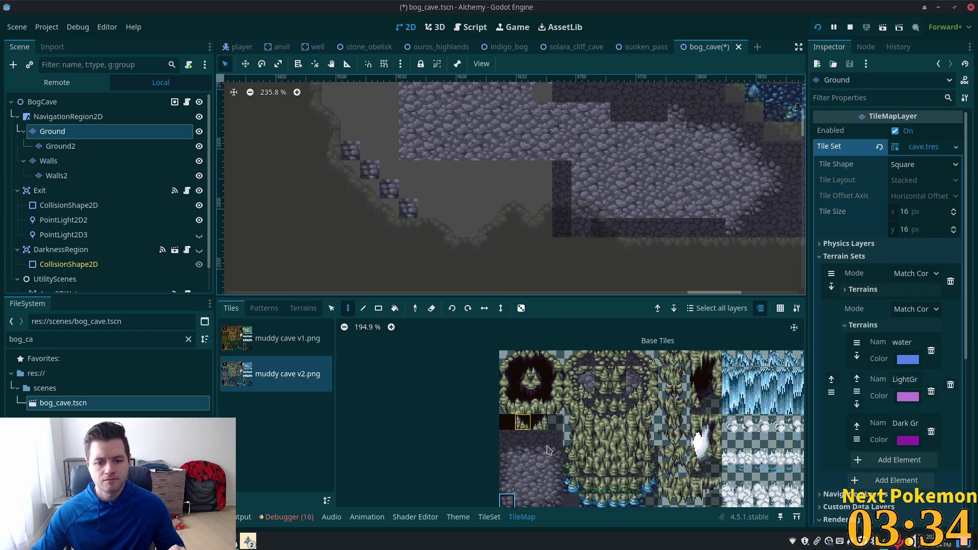
Step: Try several cobblestone variants, place a stone tile at the row's end, then erase it
left_click(555, 501)
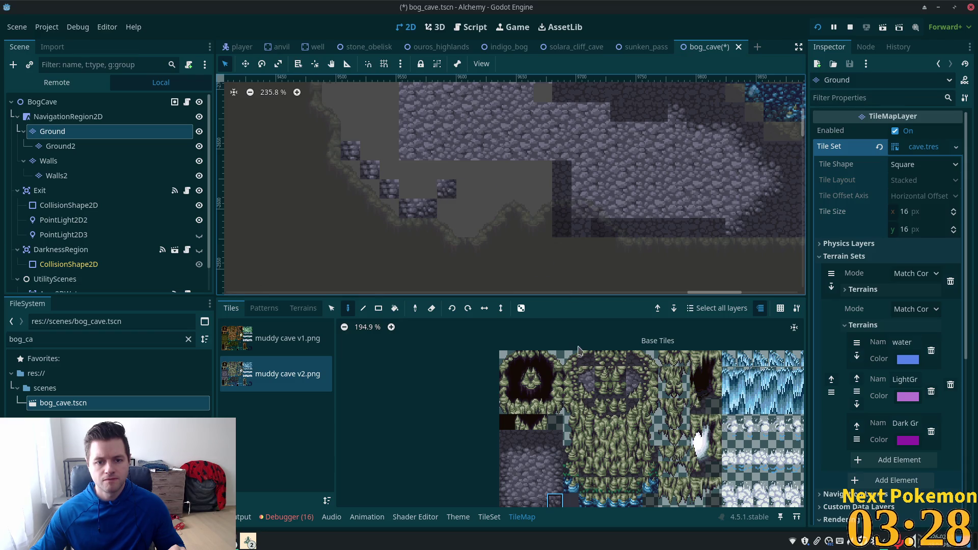
left_click(529, 505)
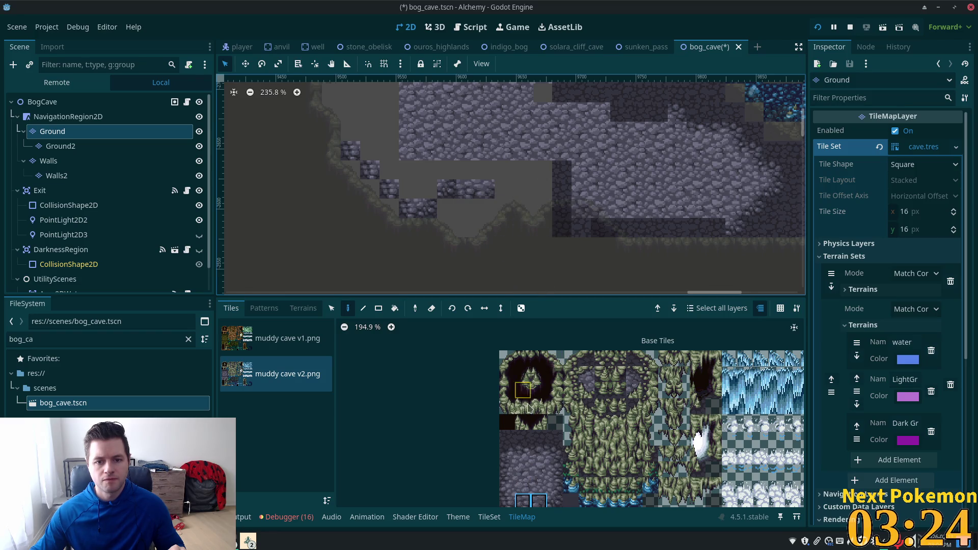
left_click(535, 504)
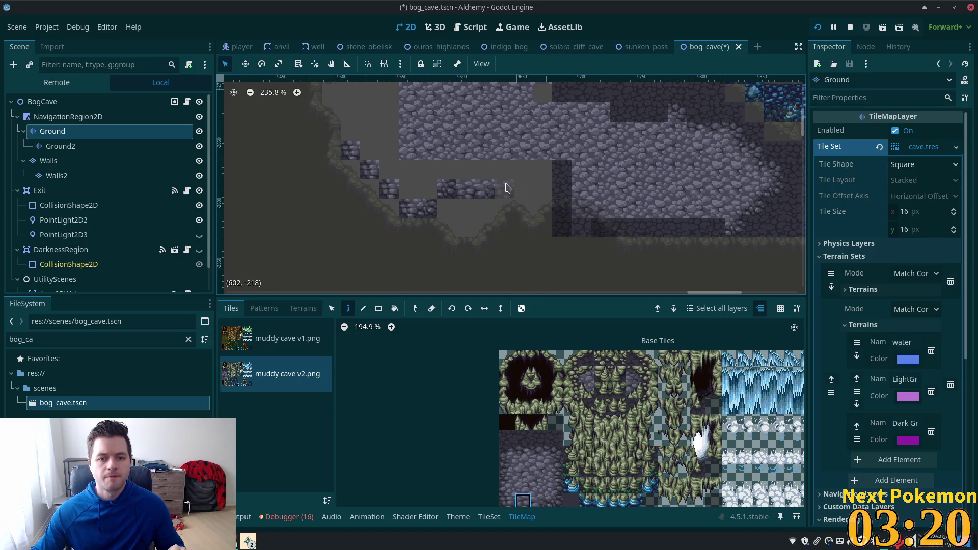
left_click(508, 503)
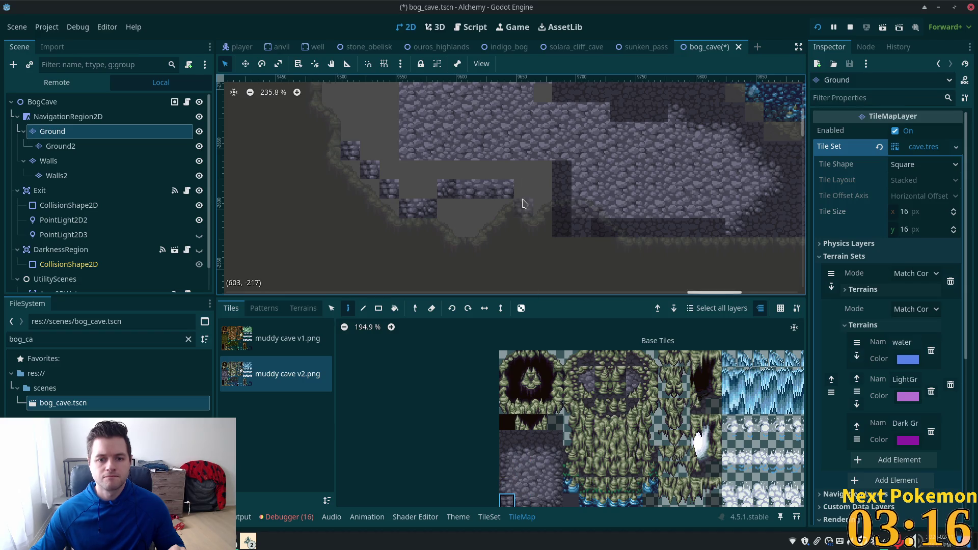
left_click(520, 199)
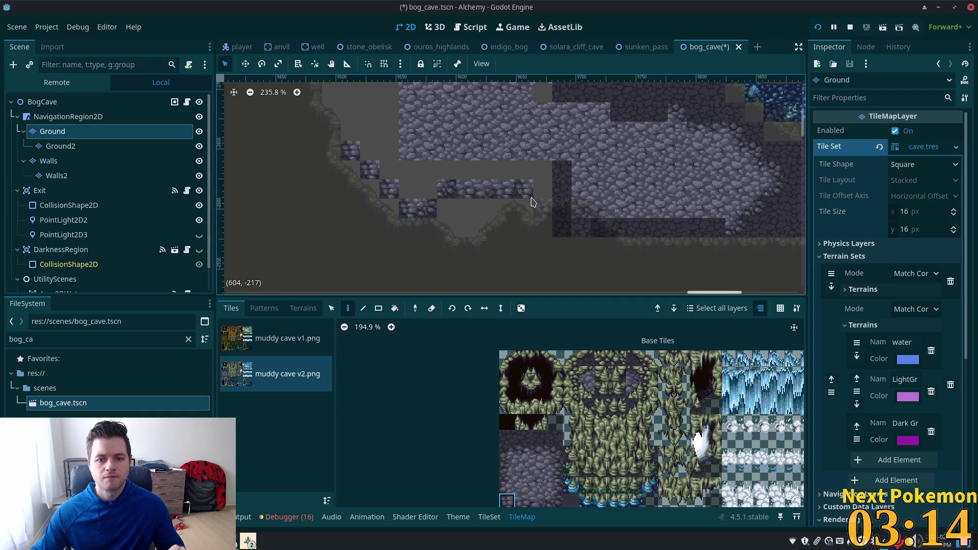
right_click(527, 204)
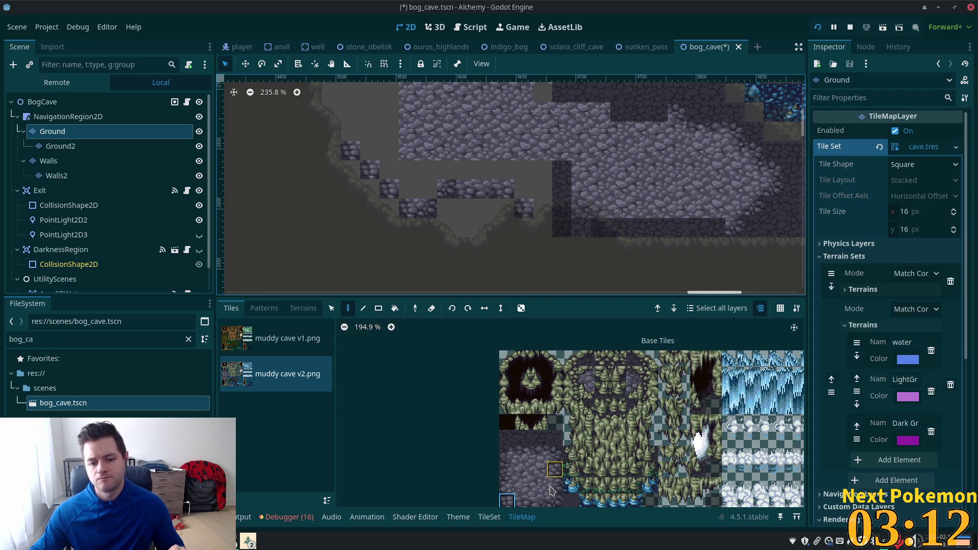
Step: Paint cobblestone floor over the dark tile and the tile above it
left_click(554, 499)
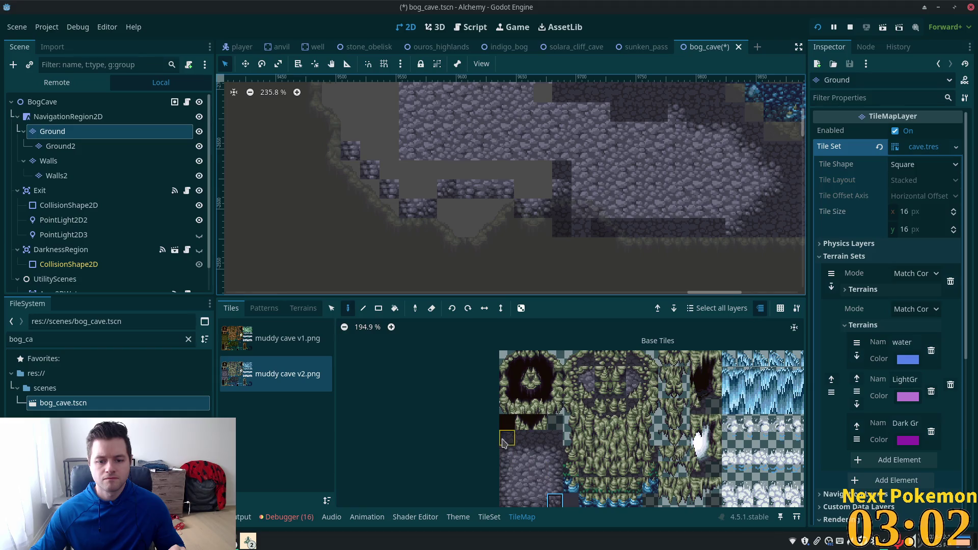
left_click(568, 185)
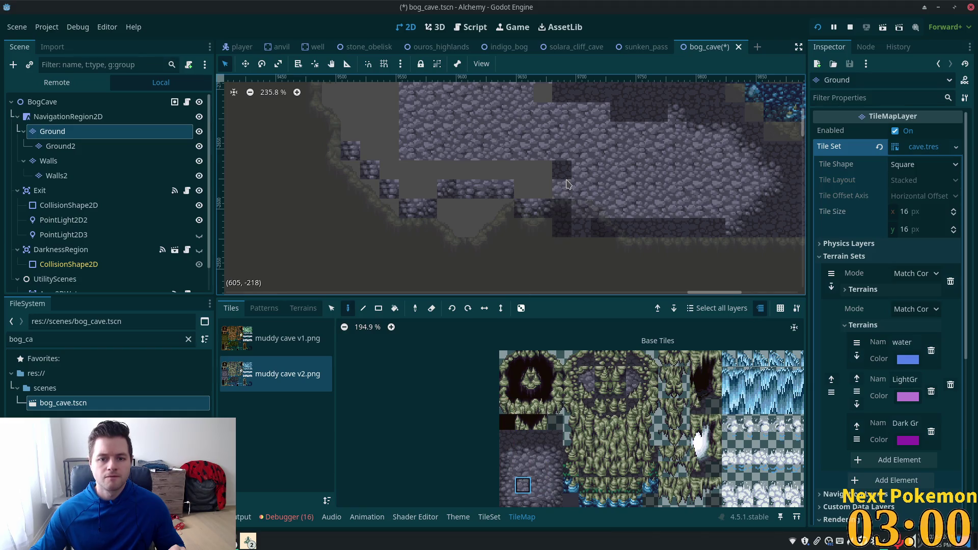
left_click(562, 170)
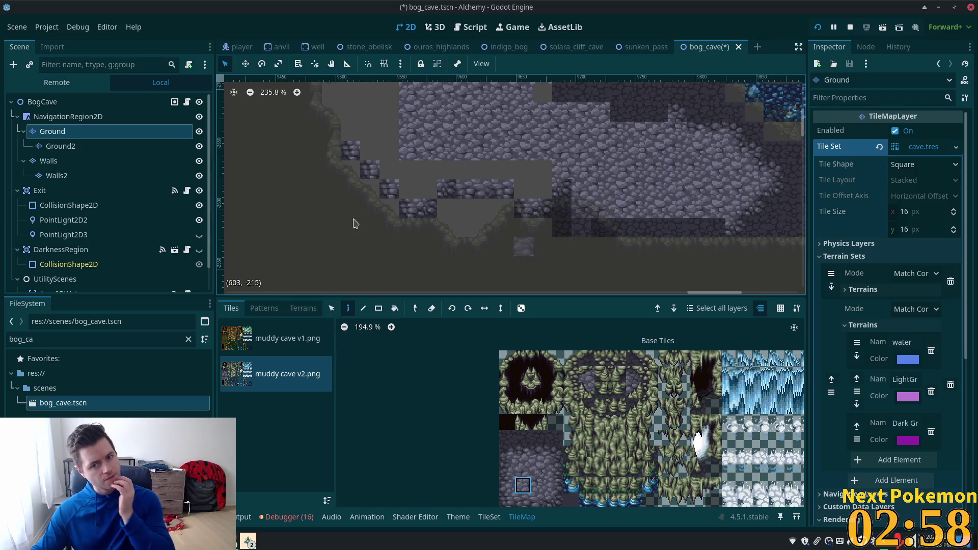
left_click(33, 101)
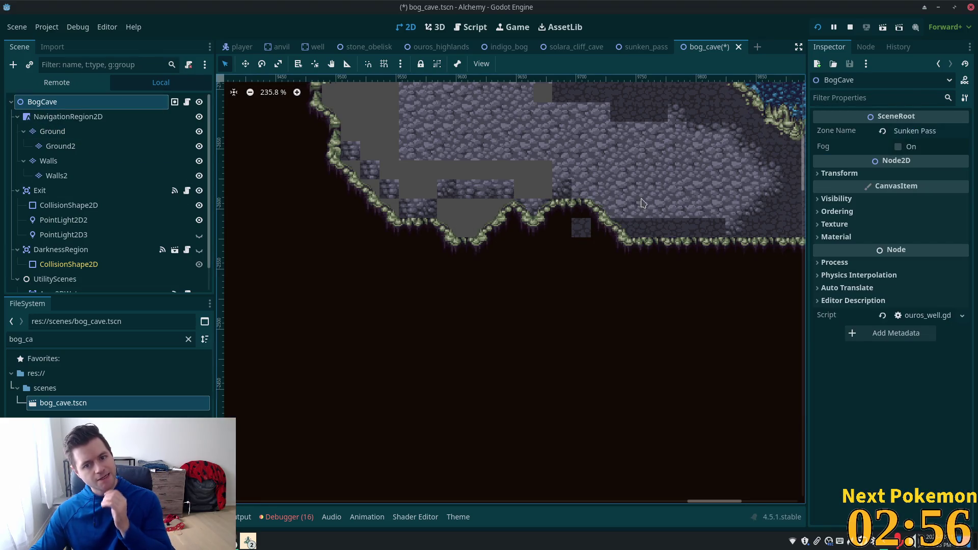
Step: Preview the cave with its darkness applied, then reselect the Ground layer
left_click(82, 132)
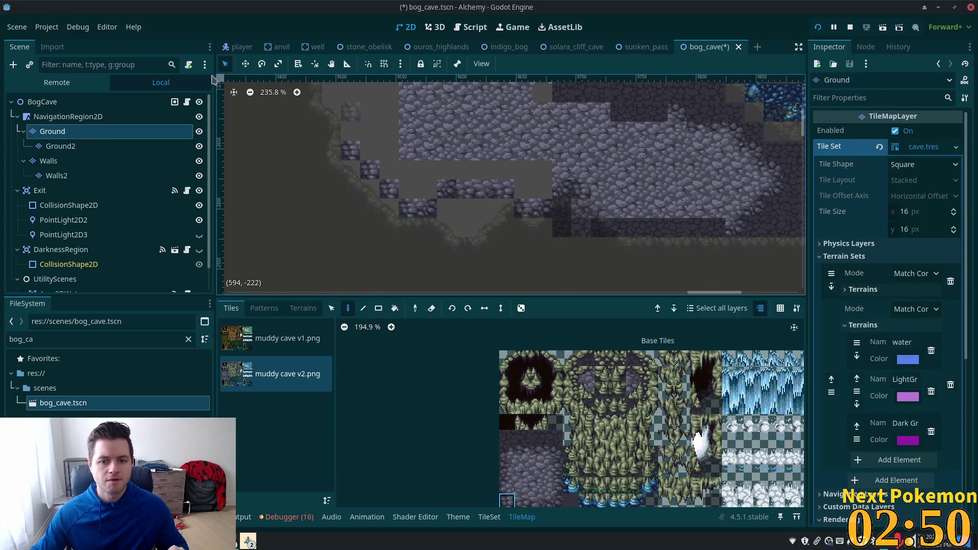
left_click(94, 118)
left_click(90, 107)
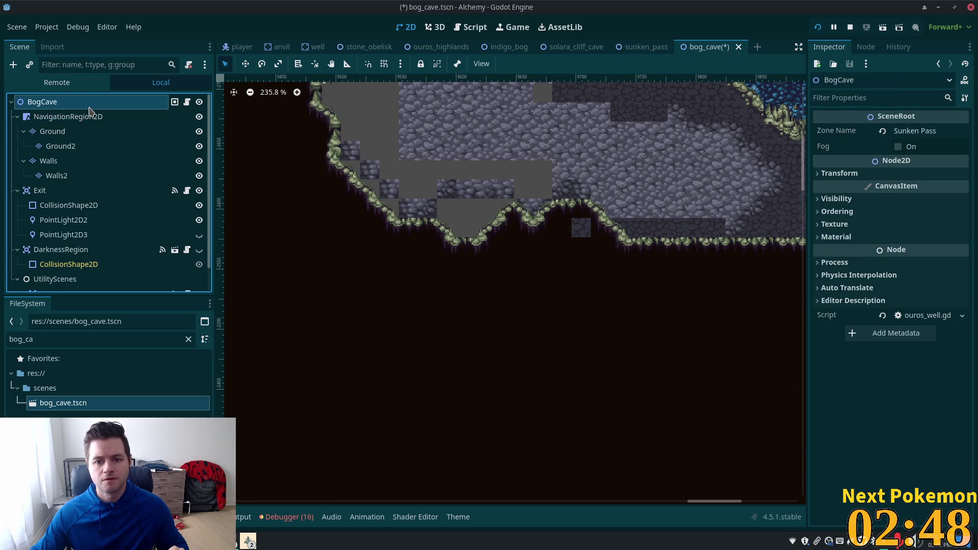
left_click(56, 132)
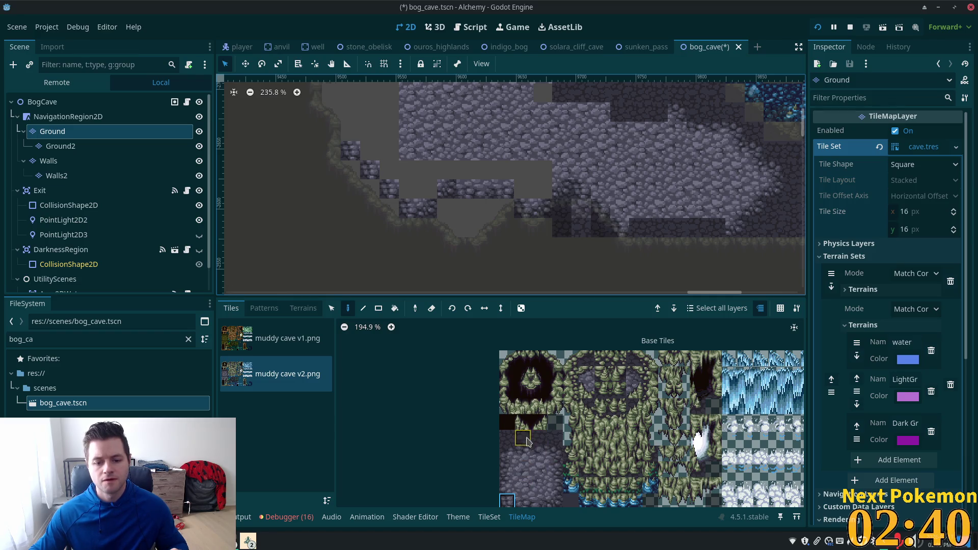
Step: Fill two bare grey cells with stone tiles and save the bog cave scene
scroll(539, 461, "down", 3)
scroll(535, 404, "down", 2)
left_click(523, 450)
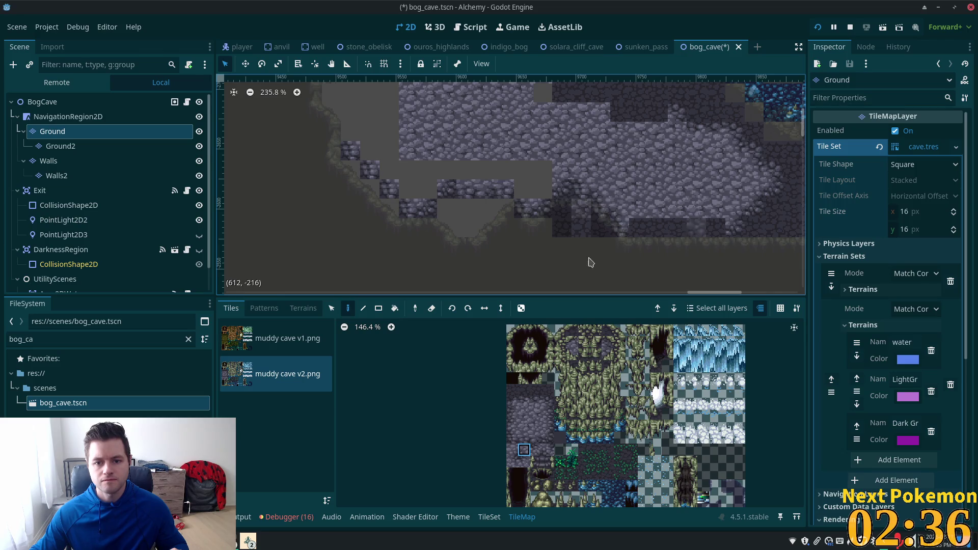
left_click(512, 450)
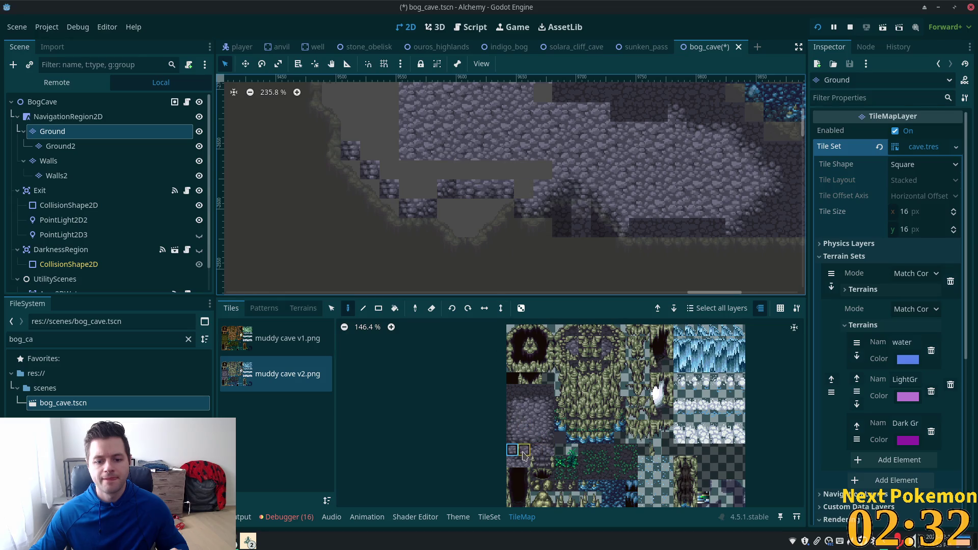
left_click(524, 450)
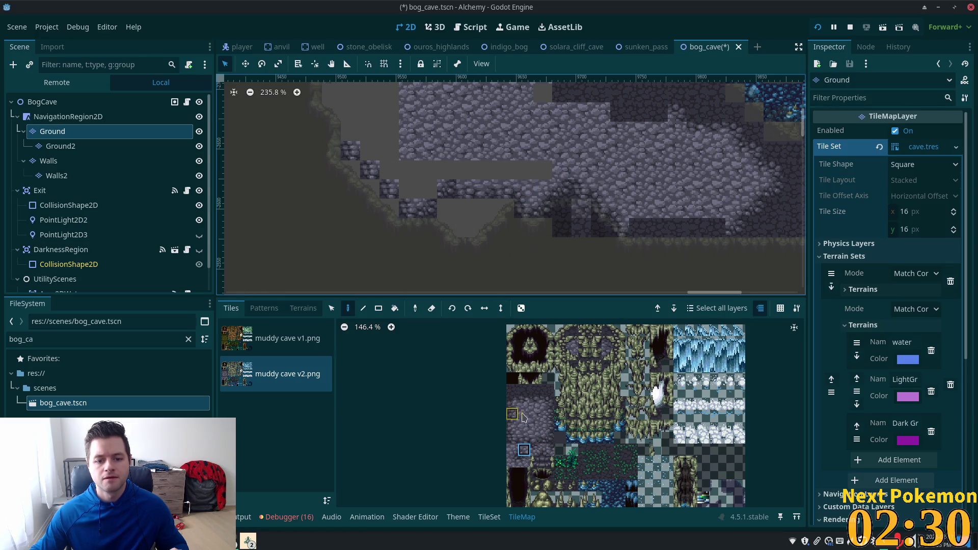
left_click(404, 183)
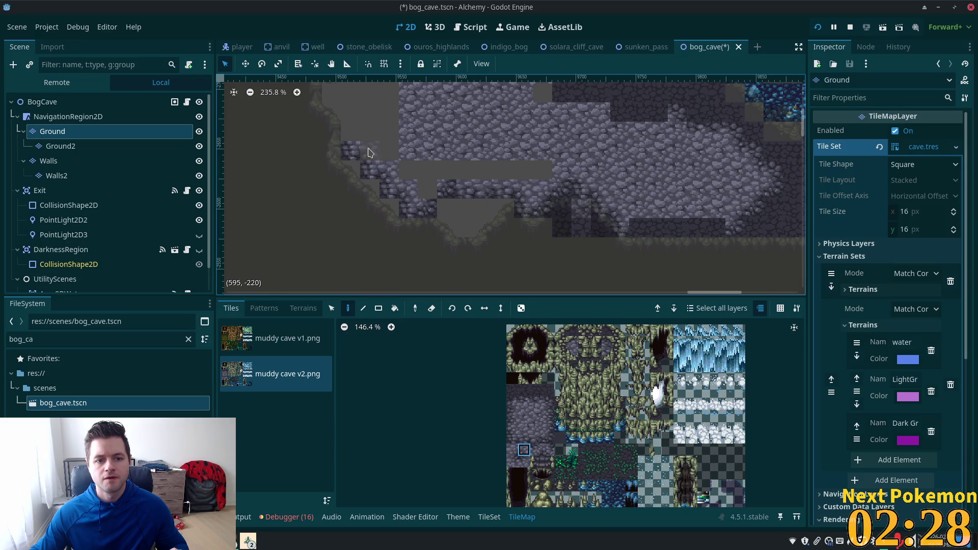
left_click(368, 154)
left_click(512, 449)
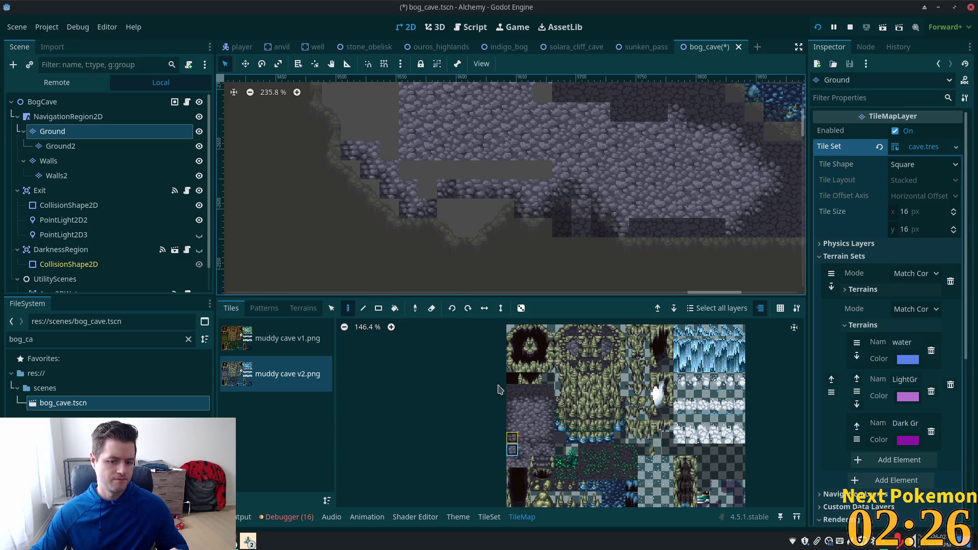
key("ctrl+s")
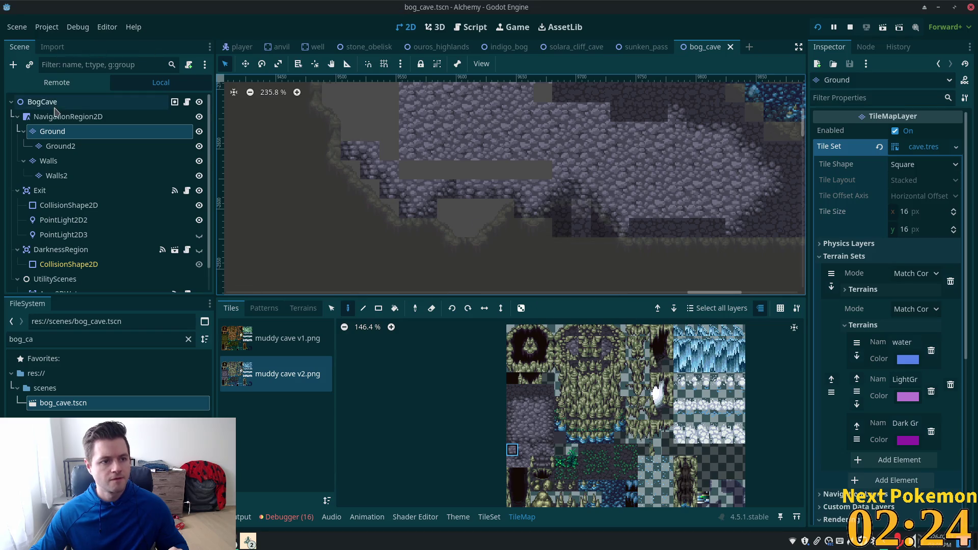
Step: Patch the remaining empty grey gap on the Ground layer with cobblestone tiles
left_click(153, 102)
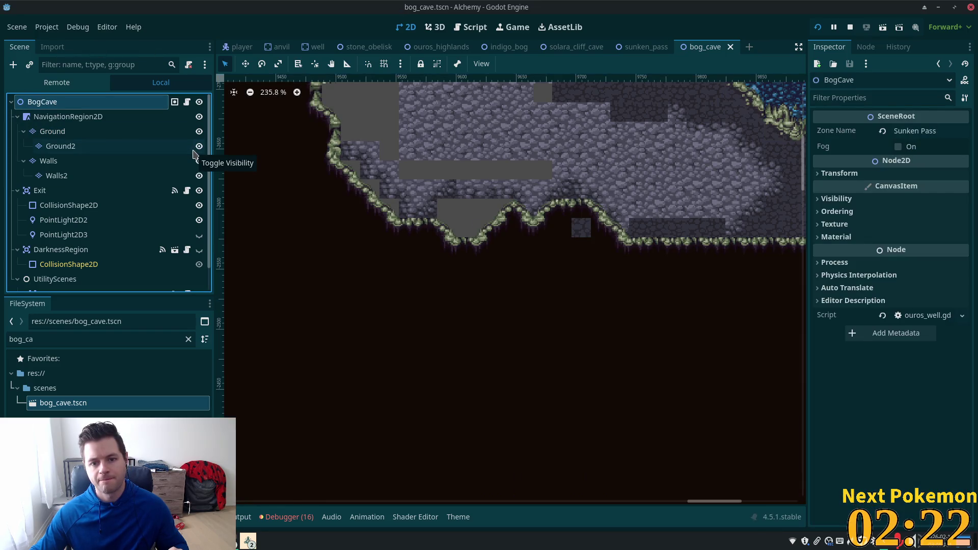
scroll(472, 198, "up", 2)
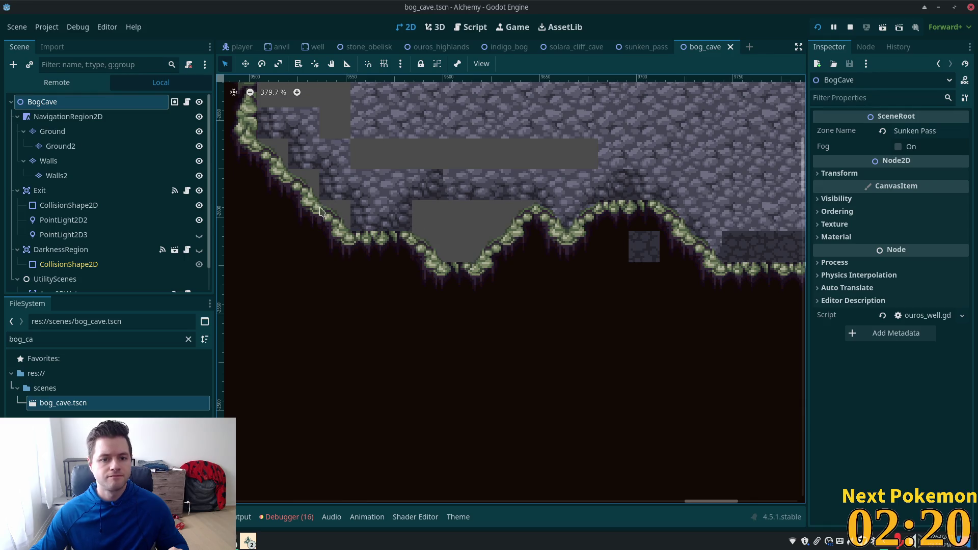
left_click(81, 132)
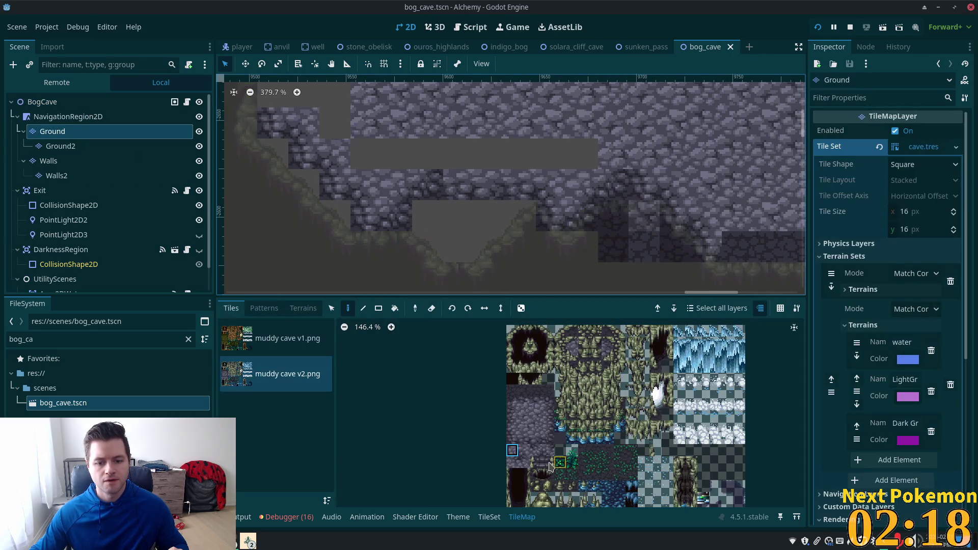
left_click(512, 439)
left_click(458, 186)
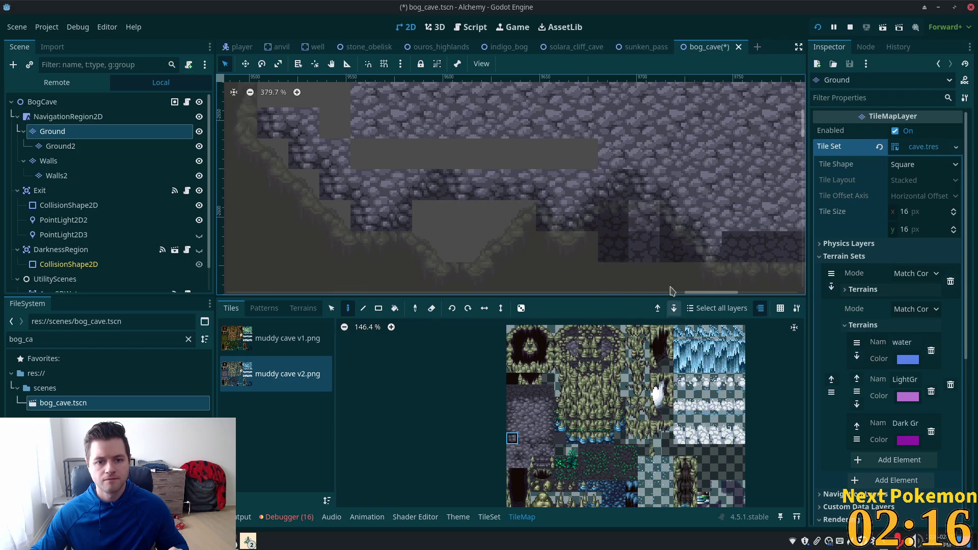
scroll(459, 186, "up", 1)
left_click(517, 452)
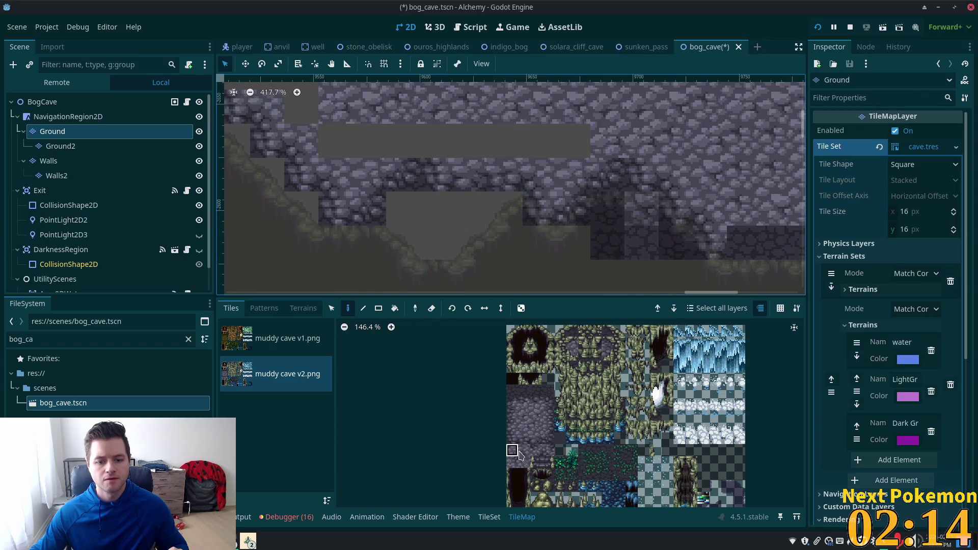
left_click(408, 141)
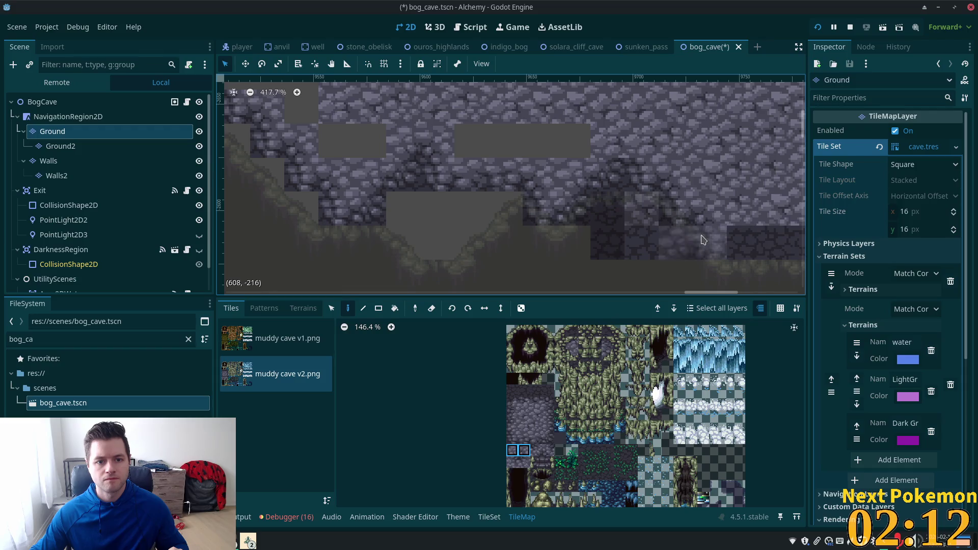
Step: Rect-paint a strip of Dark Ground terrain on the cave floor
left_click(296, 309)
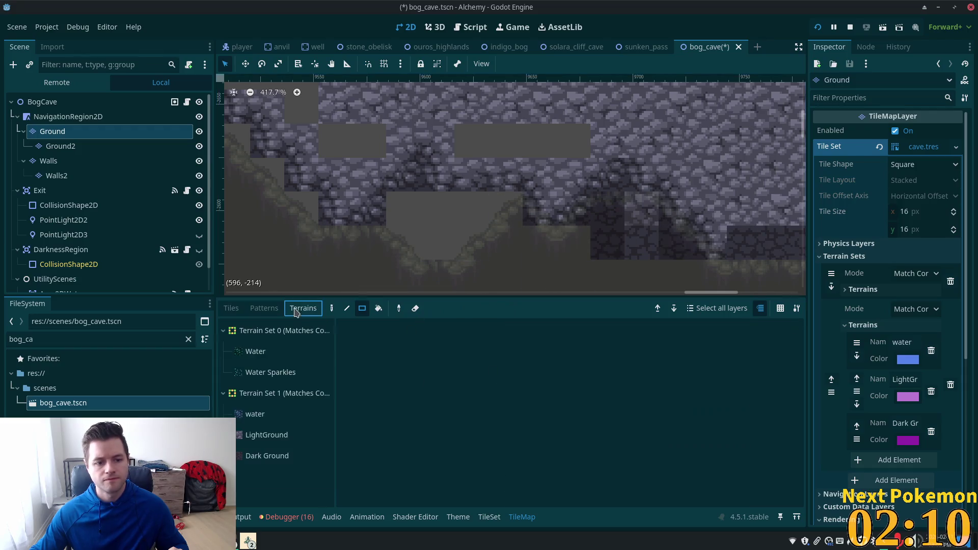
left_click(262, 455)
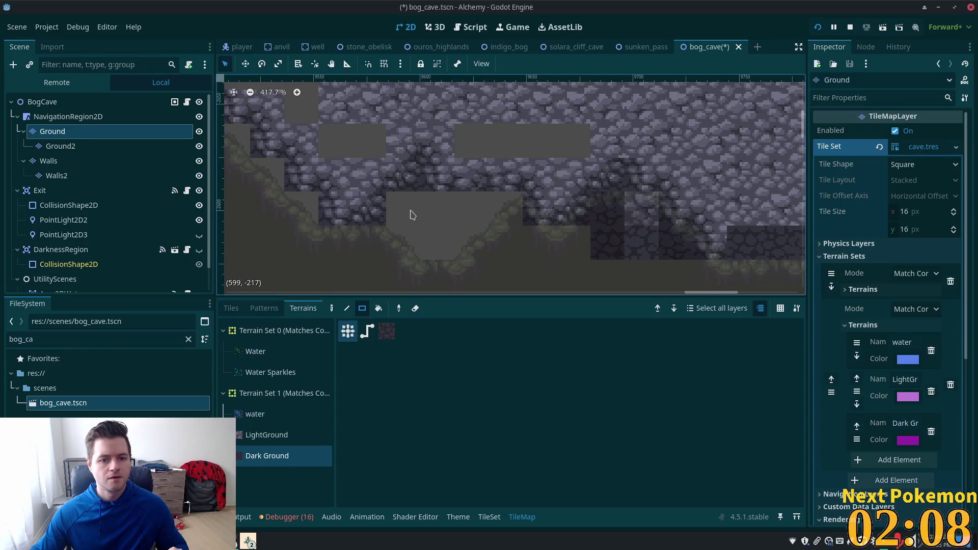
mouse_move(411, 212)
left_mouse_down()
mouse_move(493, 217)
mouse_move(419, 260)
mouse_move(483, 283)
left_mouse_up()
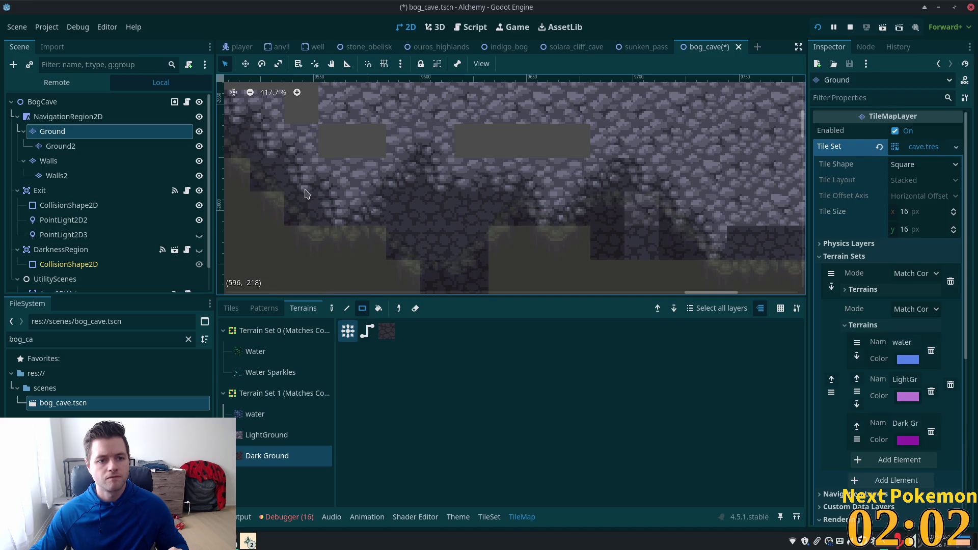
left_click_drag(306, 196, 484, 270)
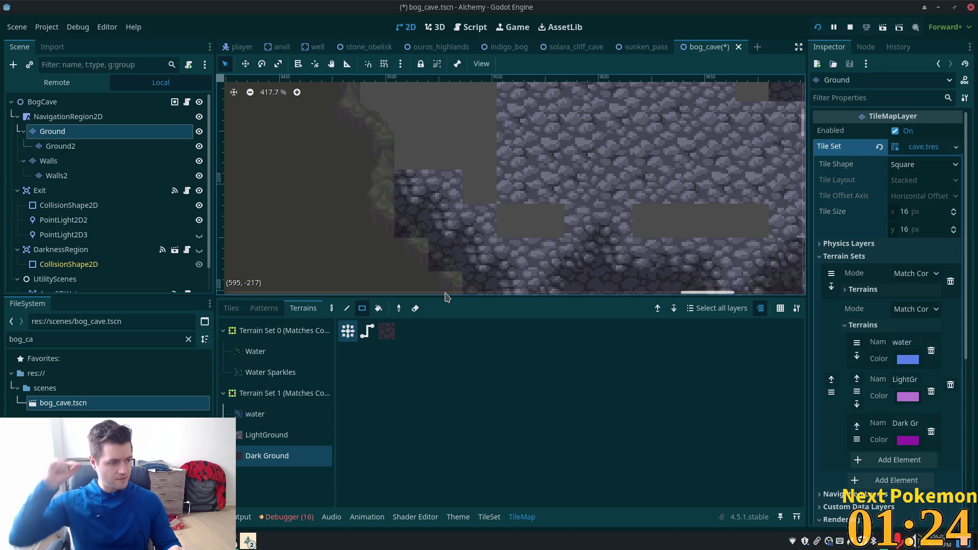
scroll(616, 233, "down", 5)
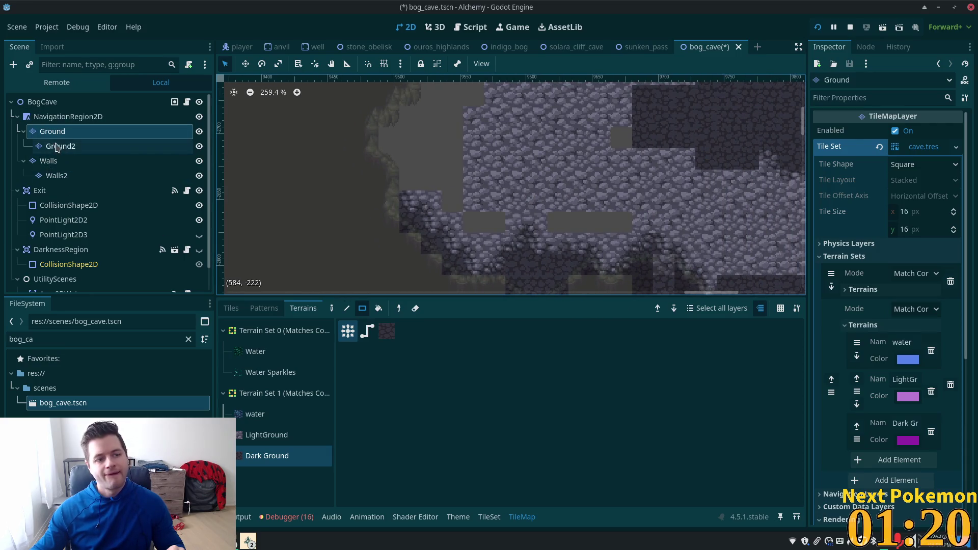
Step: Fill the empty grey gaps and the tile beside the dark area with LightGround terrain
left_click(255, 441)
left_click_drag(630, 221, 549, 225)
mouse_move(477, 220)
left_mouse_down()
mouse_move(495, 219)
mouse_move(470, 86)
left_mouse_up()
scroll(542, 232, "up", 4)
scroll(541, 232, "right", 4)
left_click(542, 232)
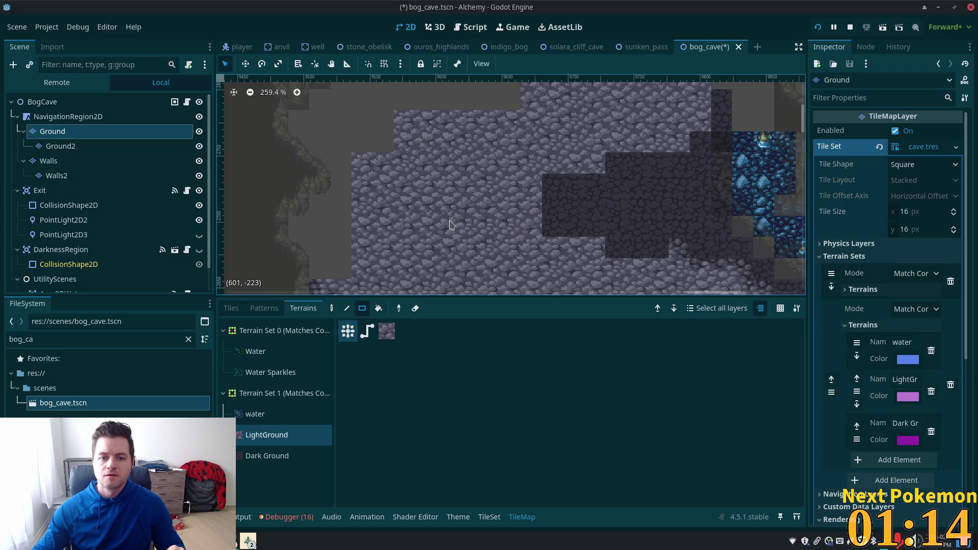
Step: Fill a 2x2 empty block with LightGround and check the map for remaining gaps
left_click_drag(361, 119, 389, 148)
scroll(391, 152, "up", 3)
scroll(391, 152, "left", 1)
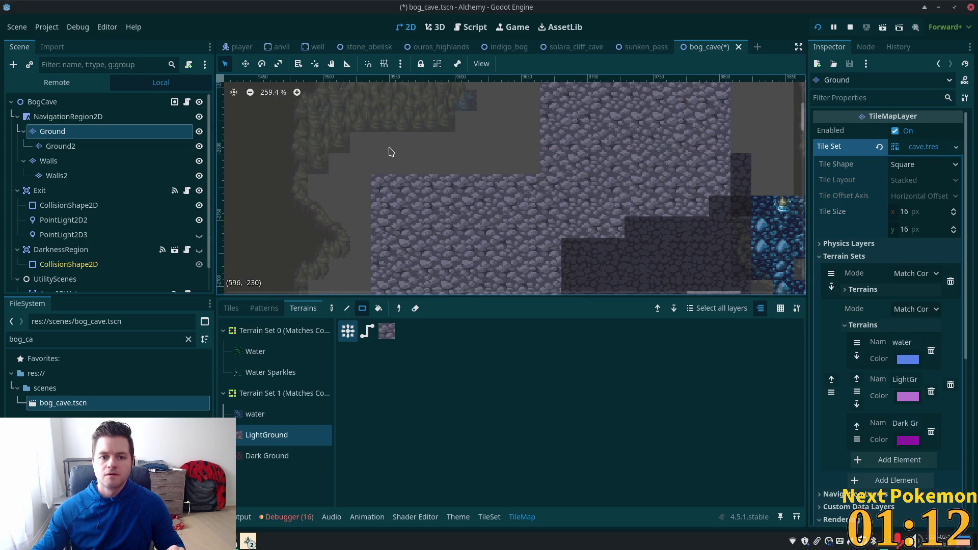
scroll(492, 139, "down", 3)
scroll(492, 139, "right", 3)
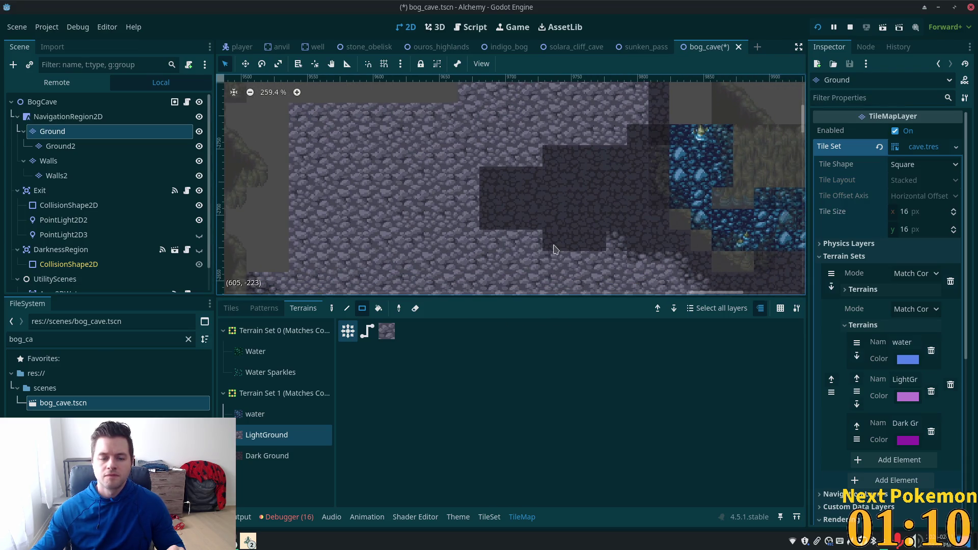
scroll(491, 139, "up", 2)
scroll(492, 139, "right", 1)
left_click(231, 308)
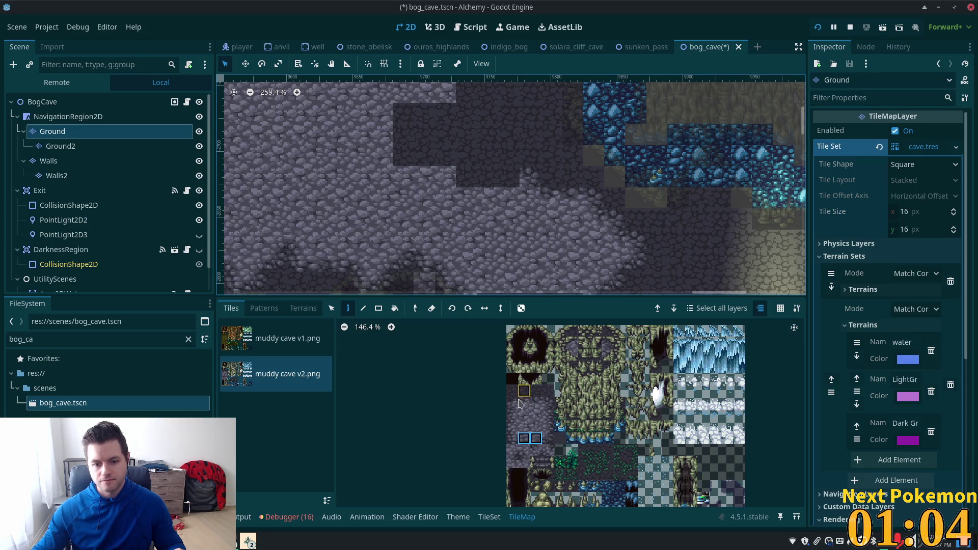
Step: Paint a cobblestone pair and single tiles over the dark spots in the ground
left_click_drag(523, 402, 538, 405)
left_click(498, 178)
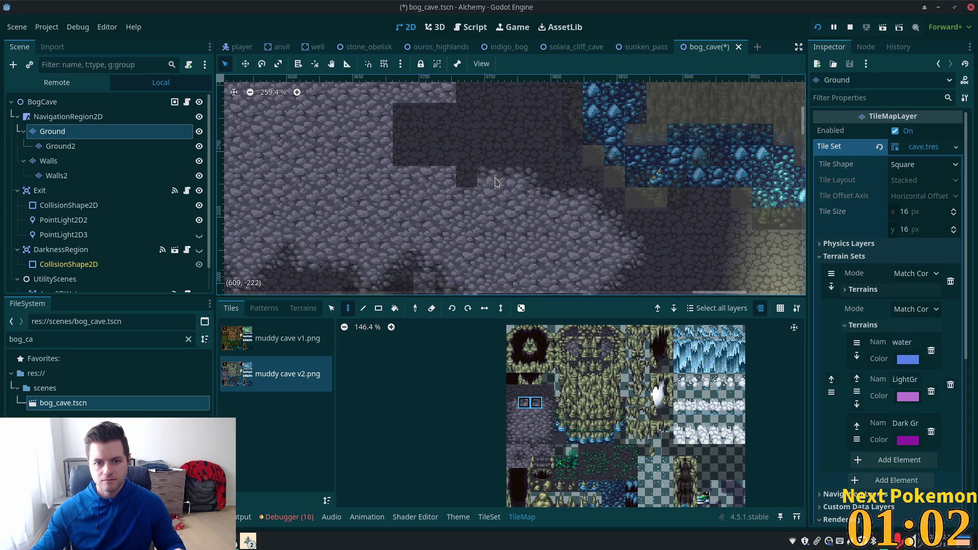
left_click(548, 403)
left_click(466, 177)
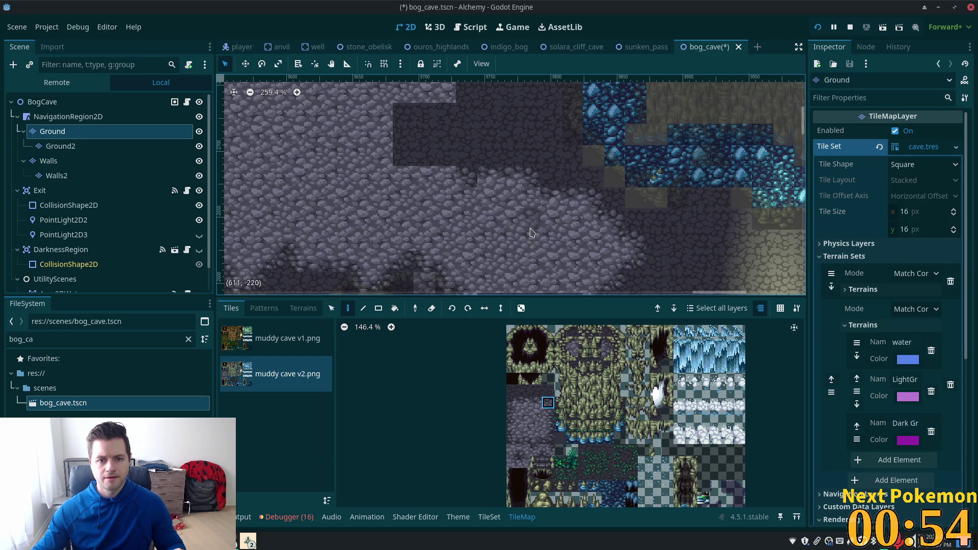
Step: Paint a stacked pair of dark ground edge tiles onto the ground edge
left_click(514, 405)
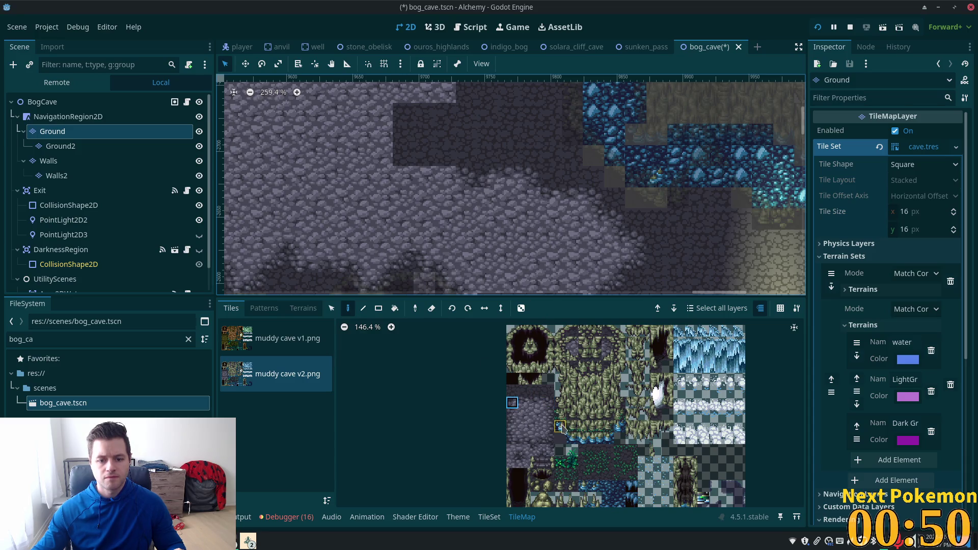
left_click(549, 405)
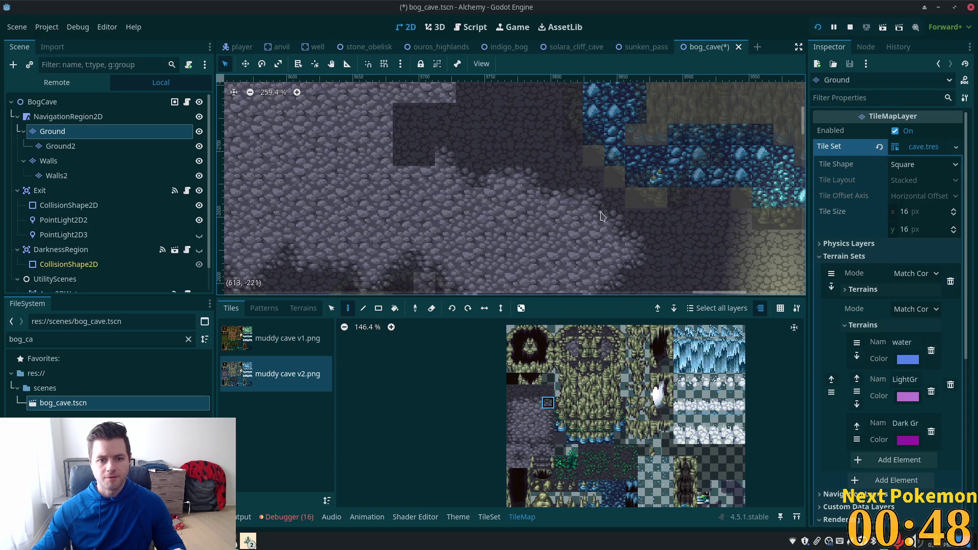
left_click(513, 464)
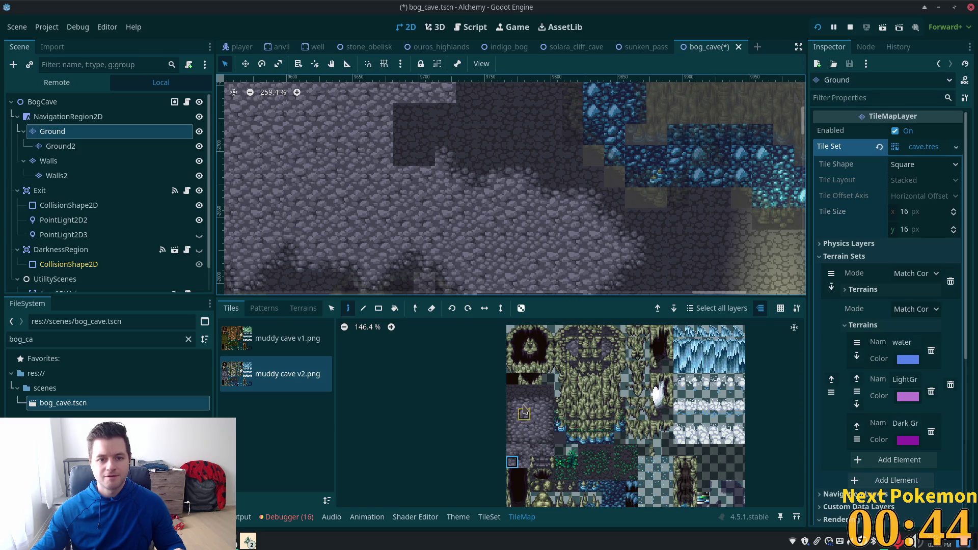
scroll(490, 257, "up", 2)
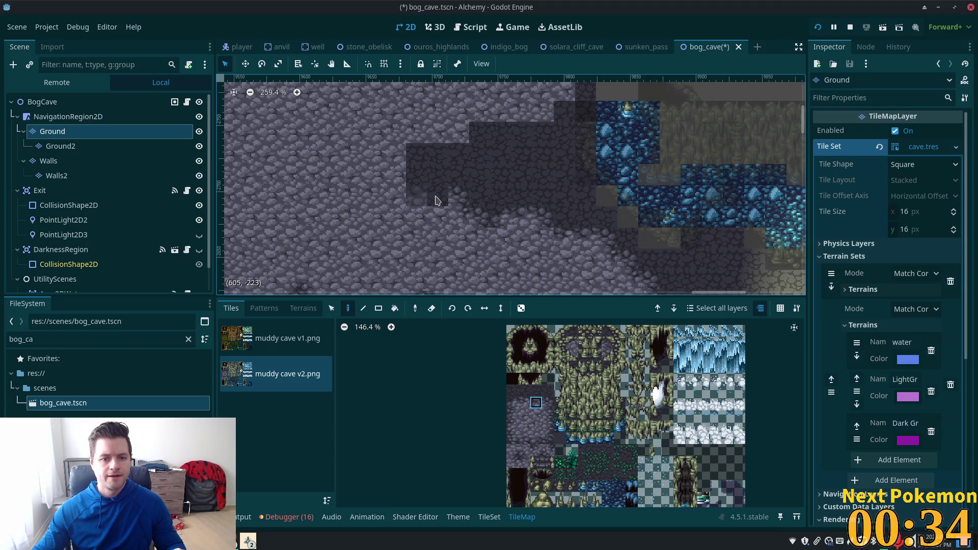
left_click(548, 403)
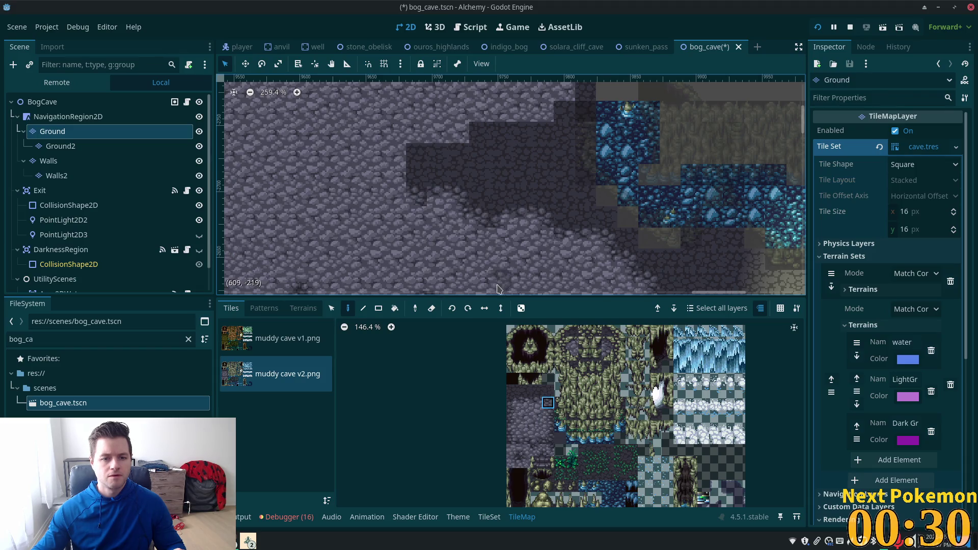
left_click(512, 462)
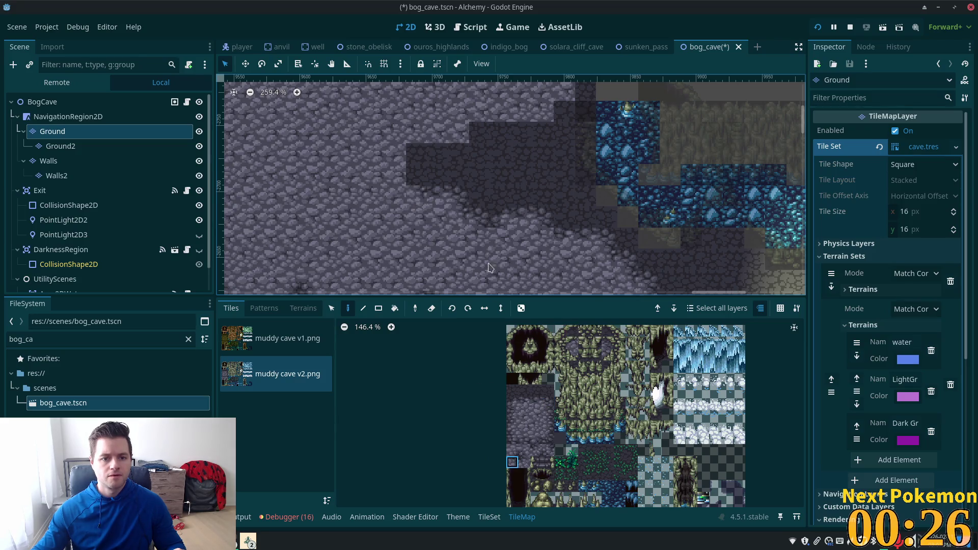
scroll(502, 230, "up", 2)
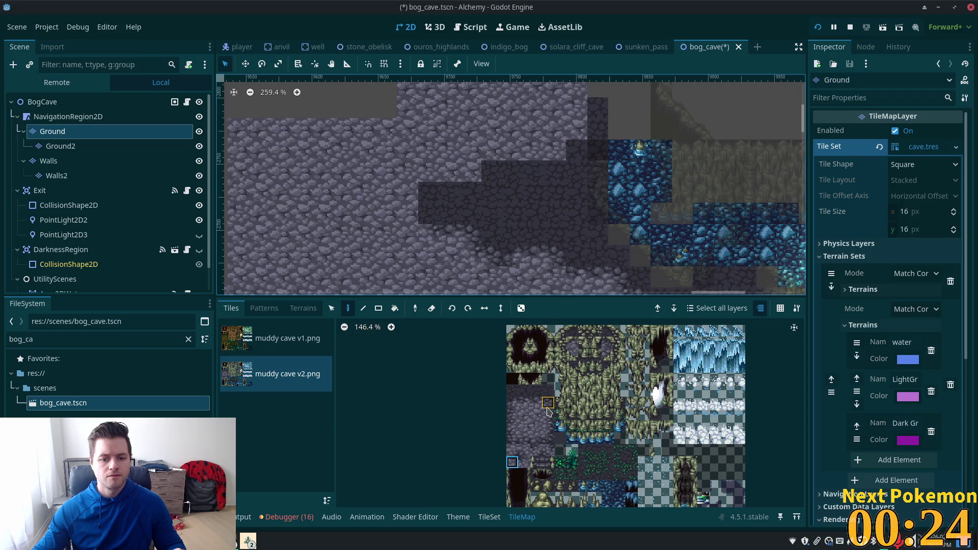
left_click_drag(549, 431, 548, 415)
left_click(428, 204)
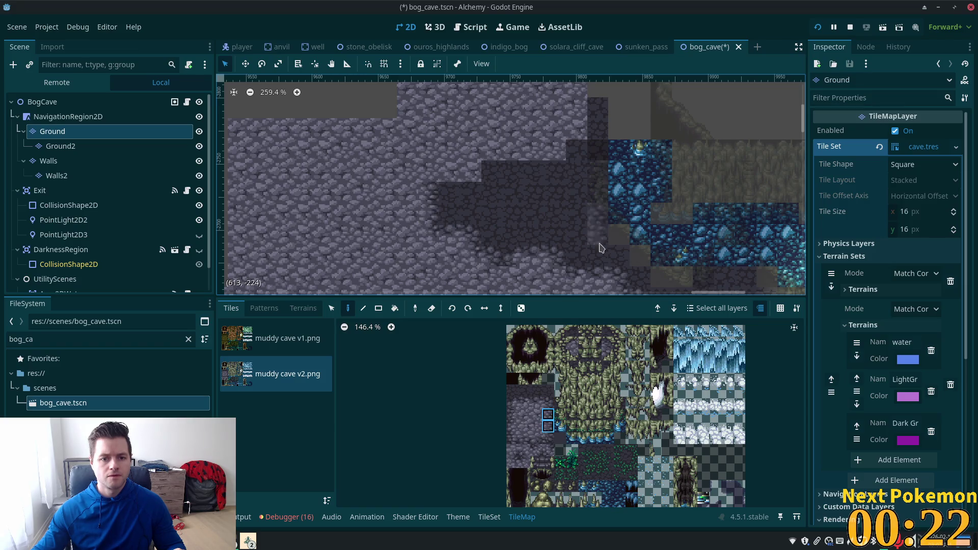
Step: Paint a blending tile where the ground edge meets the crystal floor, then save the scene
scroll(485, 212, "up", 2)
left_click(512, 450)
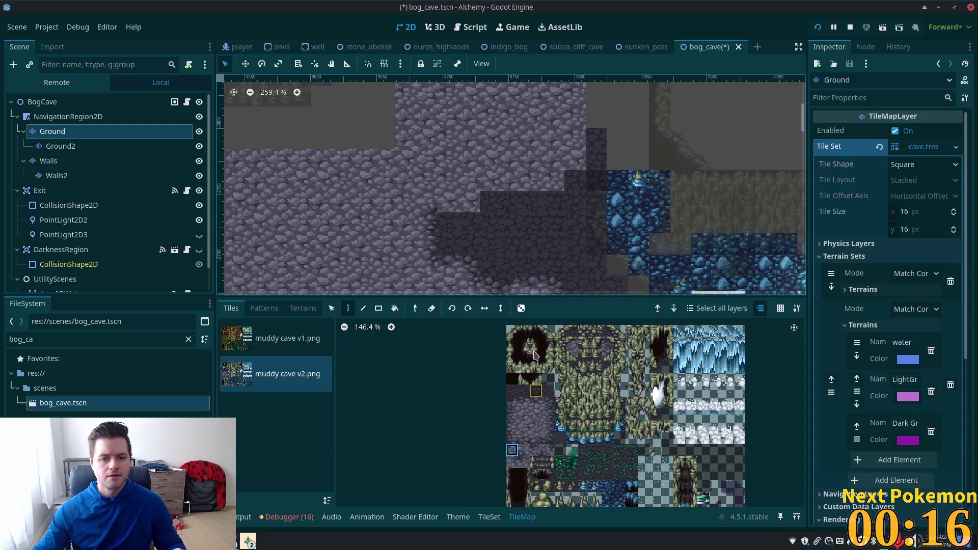
scroll(552, 229, "down", 3)
scroll(522, 174, "up", 3)
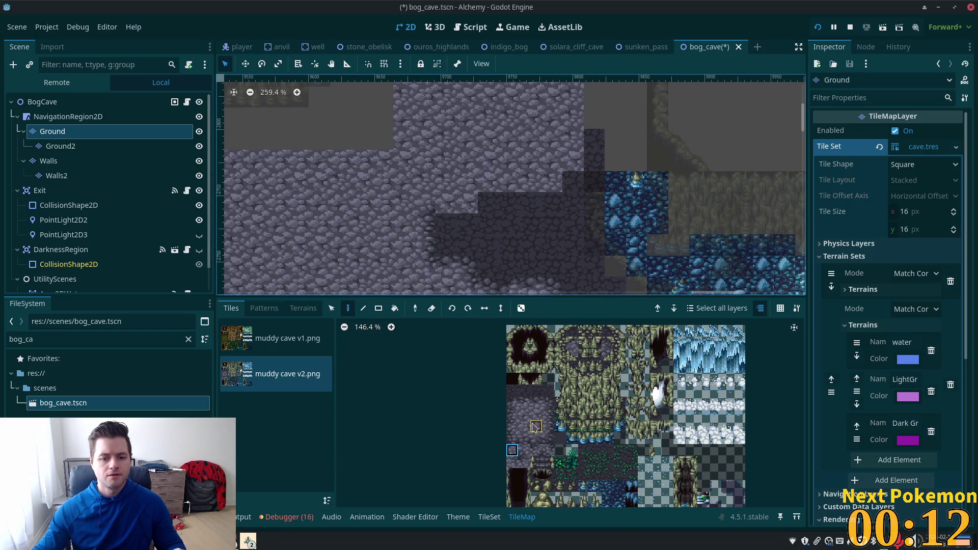
left_click_drag(524, 438, 536, 438)
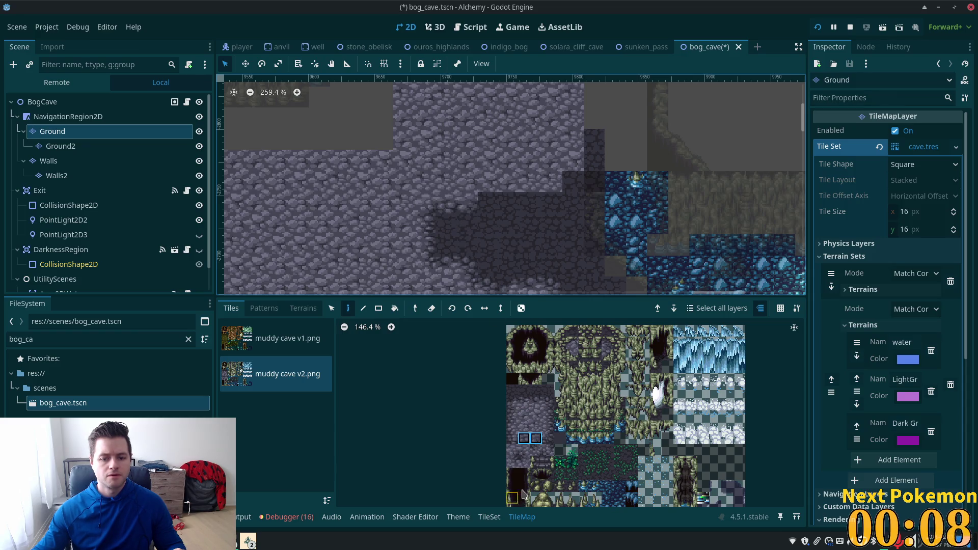
left_click(512, 451)
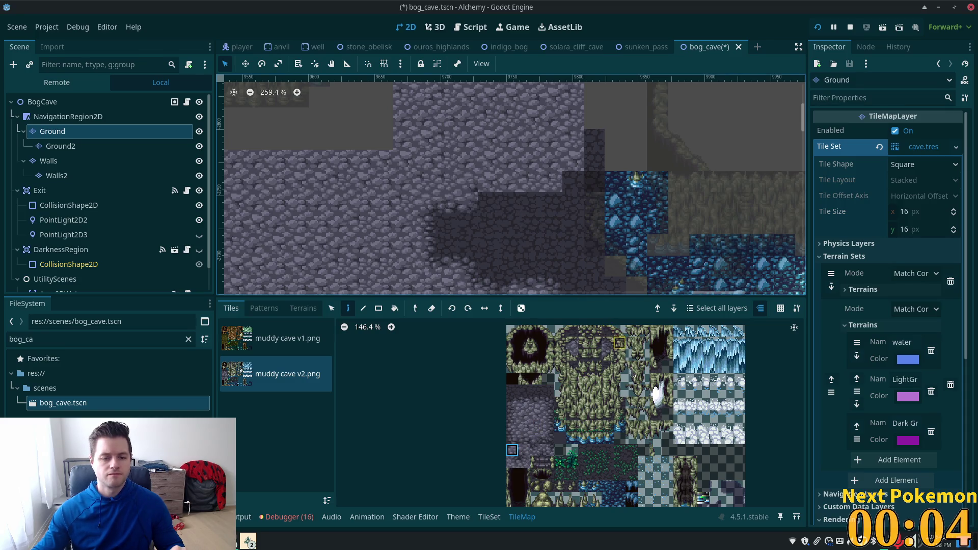
key("ctrl+s")
left_click(548, 438)
left_click(493, 207)
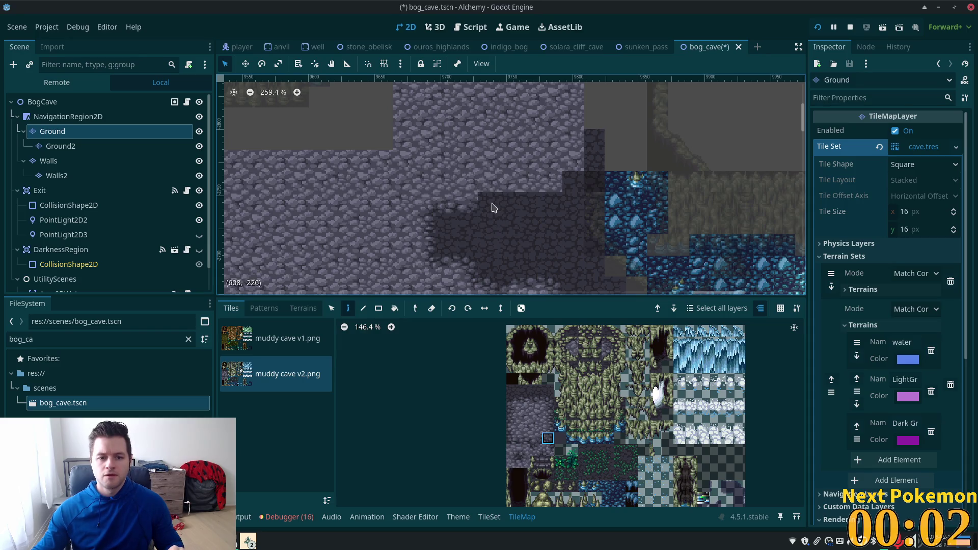
key("ctrl+s")
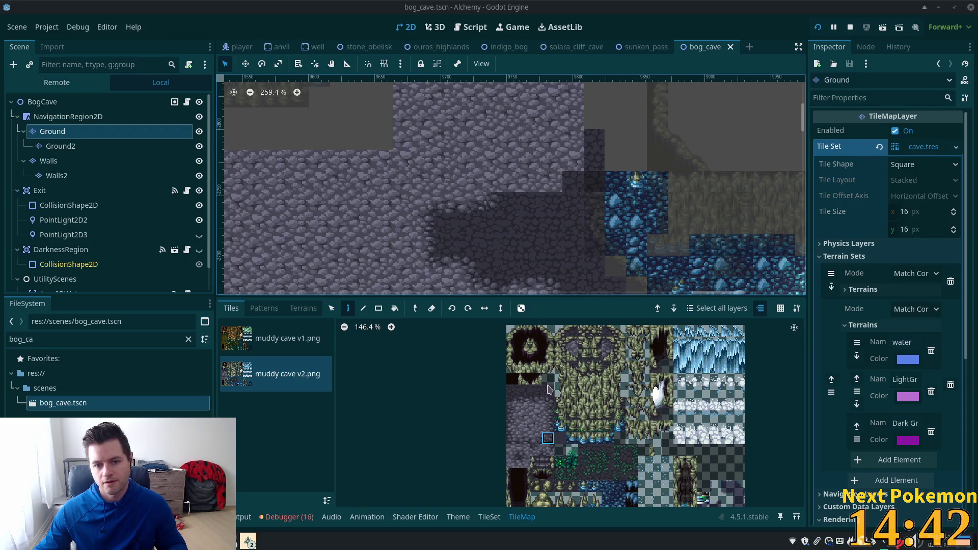
Step: Paint a pair of dark cobblestone tiles into the remaining ground gap
left_click_drag(524, 438, 536, 438)
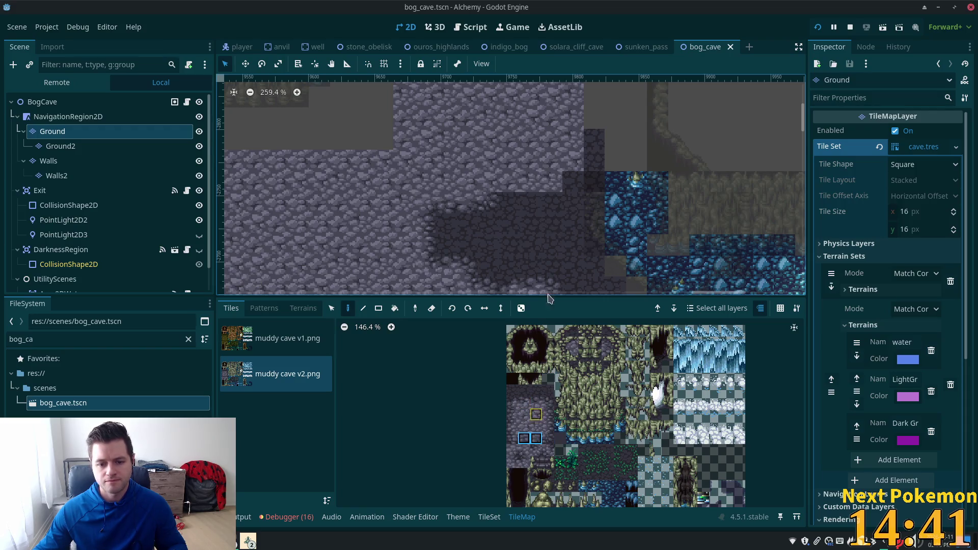
left_click(511, 187)
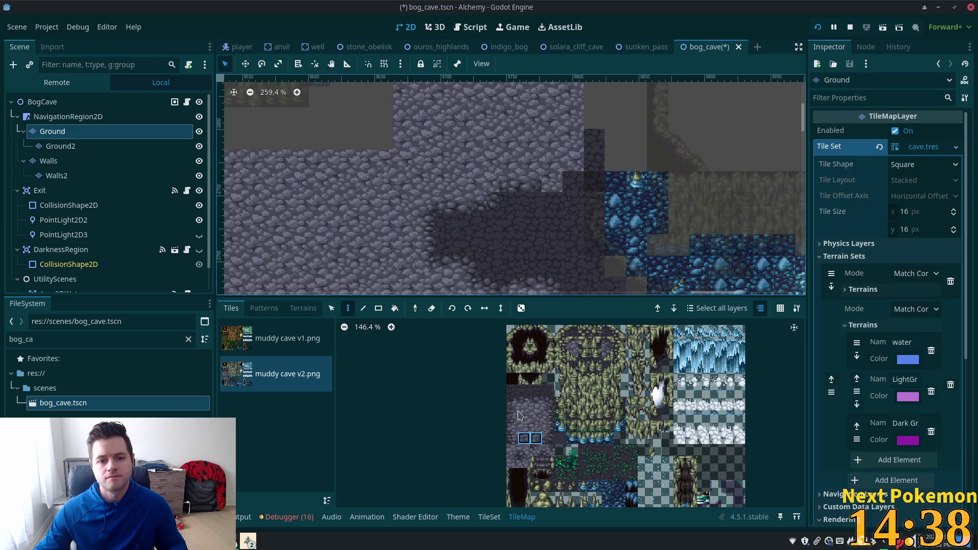
left_click(512, 451)
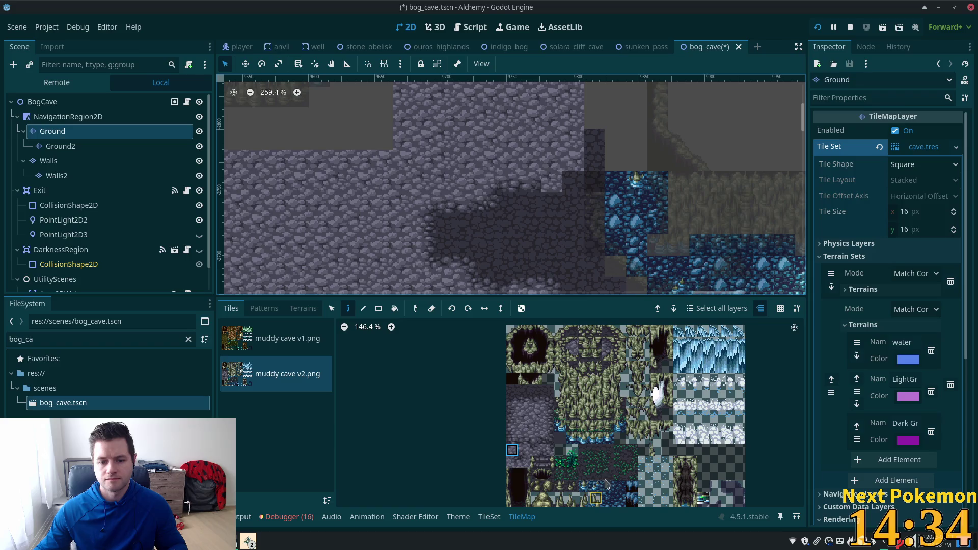
left_click(547, 439)
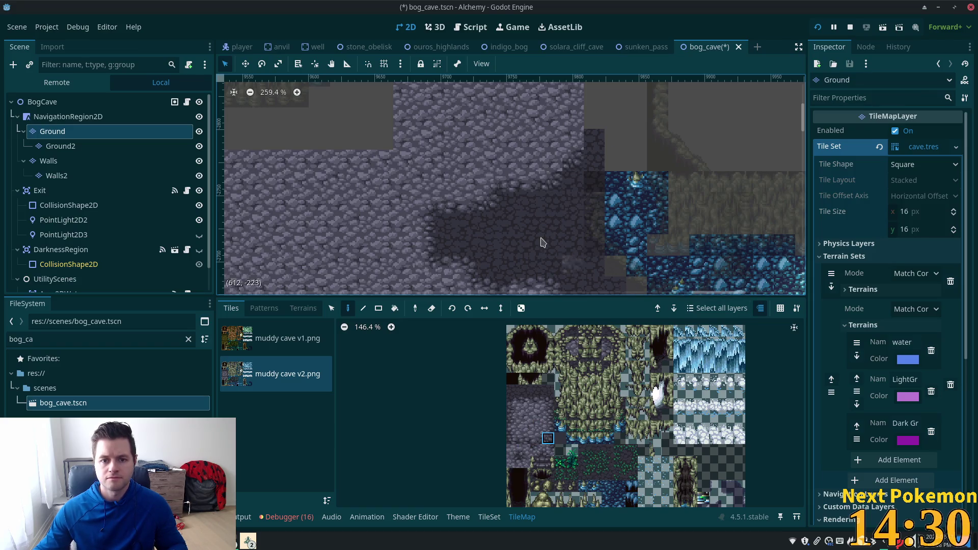
scroll(554, 258, "down", 4)
scroll(554, 258, "down", 1)
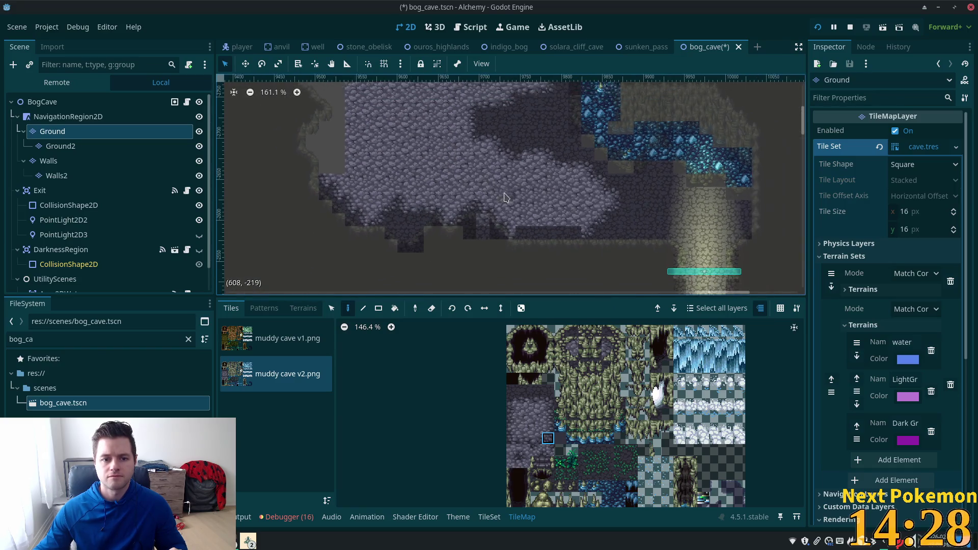
key("ctrl+s")
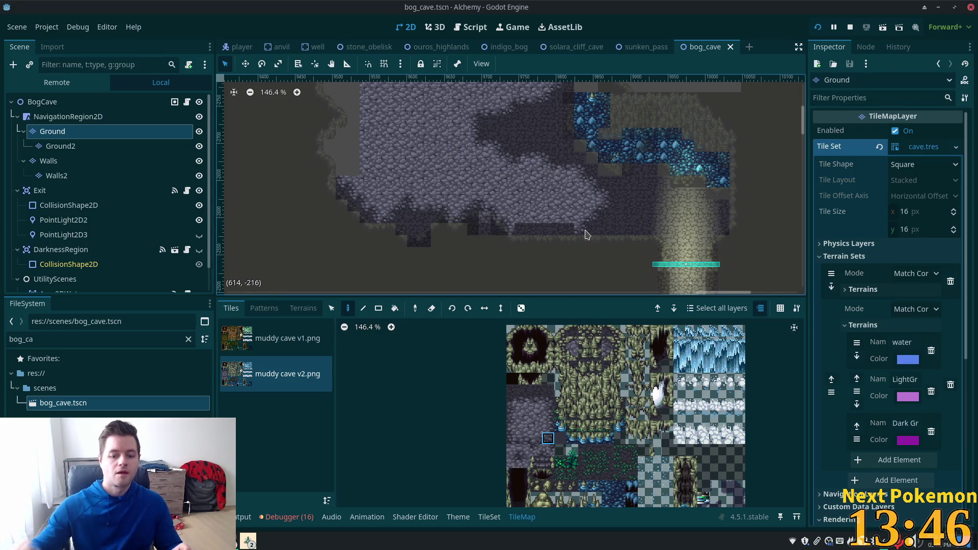
scroll(354, 138, "up", 2)
scroll(354, 137, "up", 2)
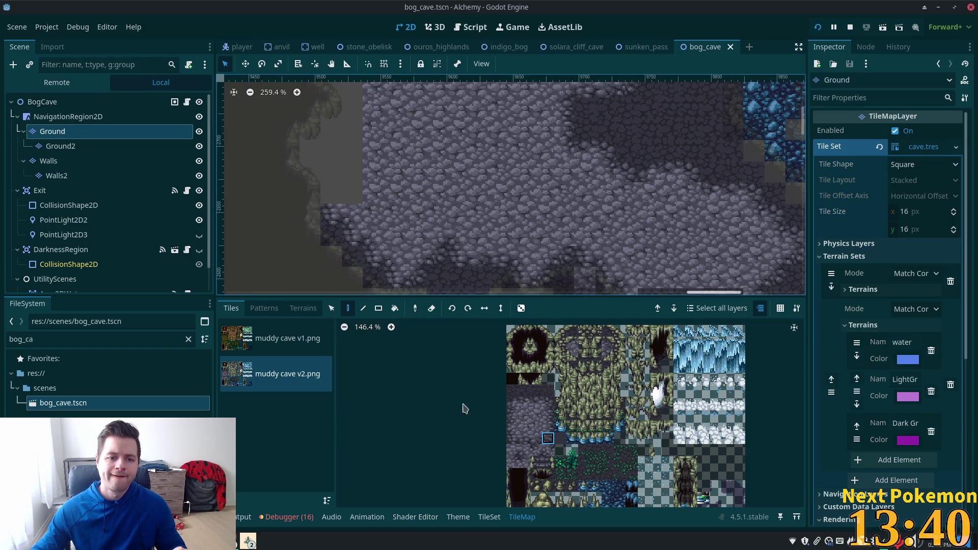
Step: Paint a three-tile edge column along the left edge and a two-tile cobblestone column beside the wall
left_click_drag(513, 429, 513, 430)
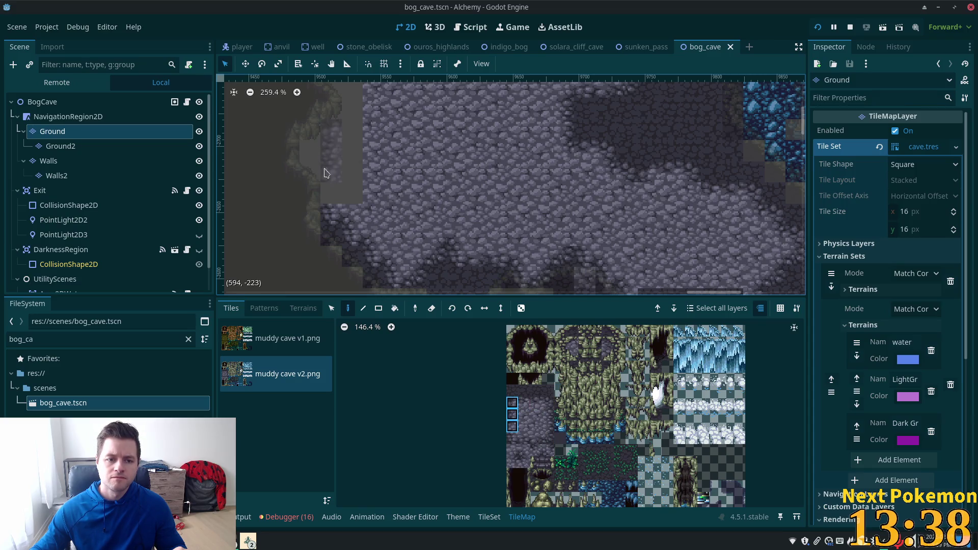
left_click(331, 176)
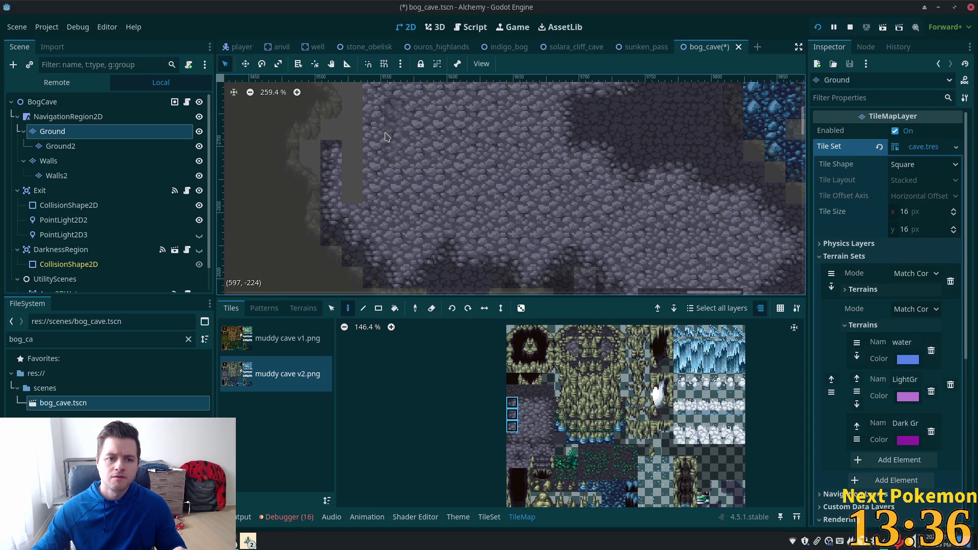
left_click(521, 465)
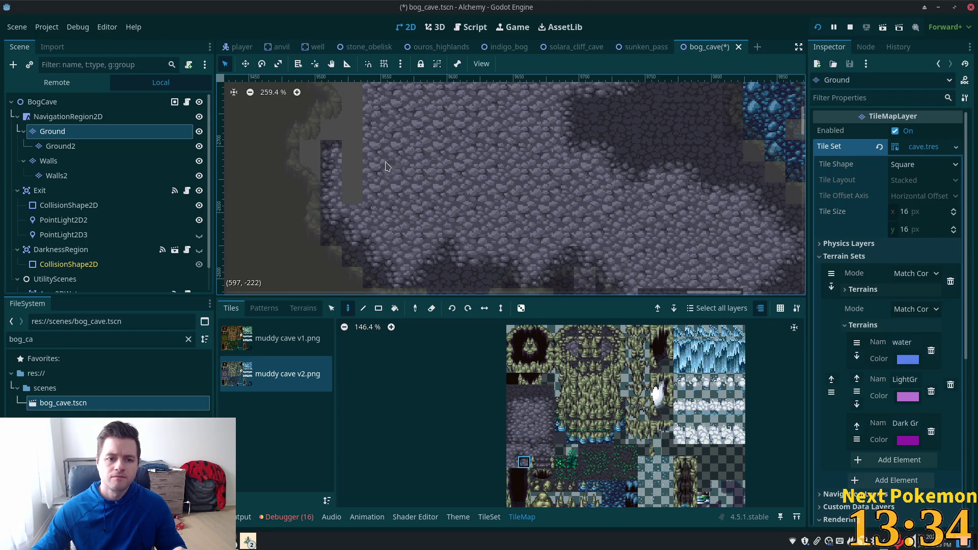
scroll(408, 143, "up", 5)
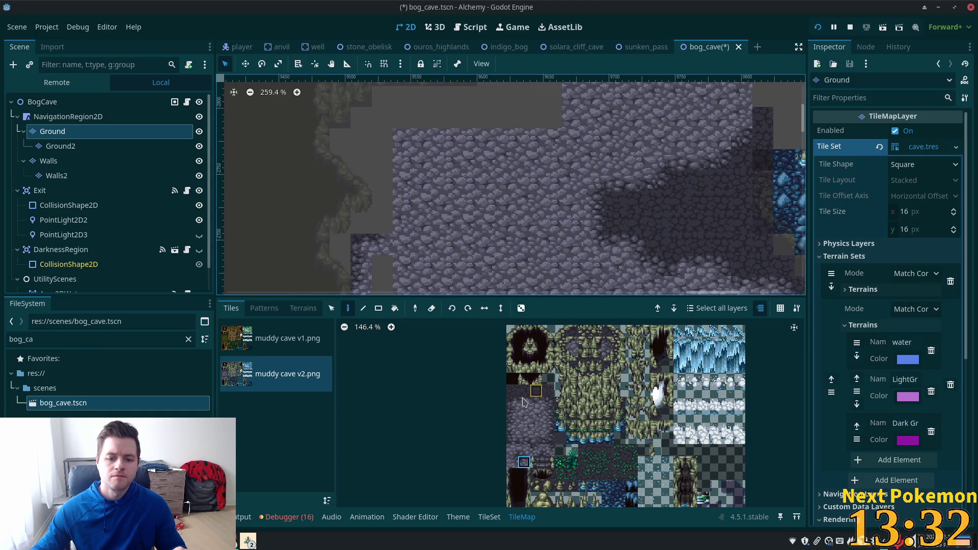
left_click_drag(512, 414, 510, 429)
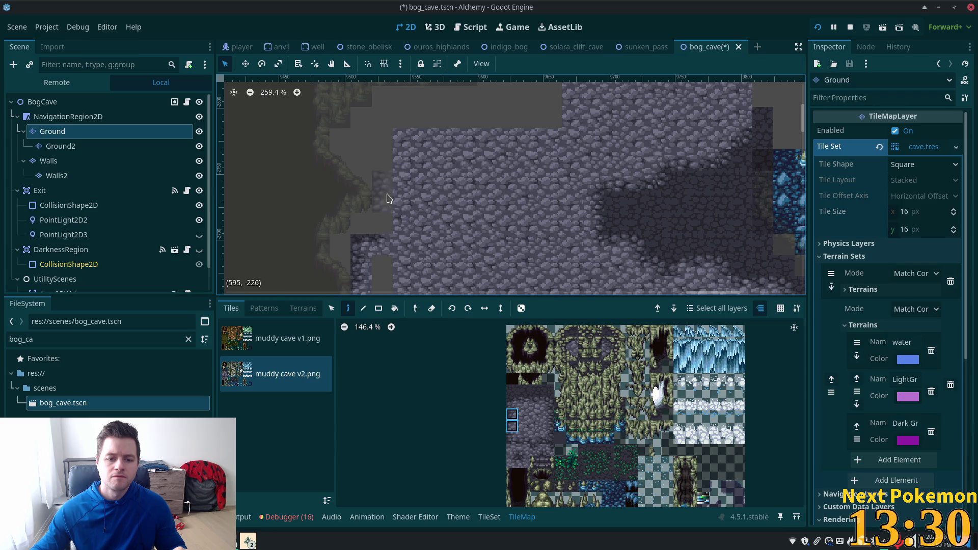
left_click(379, 214)
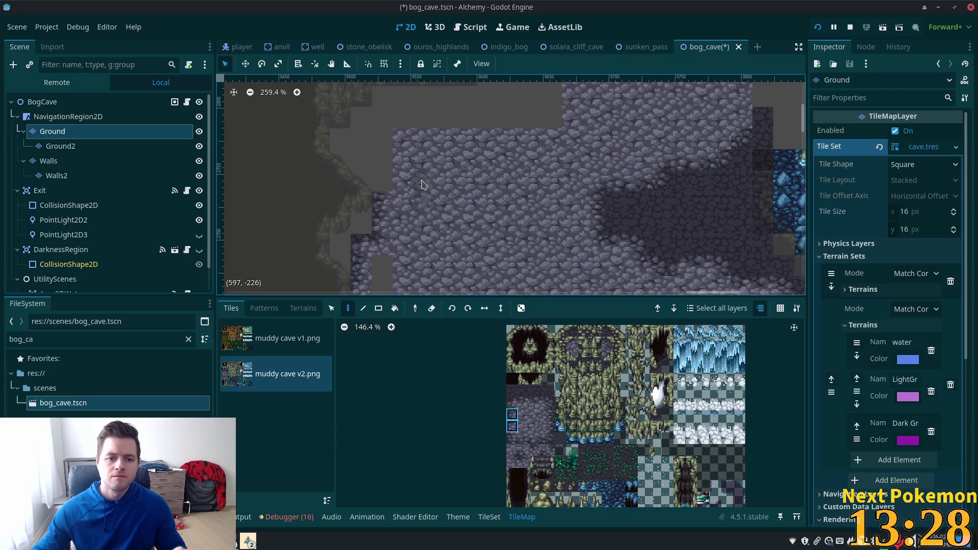
Step: Fill the remaining gaps at the ground edge with single cobblestone tiles
left_click(524, 452)
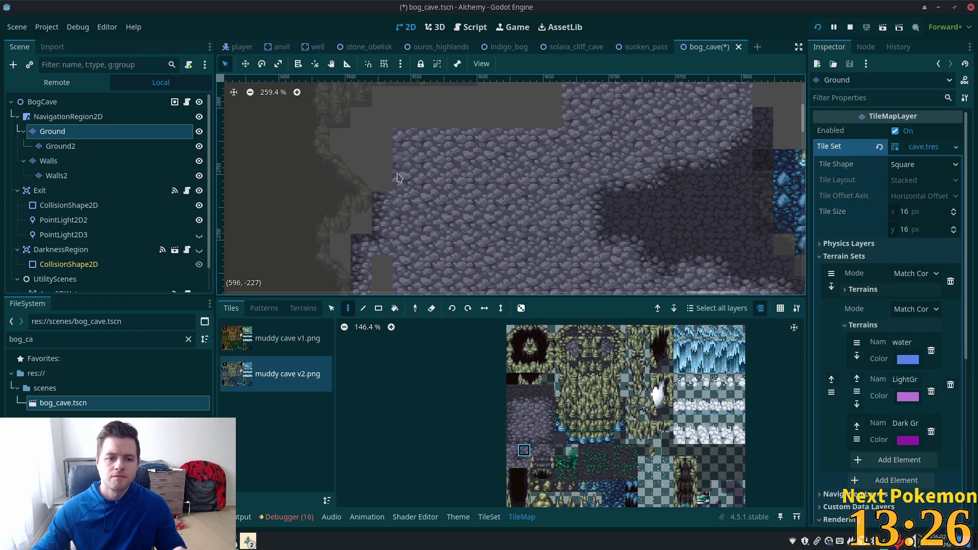
left_click(387, 179)
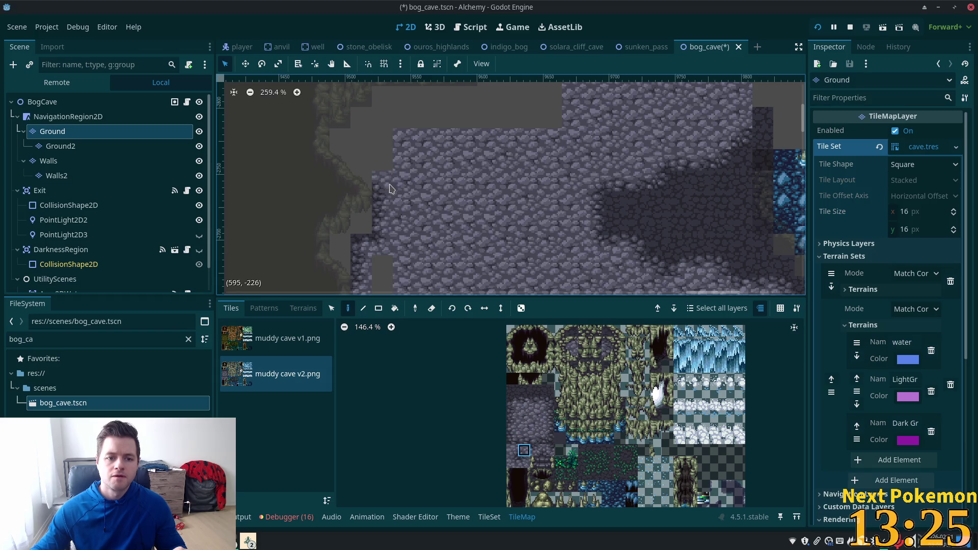
left_click(512, 439)
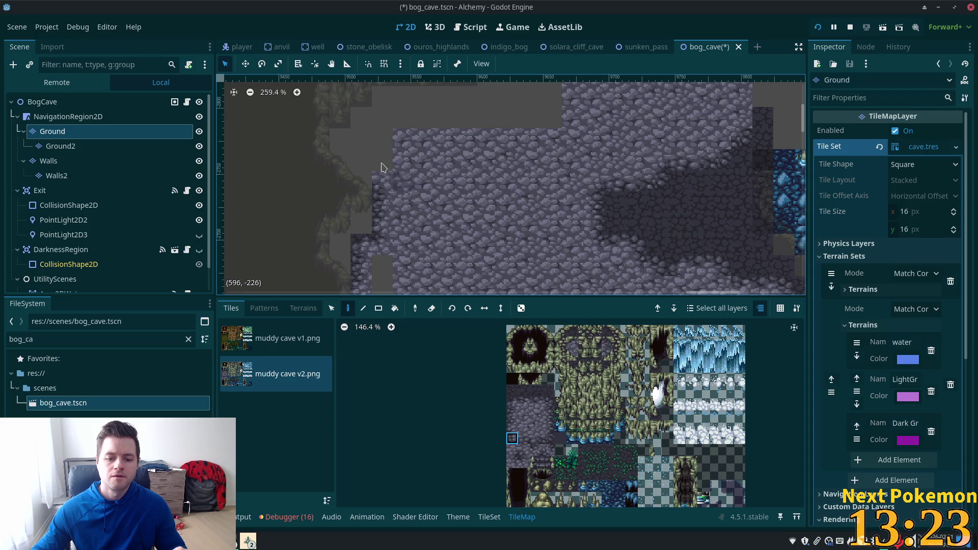
left_click(351, 162)
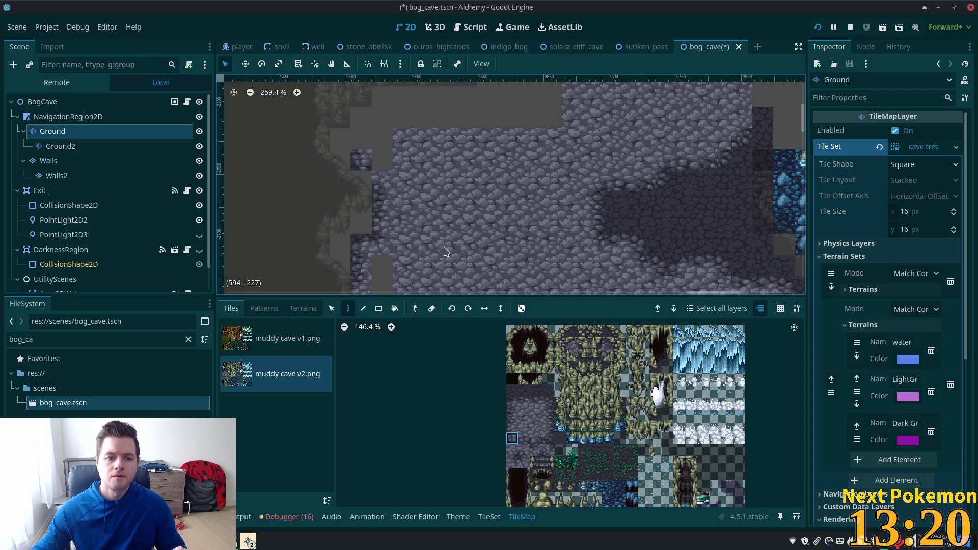
Step: Try several other edge tiles from the atlas for the wall edge
left_click(512, 462)
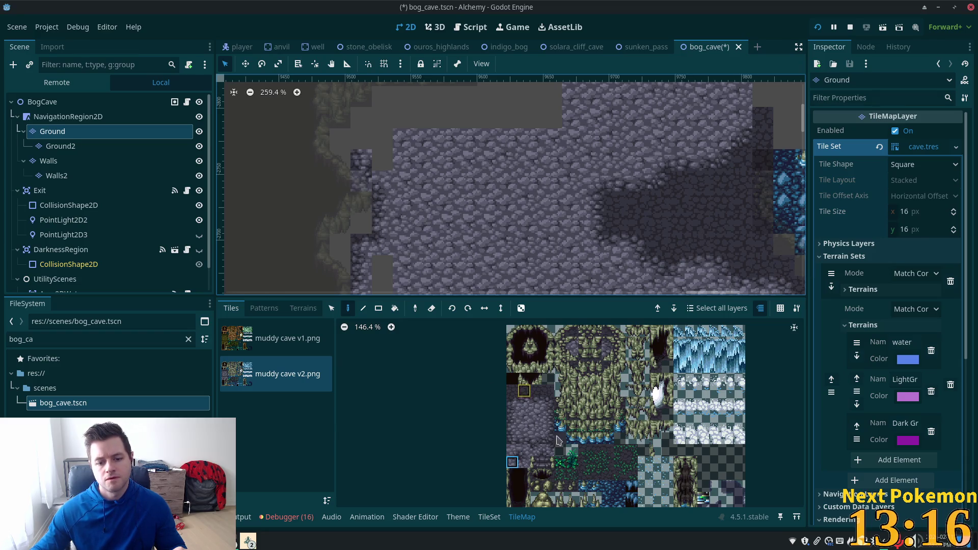
left_click(548, 402)
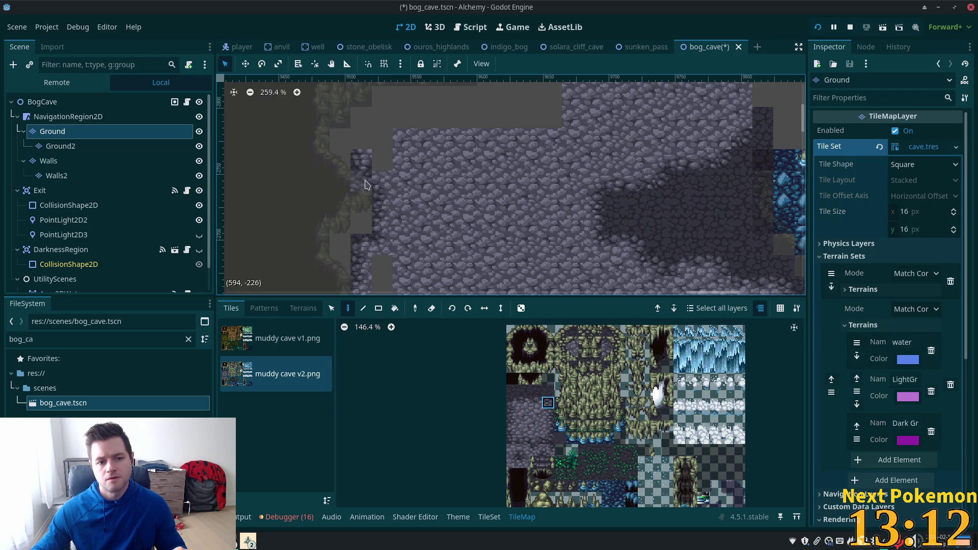
left_click(524, 390)
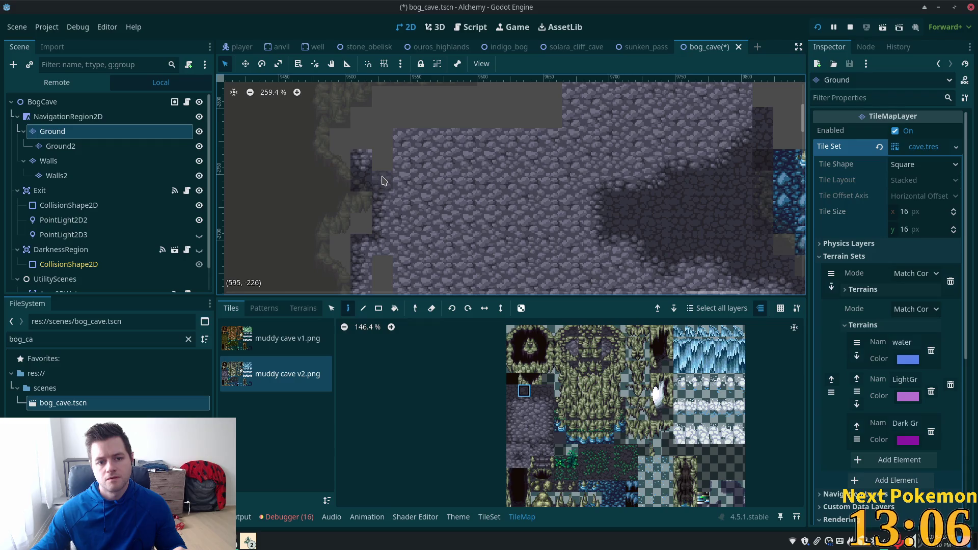
left_click(511, 415)
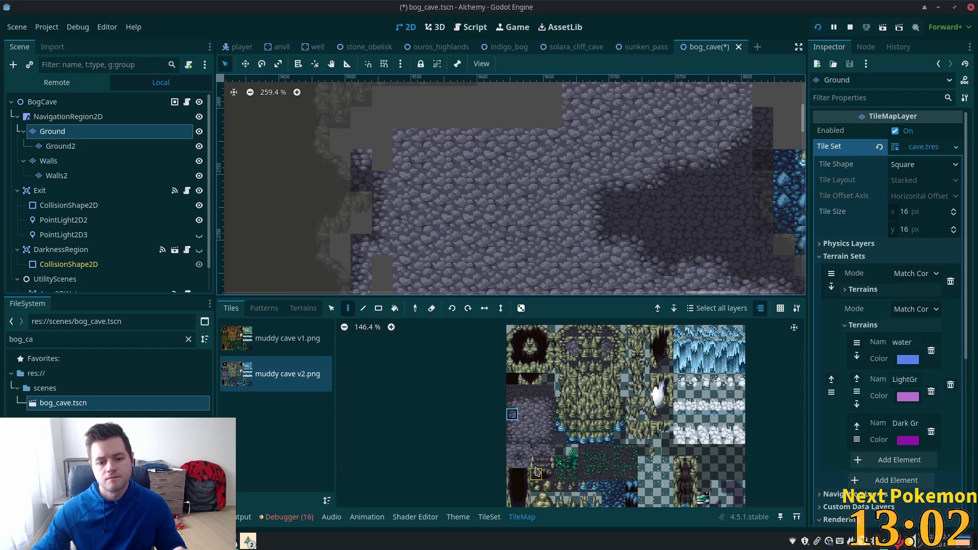
left_click(525, 453)
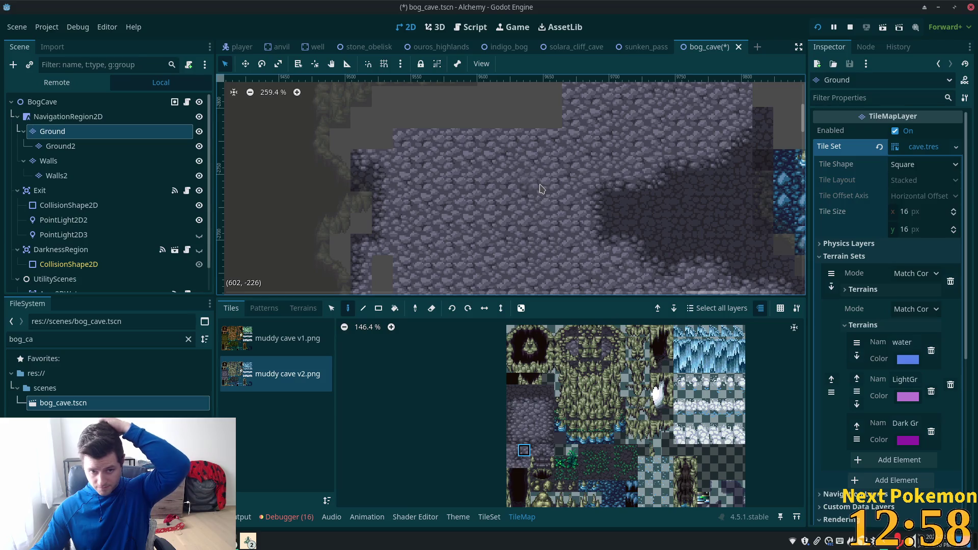
scroll(541, 189, "down", 2)
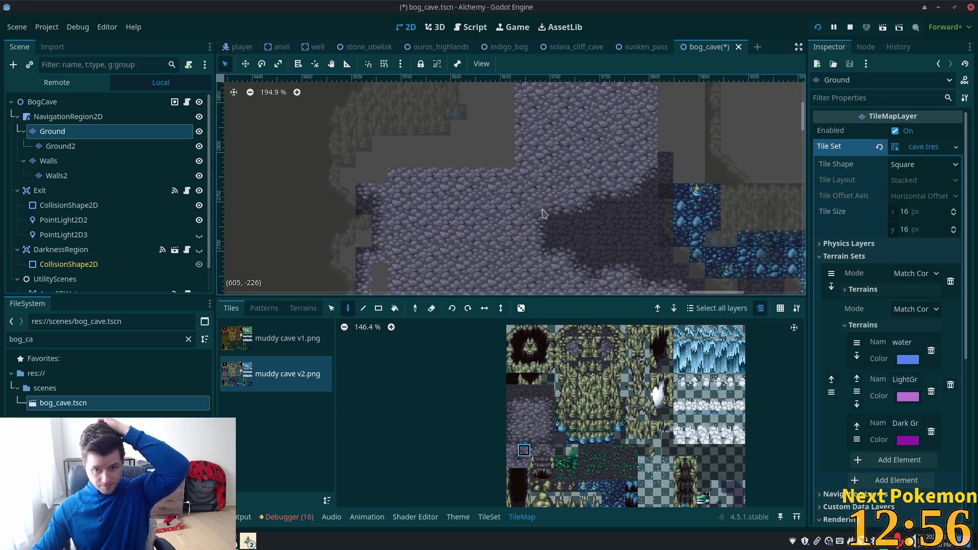
scroll(542, 215, "down", 1)
Step: Choose the Dark Ground terrain and paint Dark Ground blocks along the upper-left edge by the wall
scroll(540, 214, "down", 1)
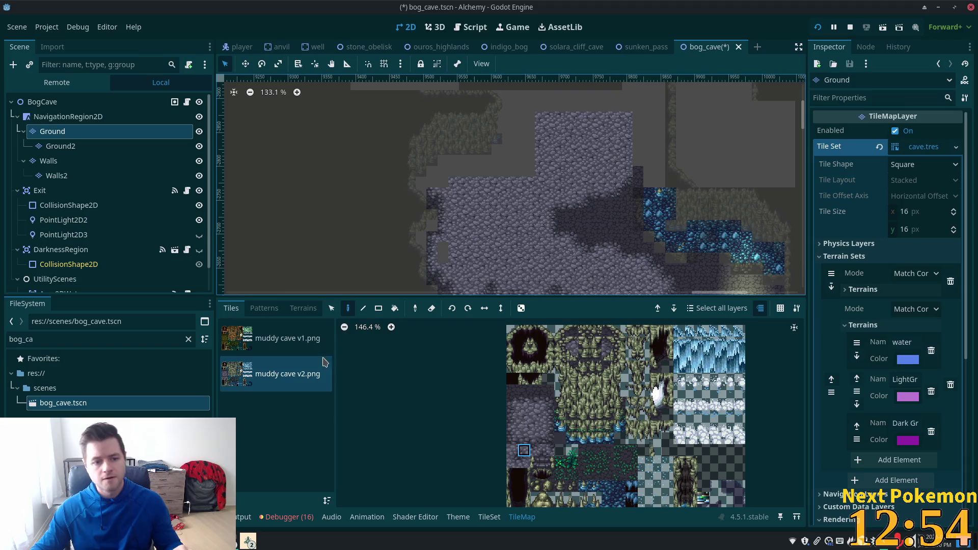
left_click(302, 309)
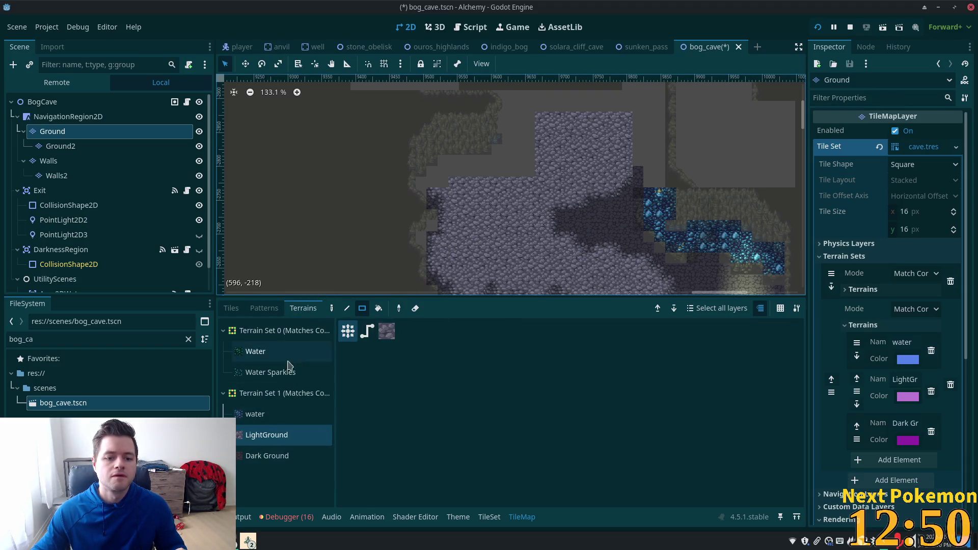
left_click(267, 455)
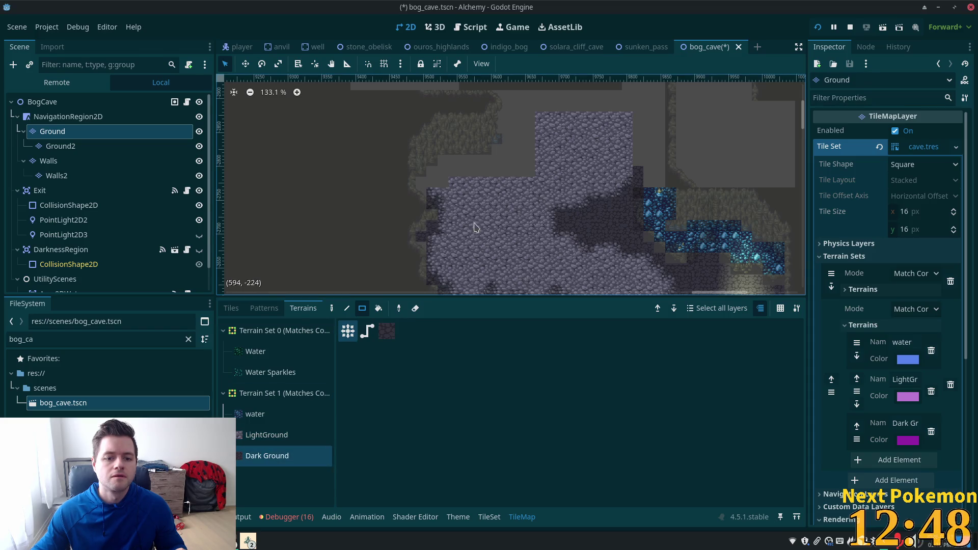
scroll(575, 236, "down", 1)
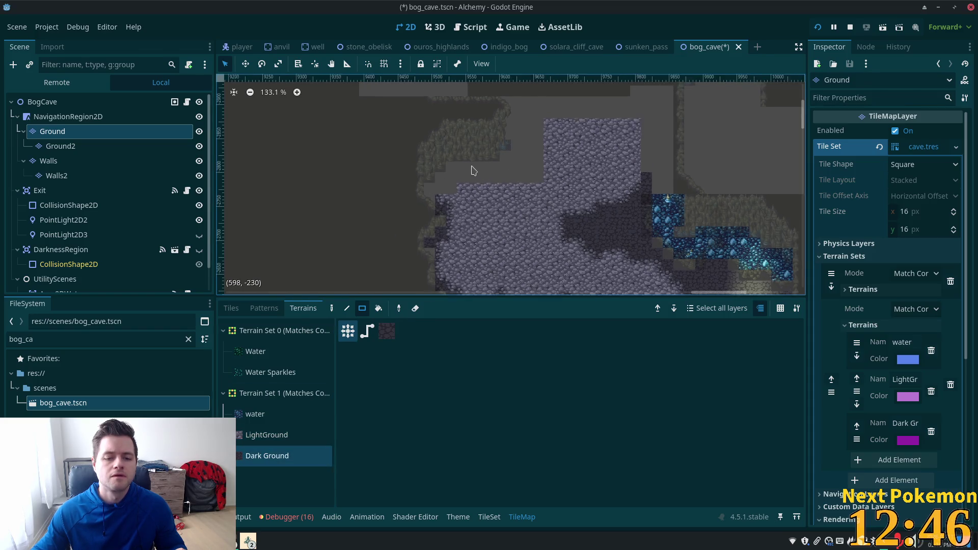
scroll(482, 170, "up", 6)
mouse_move(415, 200)
left_mouse_down()
mouse_move(431, 186)
mouse_move(574, 181)
left_mouse_up()
scroll(571, 174, "up", 3)
scroll(571, 173, "right", 4)
mouse_move(428, 221)
left_mouse_down()
mouse_move(481, 225)
mouse_move(452, 166)
mouse_move(442, 162)
mouse_move(428, 195)
left_mouse_up()
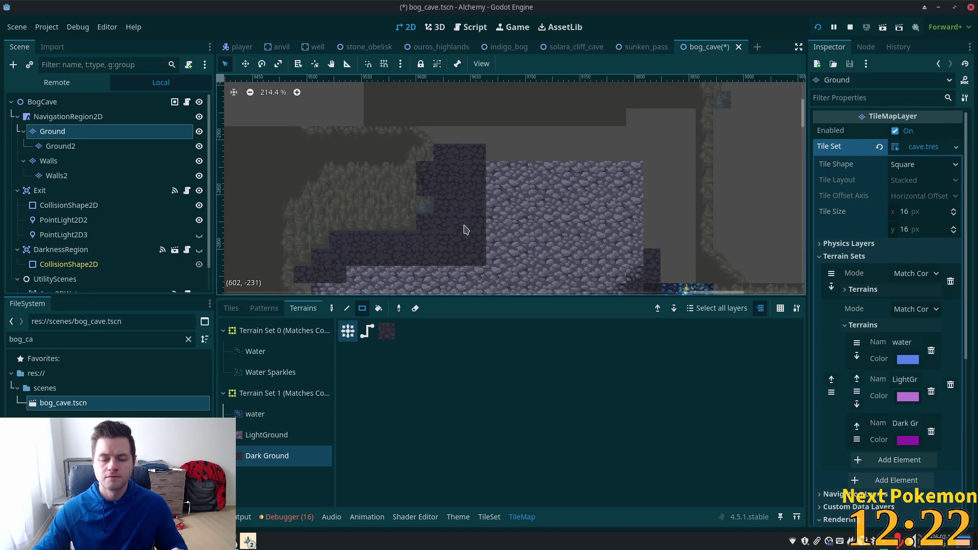
scroll(464, 225, "up", 3)
Step: On the Walls layer, browse the tile atlas and pick mossy cave-wall tiles
left_click(57, 163)
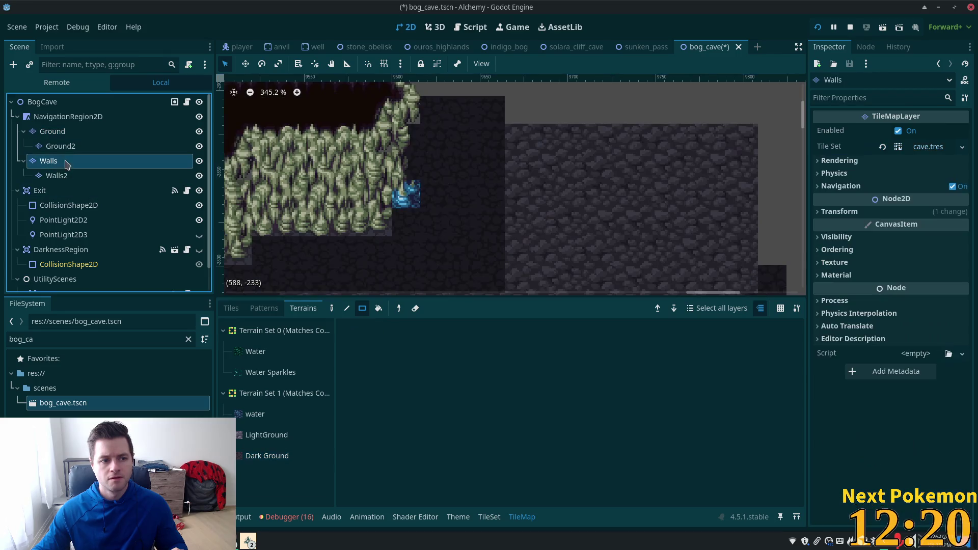
left_click(231, 308)
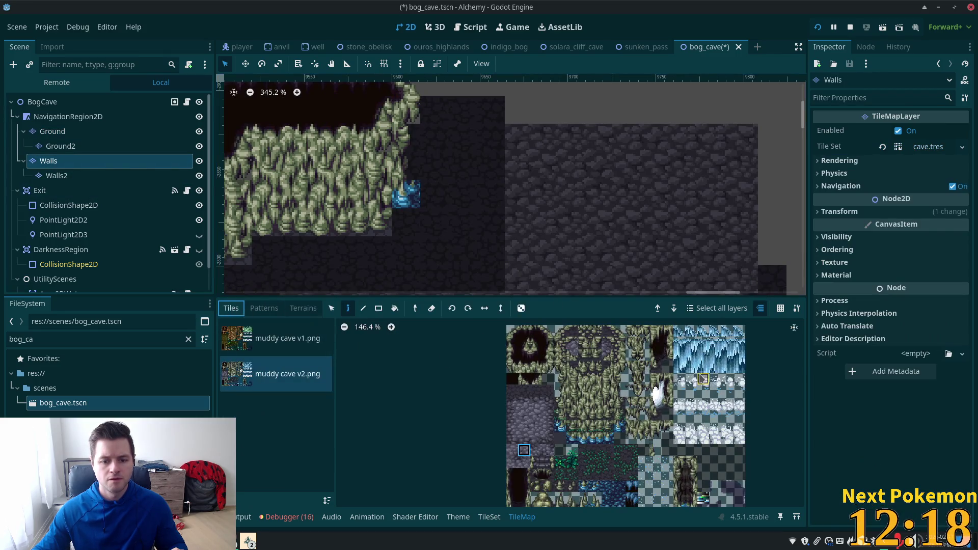
scroll(618, 436, "up", 1)
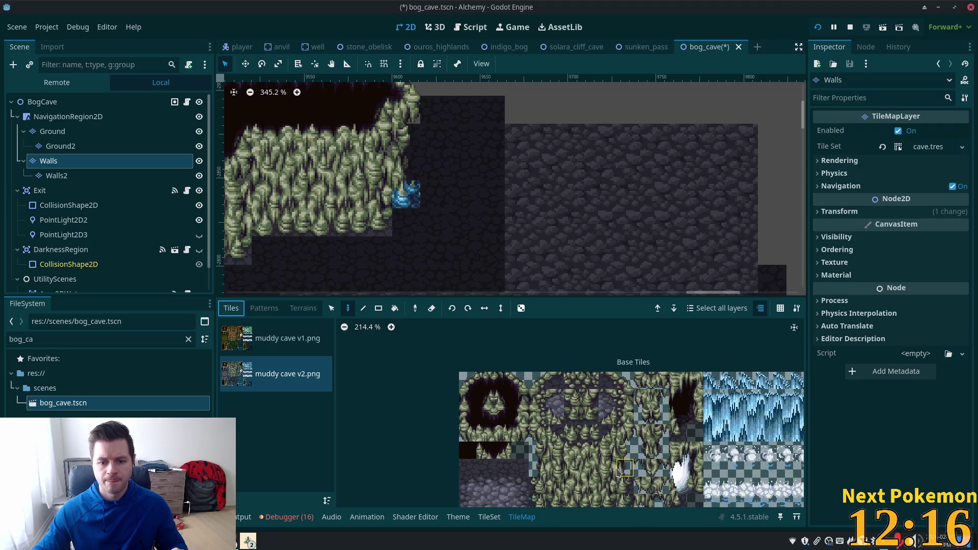
scroll(611, 452, "up", 9)
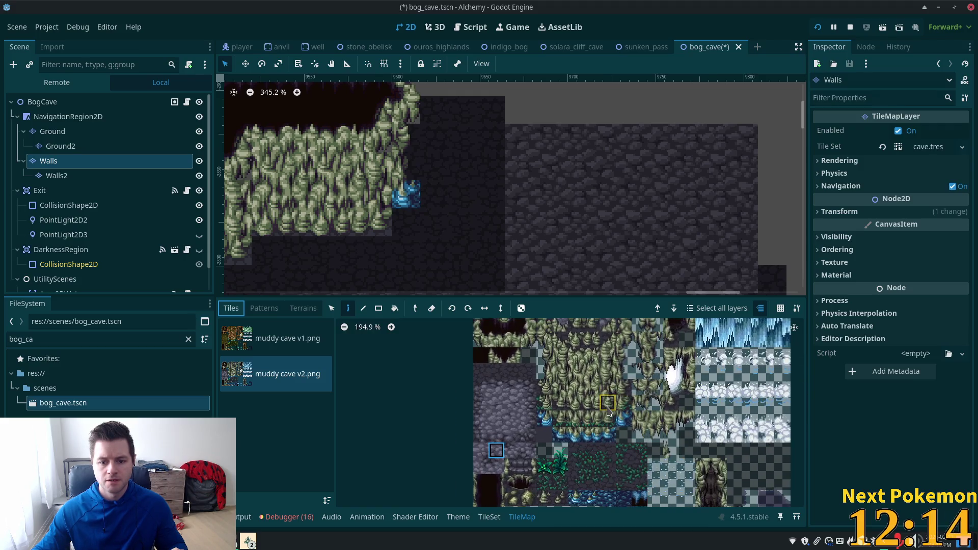
left_click(637, 390)
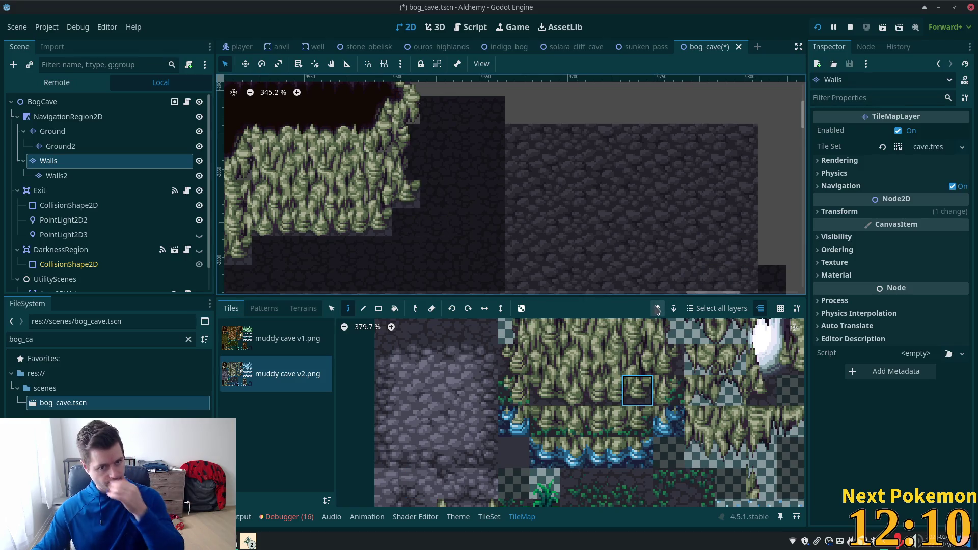
left_click(669, 360)
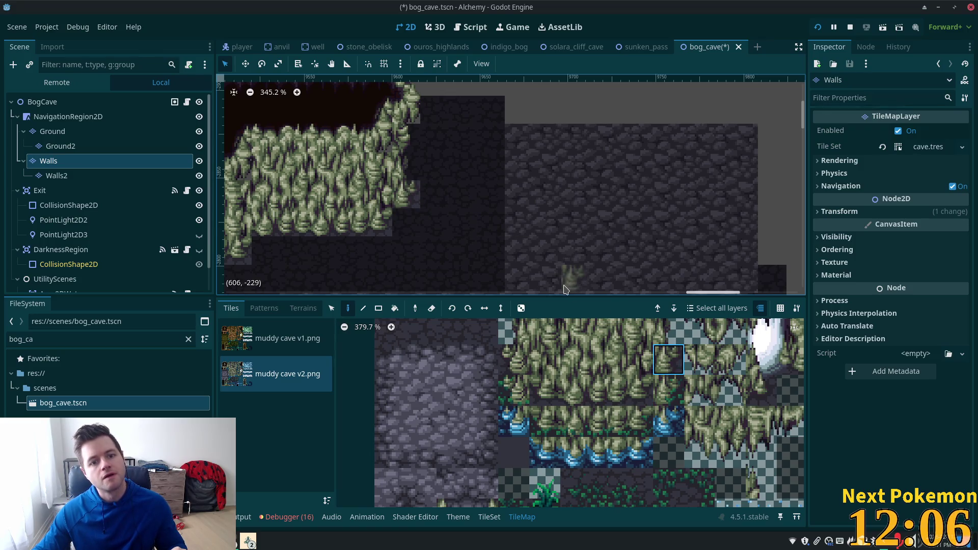
Step: Bring more of the cave floor into view and switch to the Ground tile layer
scroll(556, 257, "down", 4)
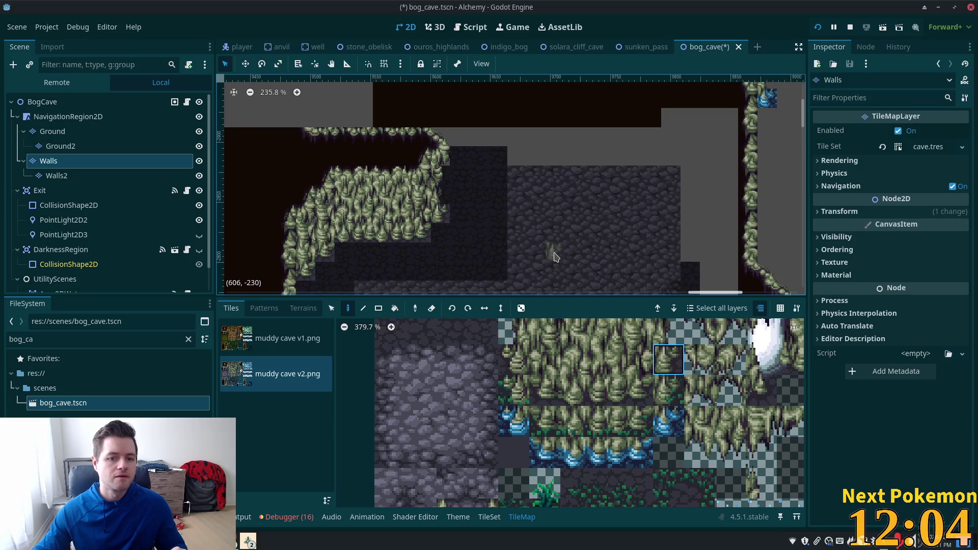
scroll(512, 247, "down", 3)
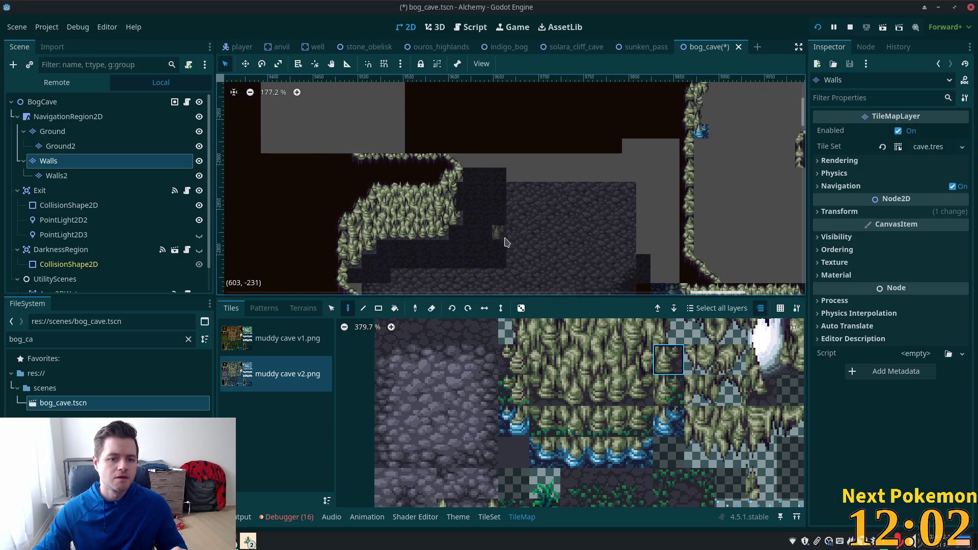
mouse_move(513, 247)
left_mouse_down()
mouse_move(506, 163)
mouse_move(506, 205)
left_mouse_up()
left_click(30, 102)
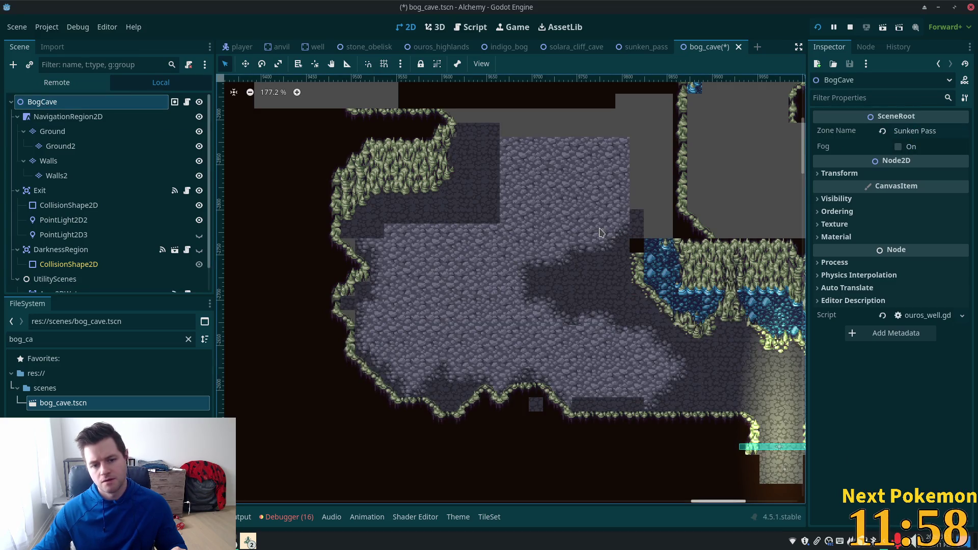
scroll(613, 252, "up", 8)
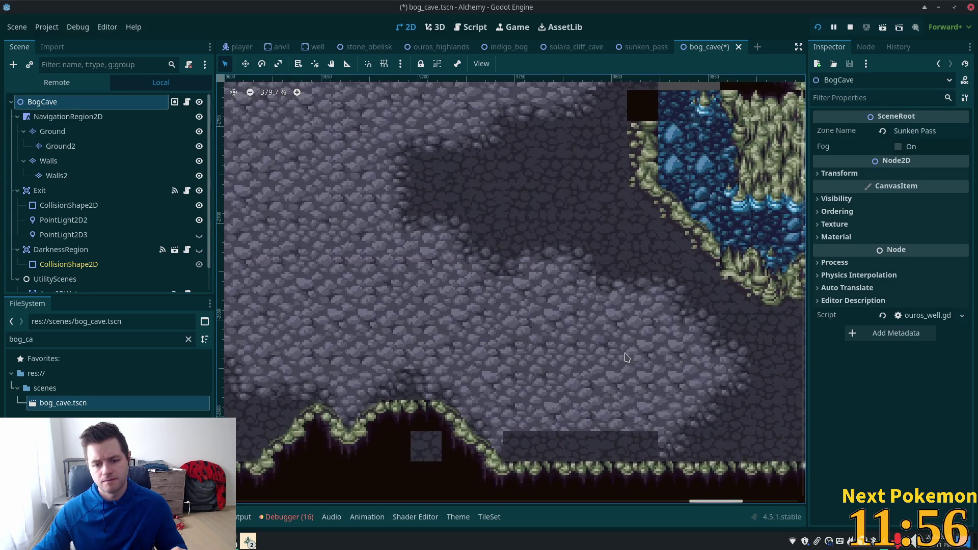
scroll(582, 263, "up", 4)
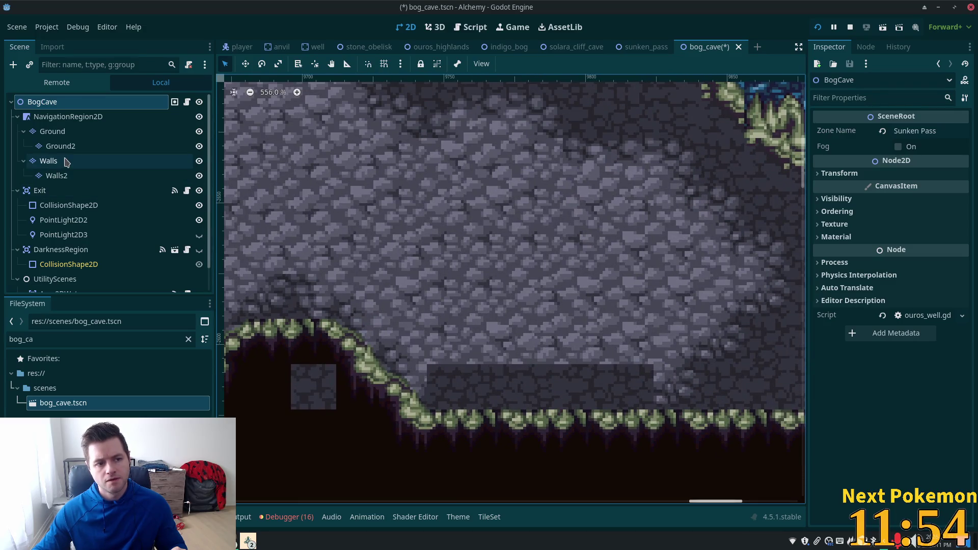
left_click(52, 131)
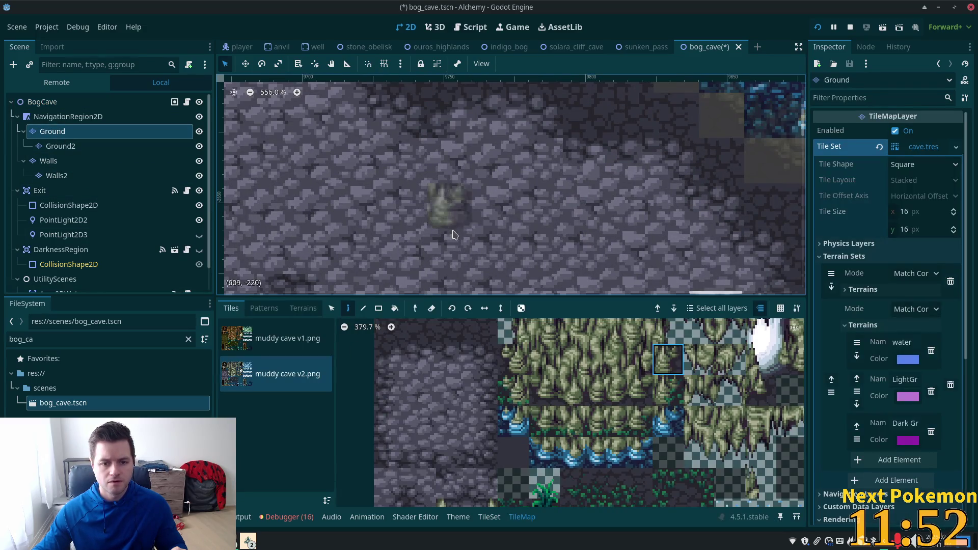
Step: Paint two-tile cobblestone blocks over the dark gap along the floor's lower edge
scroll(446, 238, "right", 2)
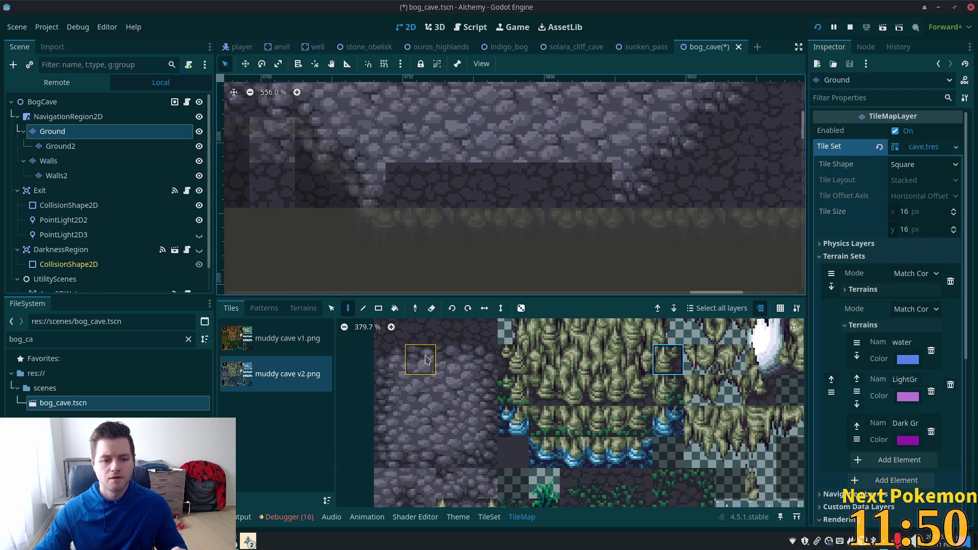
left_click_drag(421, 452, 451, 452)
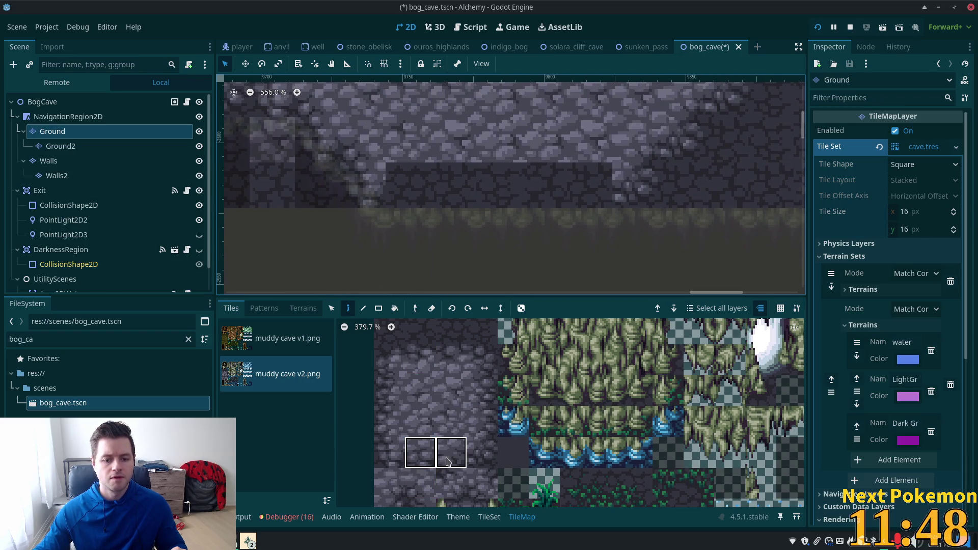
left_click(428, 193)
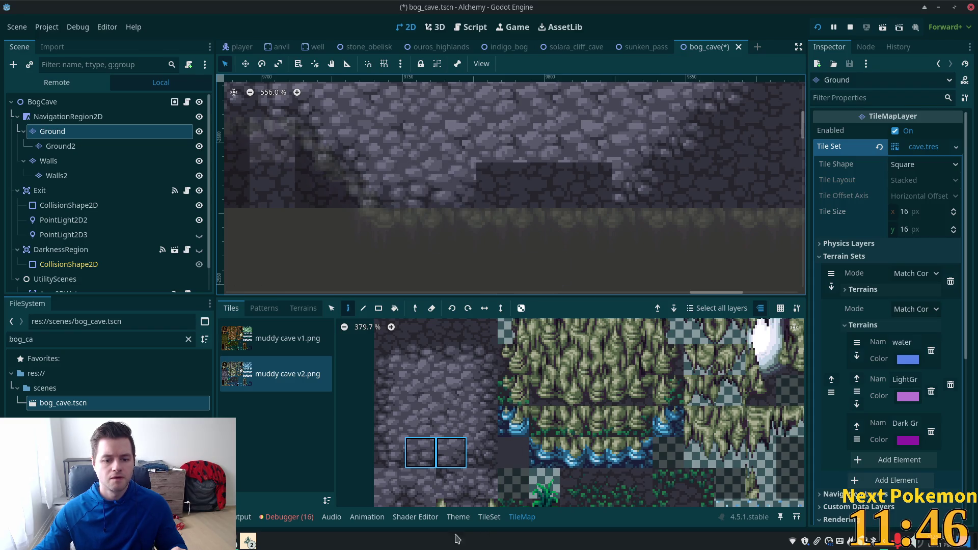
scroll(448, 473, "down", 1)
left_click_drag(398, 422, 428, 423)
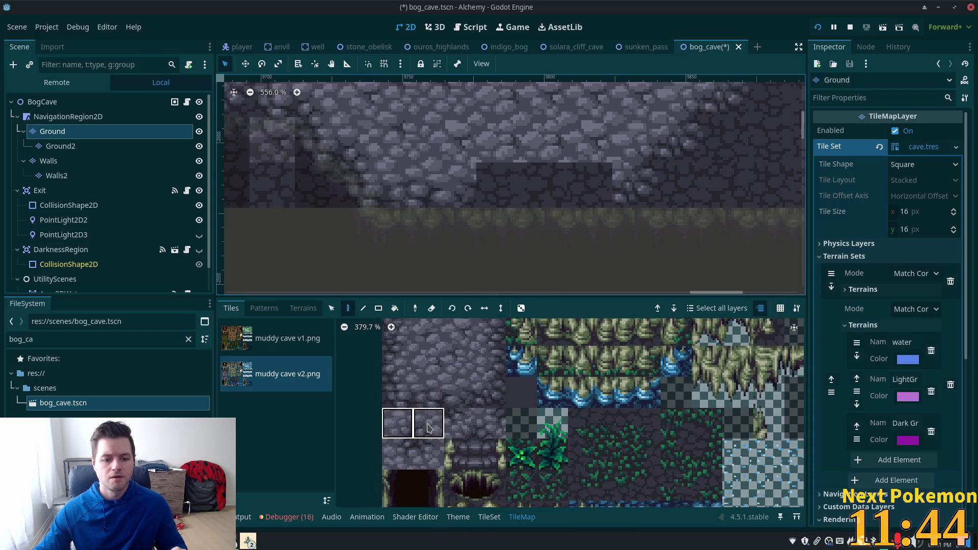
left_click(526, 172)
left_click(526, 172)
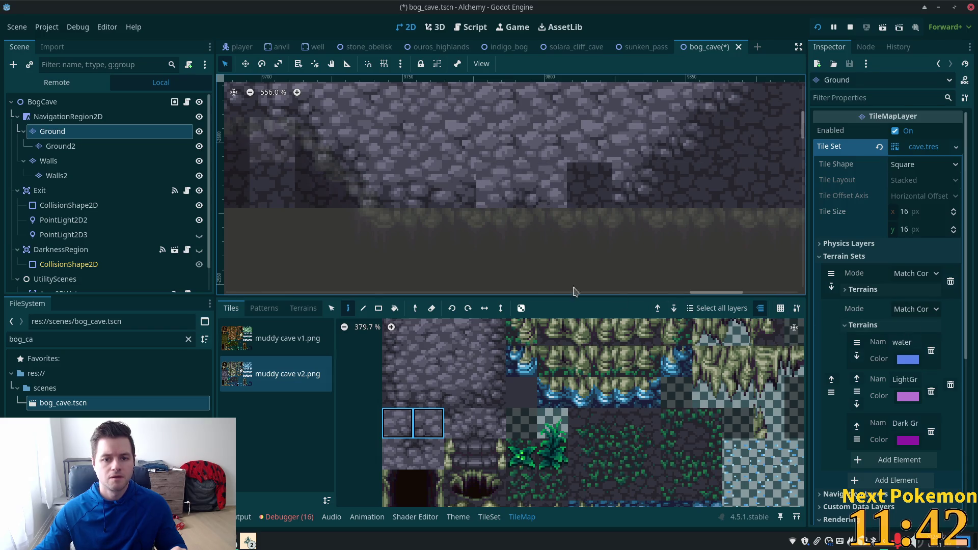
left_click_drag(398, 393, 428, 400)
left_click(428, 400)
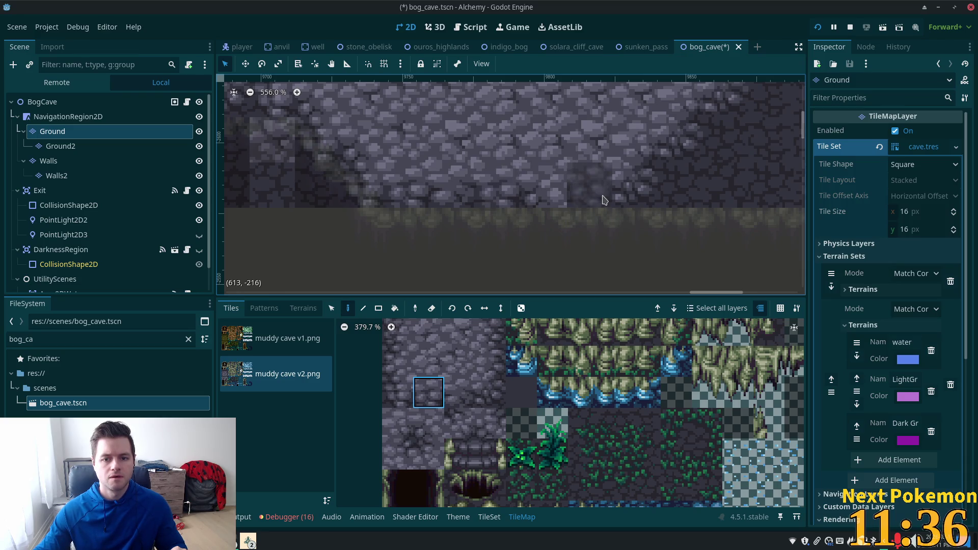
left_click(398, 423)
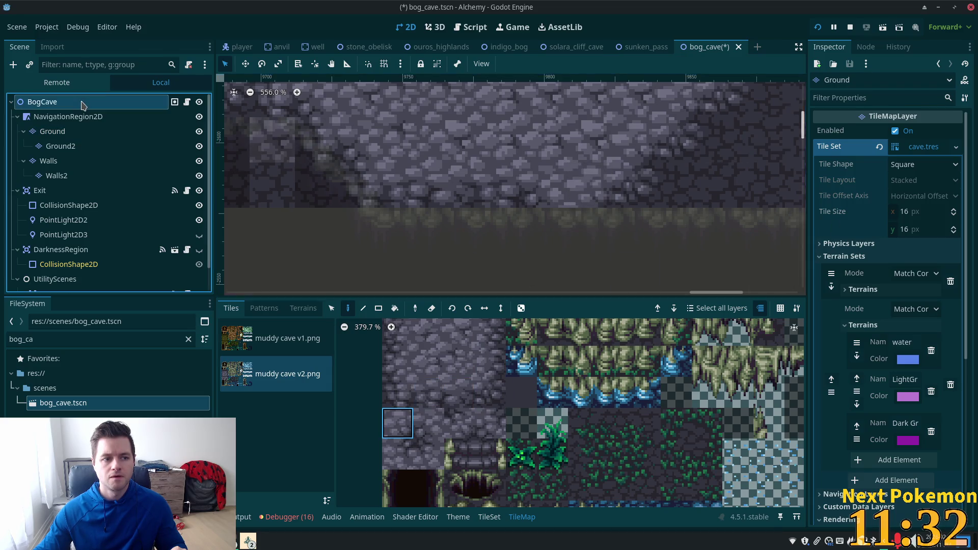
Step: Select the BogCave root and zoom out to review the whole cave level
left_click(83, 102)
scroll(441, 195, "down", 6)
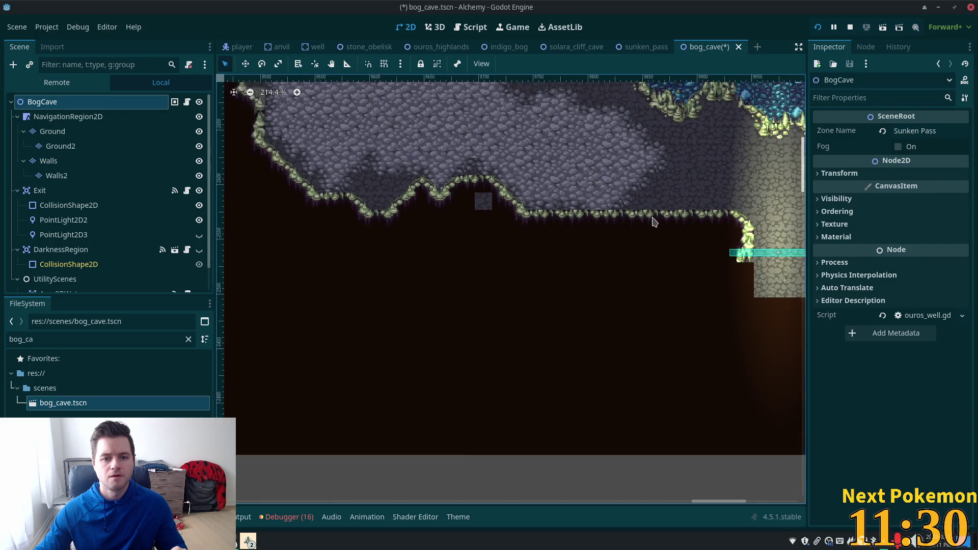
scroll(646, 217, "down", 2)
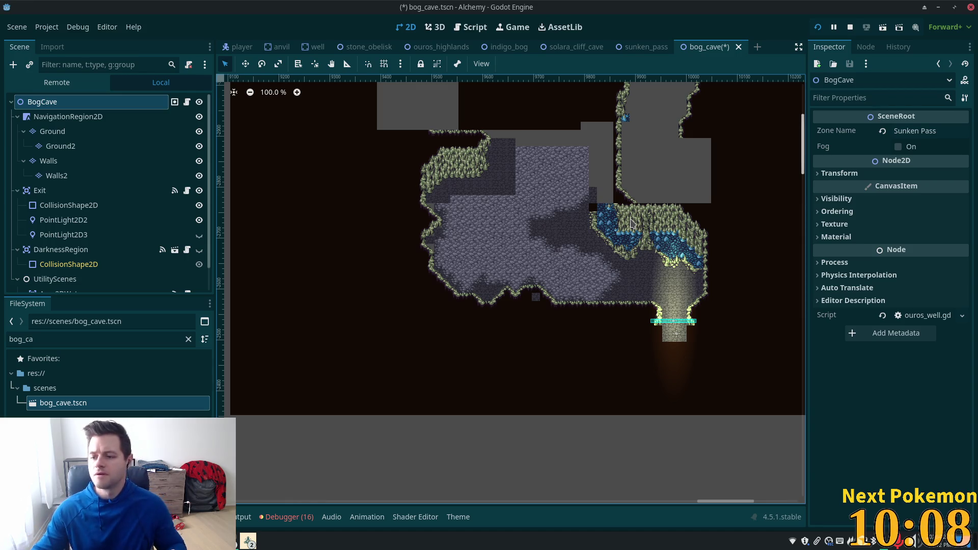
scroll(472, 223, "up", 10)
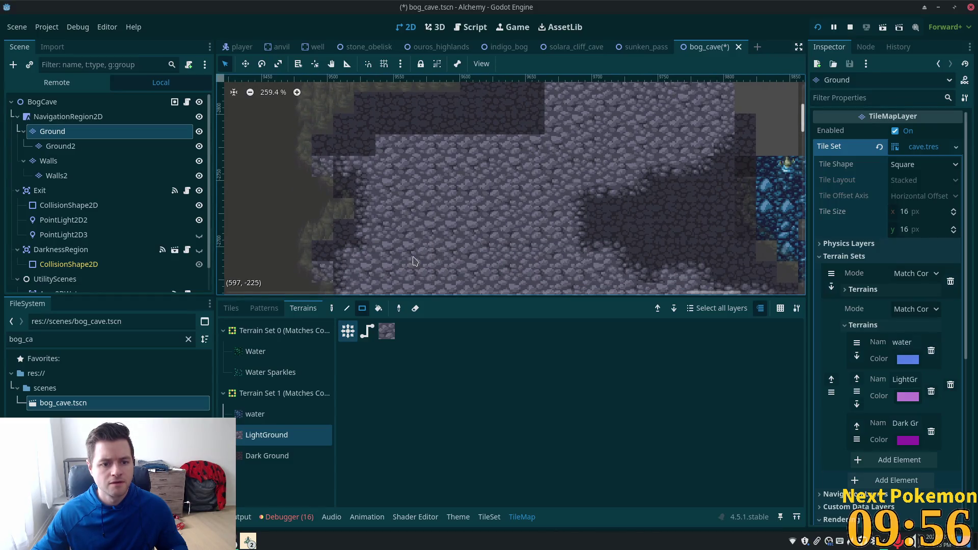
Step: Paint two light stone floor tiles over neighbouring dark ground tiles
left_click(274, 455)
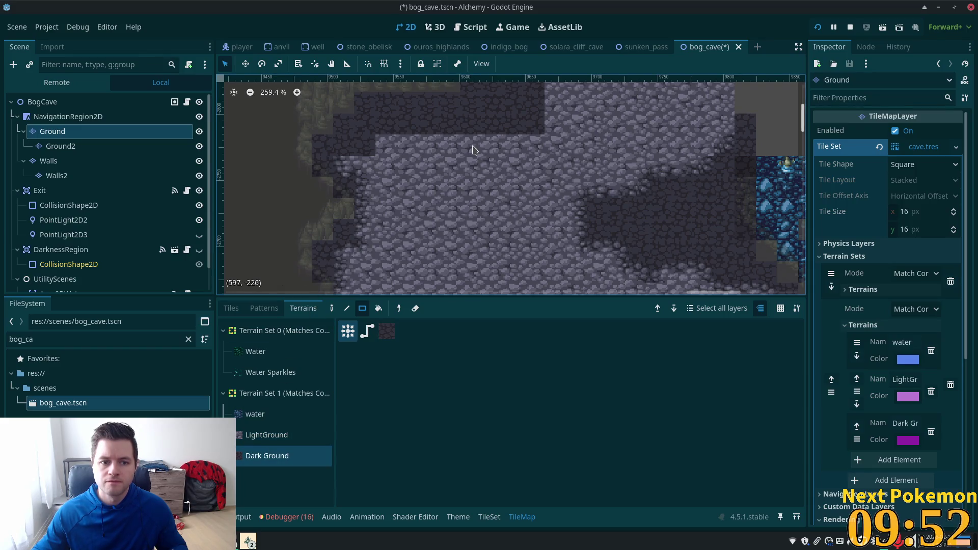
scroll(336, 269, "up", 1)
left_click(244, 309)
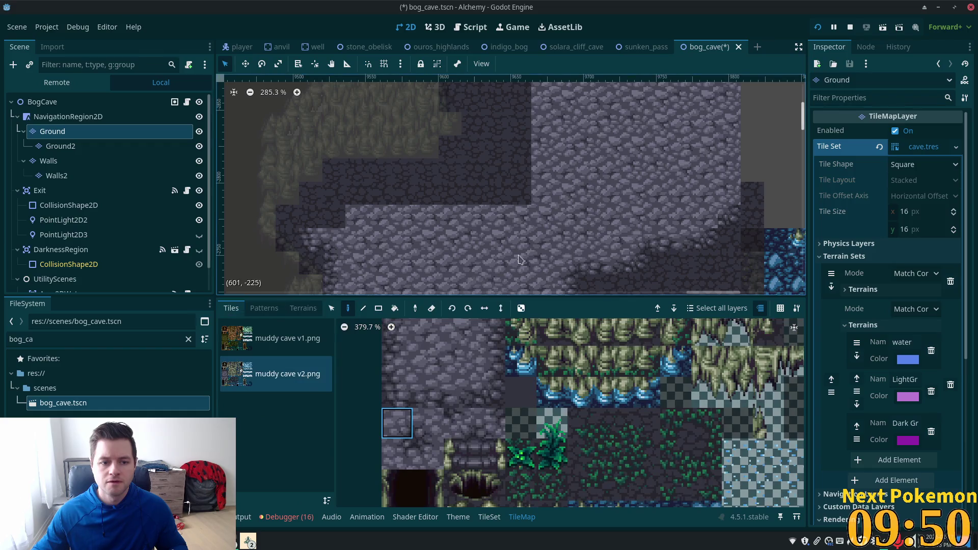
scroll(408, 169, "up", 5)
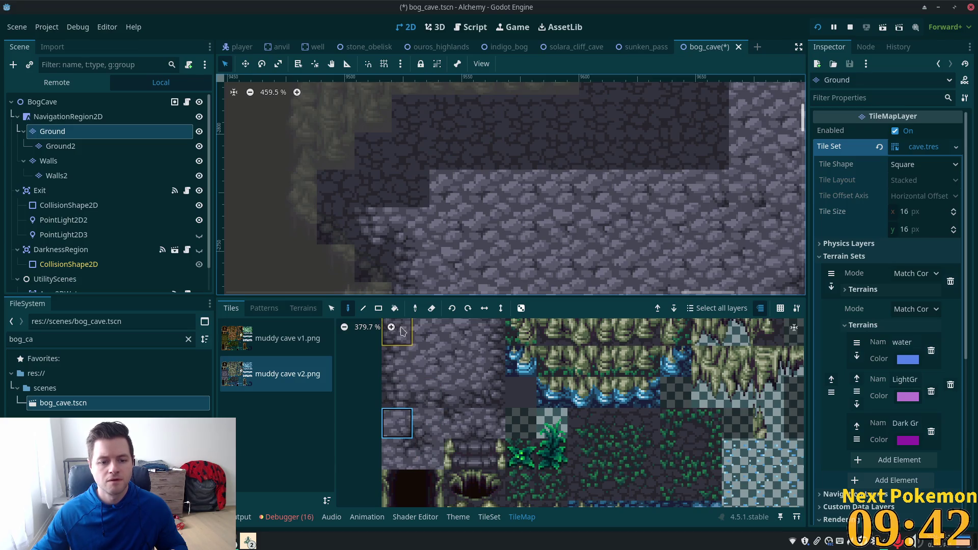
scroll(429, 414, "up", 1)
scroll(403, 377, "down", 2)
left_click(397, 376)
left_click(374, 191)
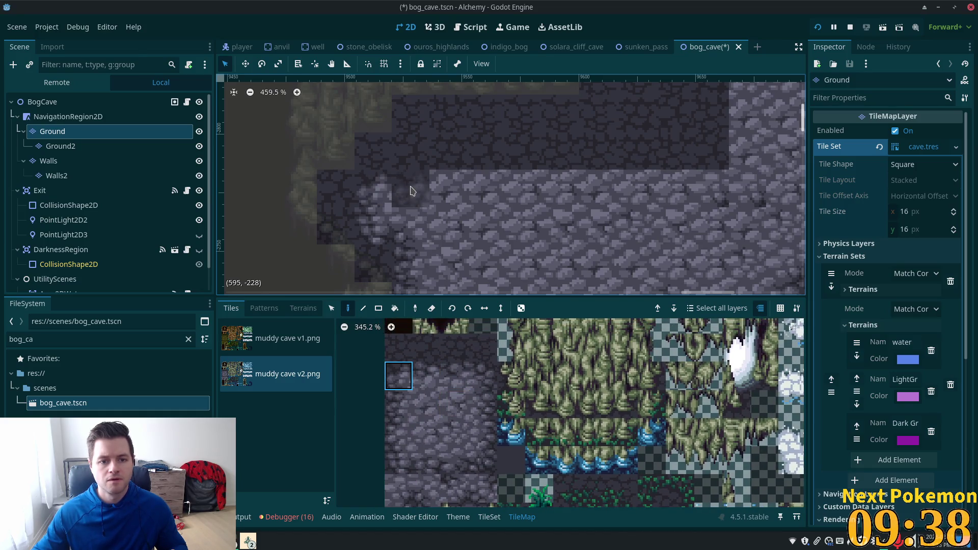
left_click(427, 376)
left_click(410, 192)
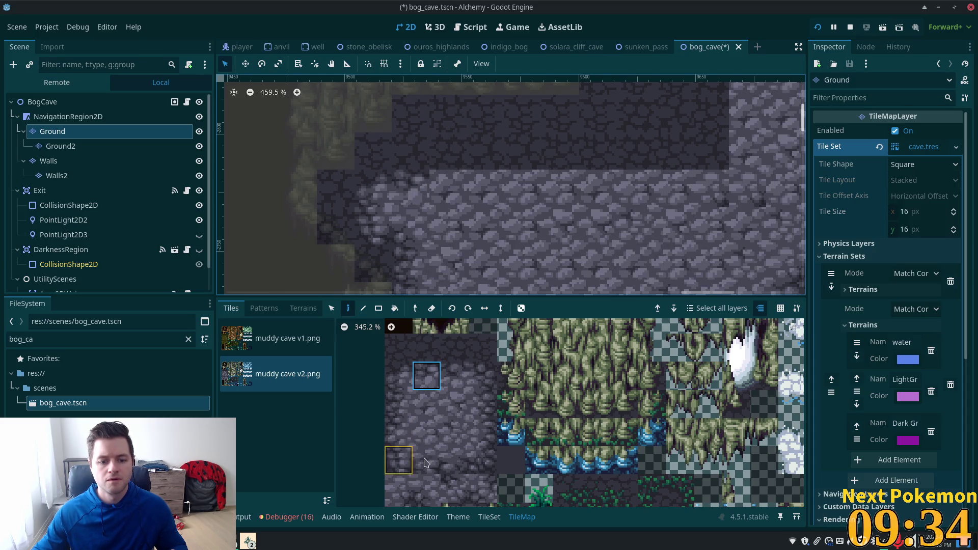
Step: Paint a two-tile stone pattern on the floor, then narrow the pick to single tiles
scroll(428, 458, "down", 2)
left_click_drag(434, 471, 434, 443)
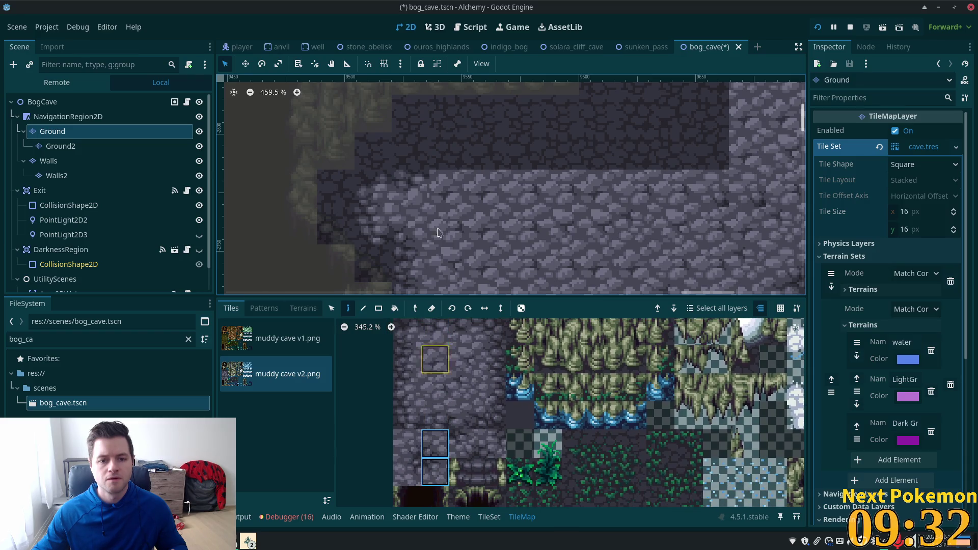
left_click(447, 176)
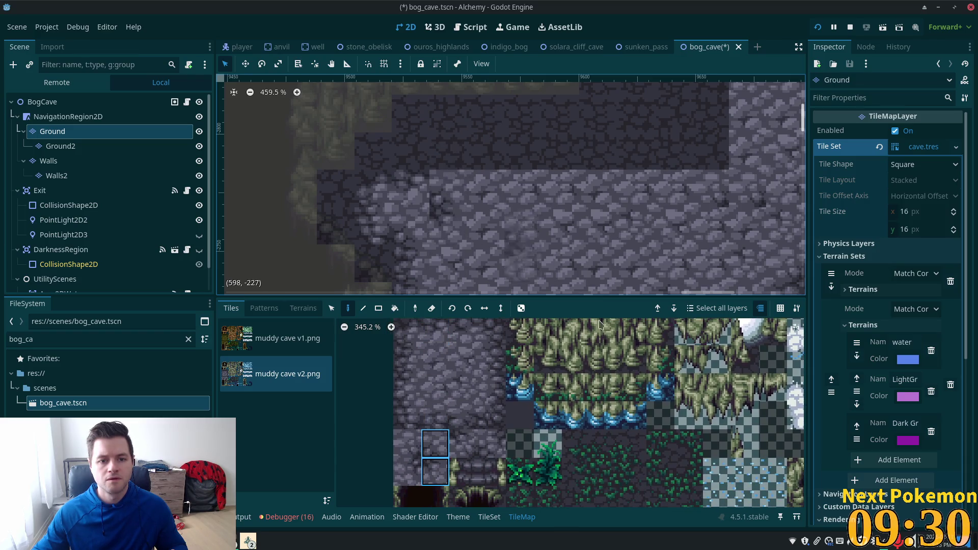
left_click(435, 444)
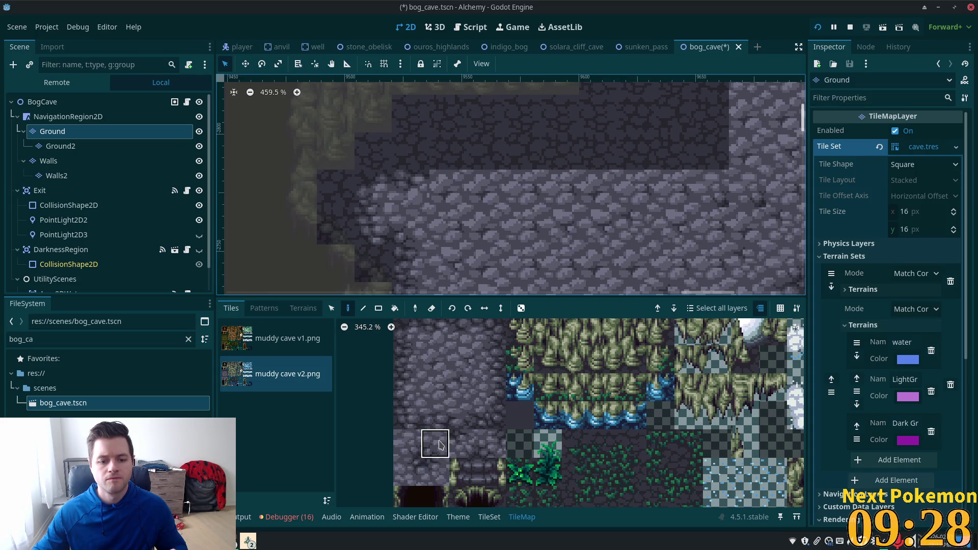
left_click(435, 481)
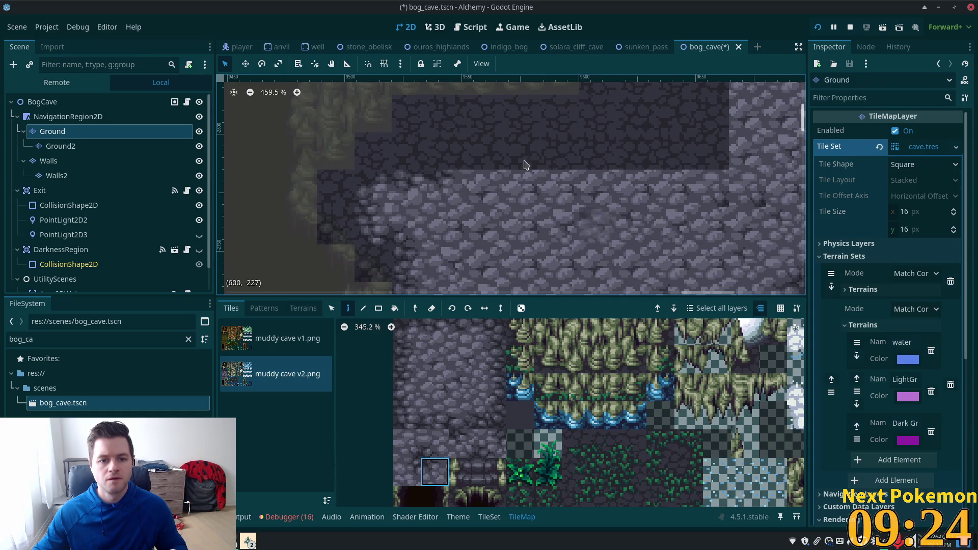
Step: Select two bottom-left cobblestone tiles in the muddy cave v2 atlas as the brush
scroll(434, 388, "up", 2)
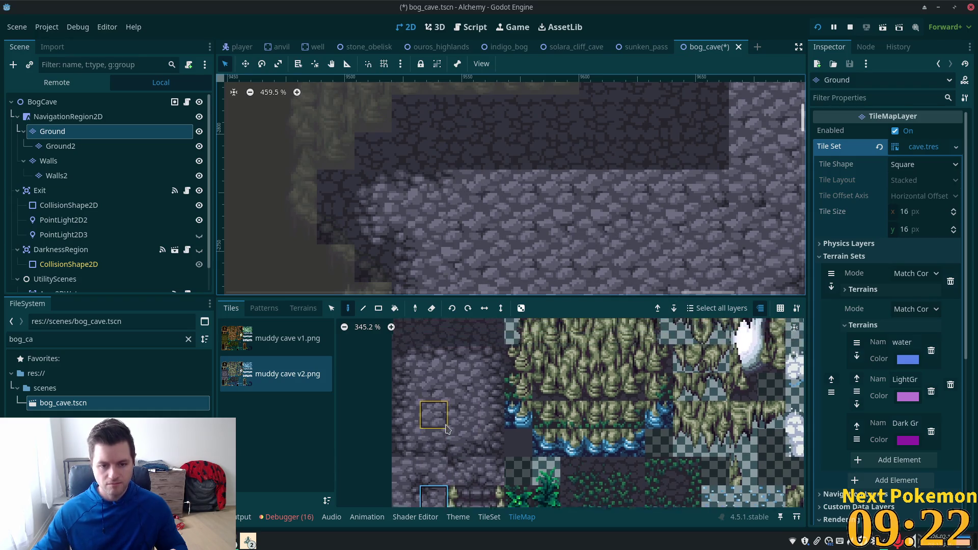
left_click_drag(432, 366, 456, 365)
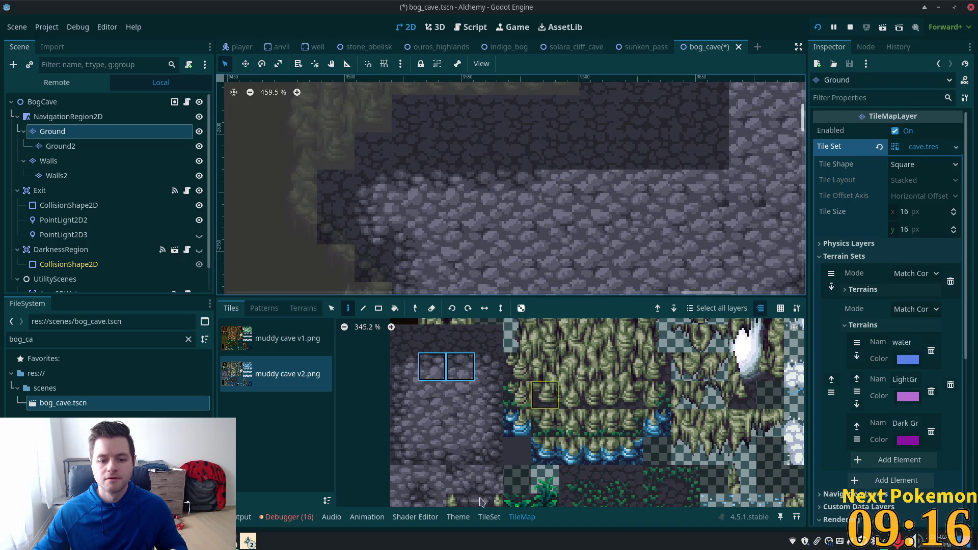
left_click_drag(407, 507, 433, 504)
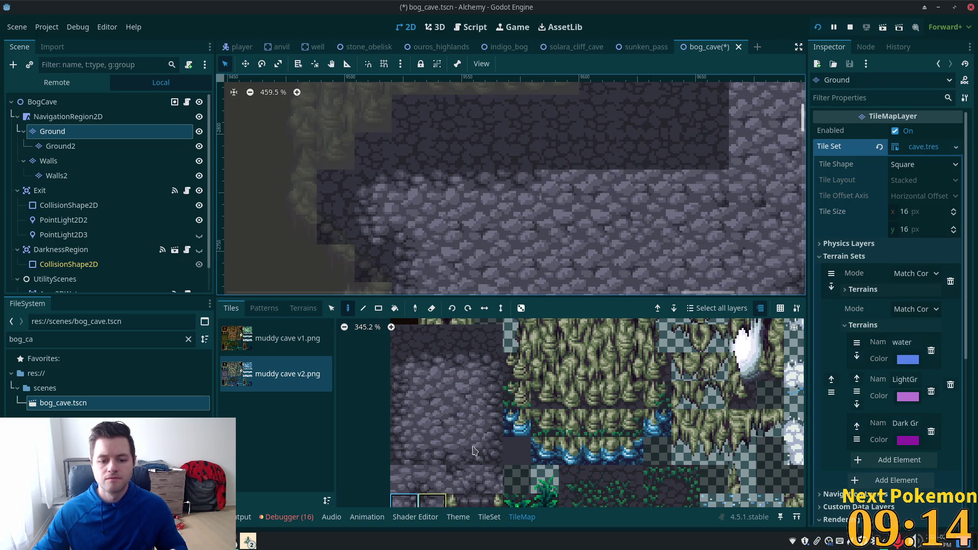
left_click_drag(668, 228, 528, 251)
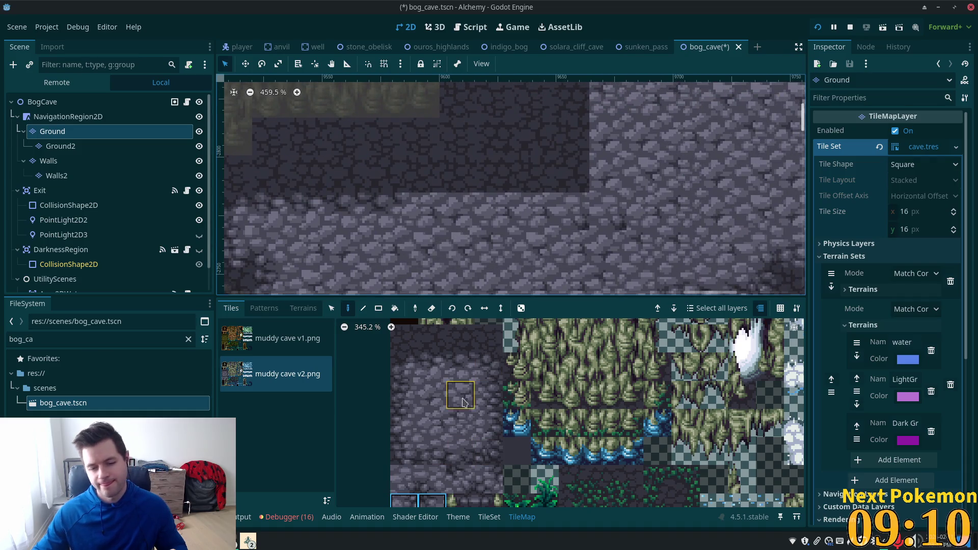
Step: Paint lighter cobblestone tiles onto the edge of the dark ground
left_click(404, 367)
left_click(426, 172)
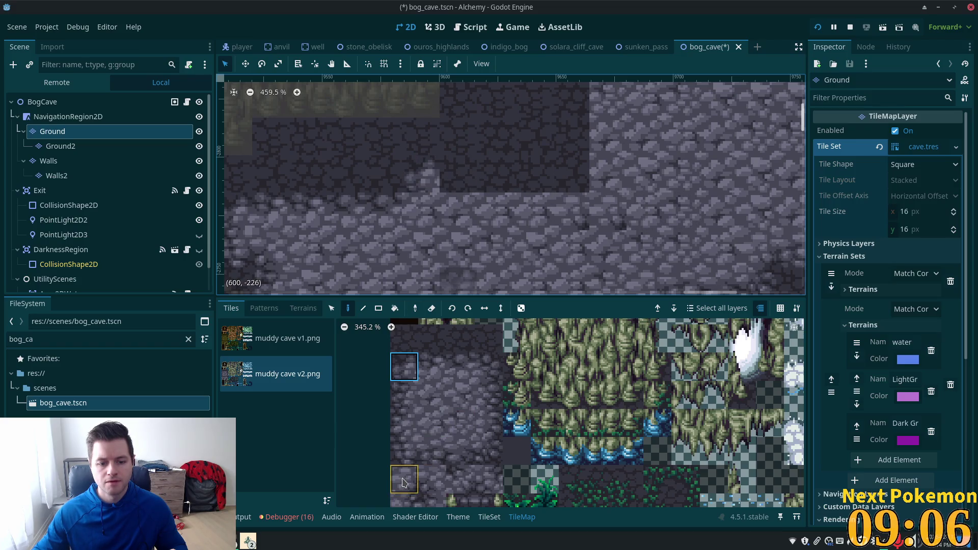
left_click(435, 502)
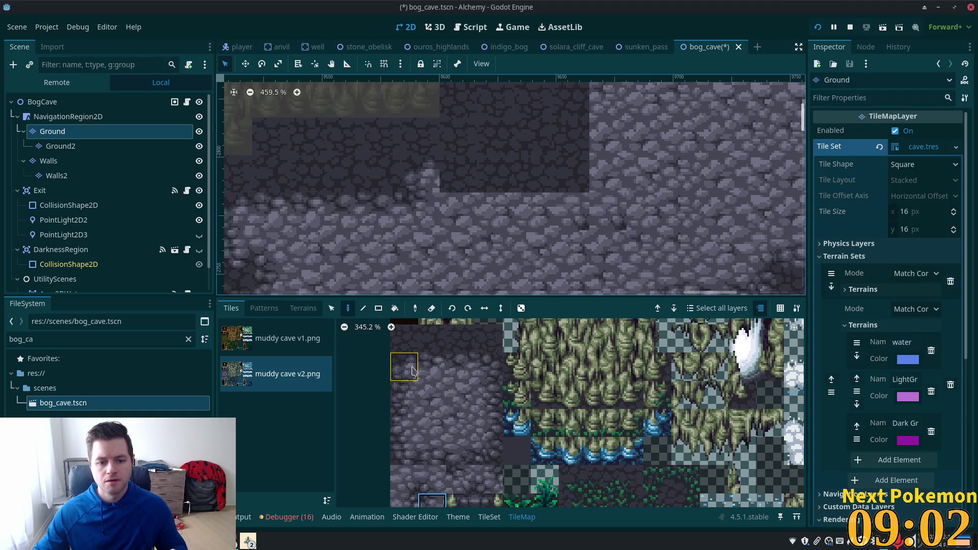
left_click(492, 369)
left_click(458, 175)
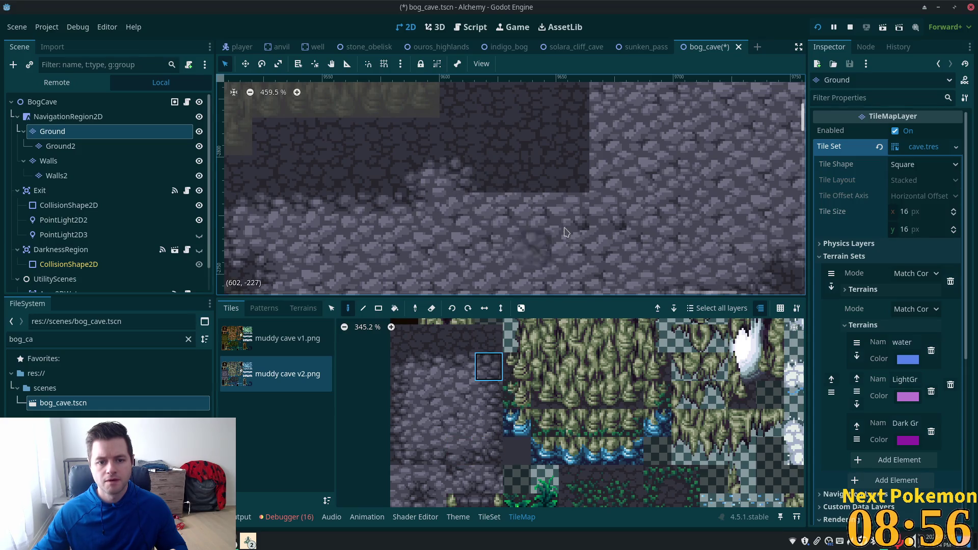
Step: Paint a vertical two-tile cobblestone block onto the dark ground edge
scroll(552, 229, "down", 2)
left_click(489, 395)
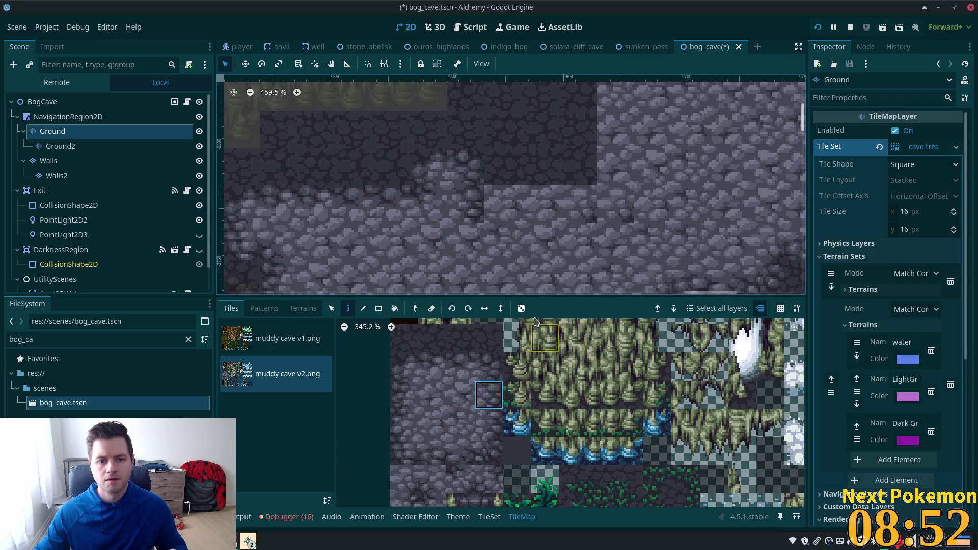
left_click(414, 499)
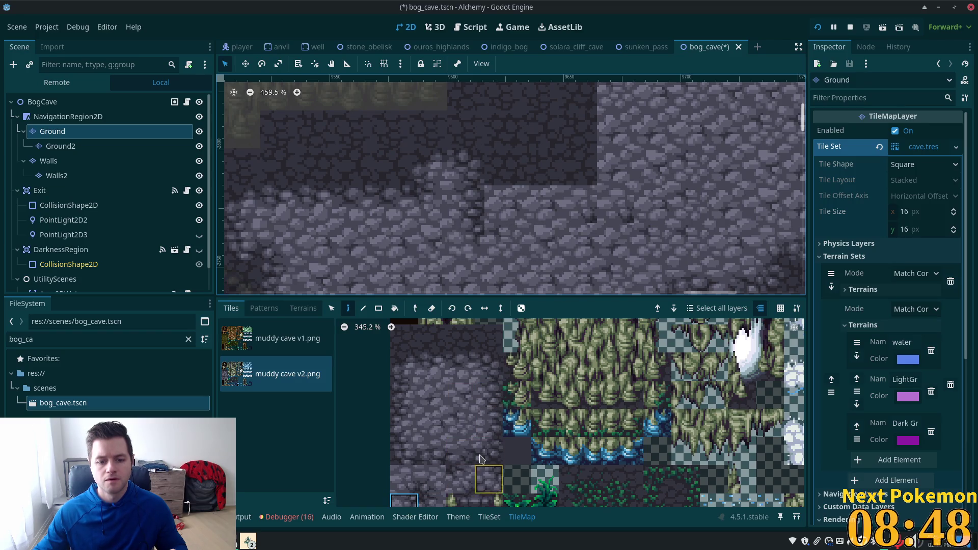
left_click_drag(404, 395, 404, 424)
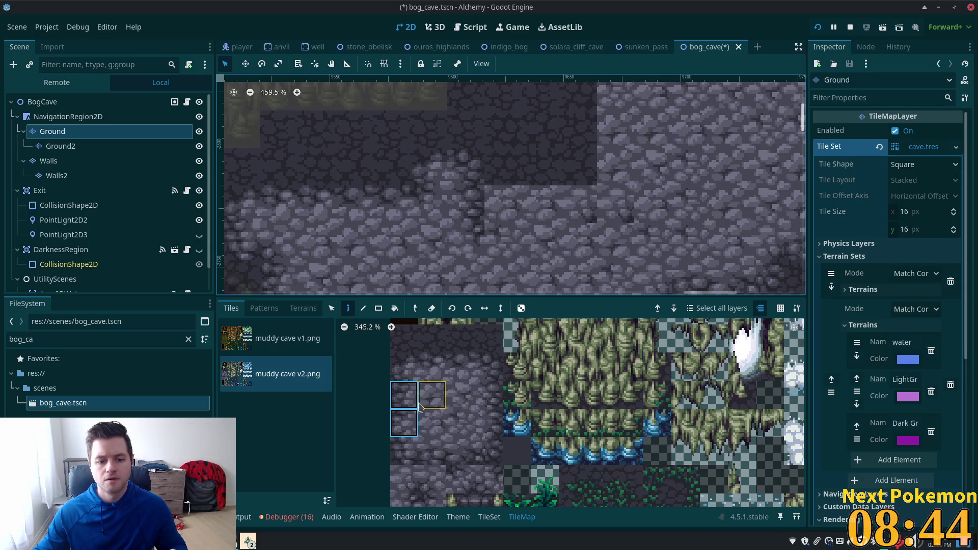
left_click(503, 203)
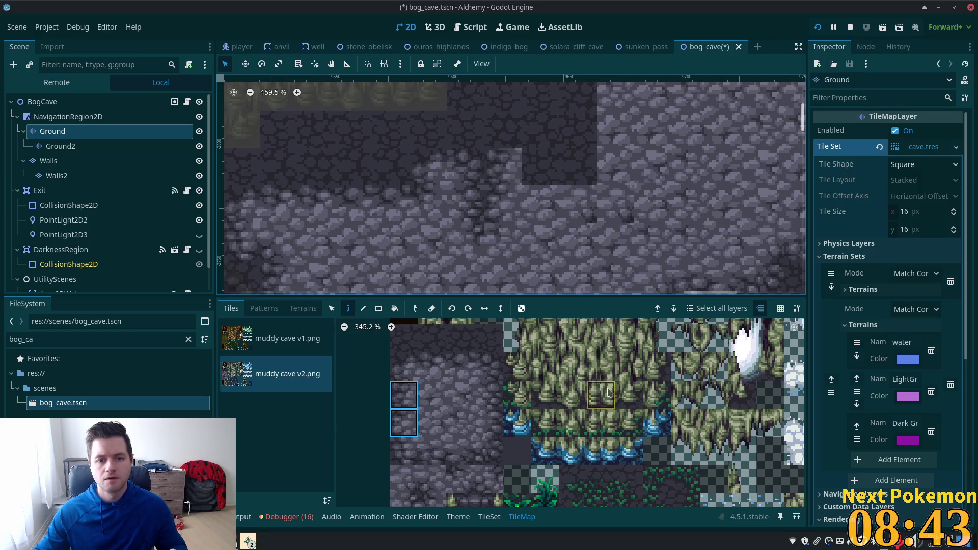
Step: Cover the remaining dark squares along the edge with light cobblestone tiles
left_click(431, 499)
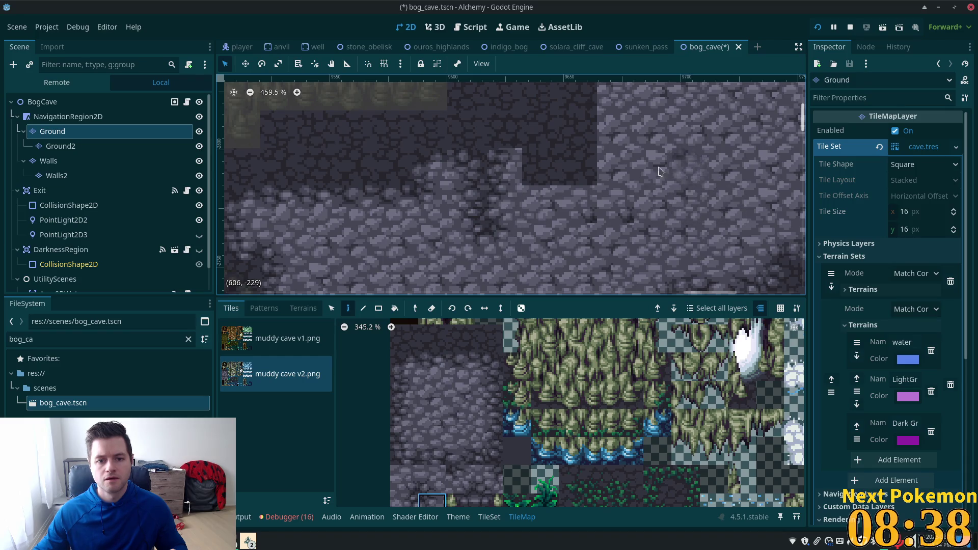
left_click(404, 366)
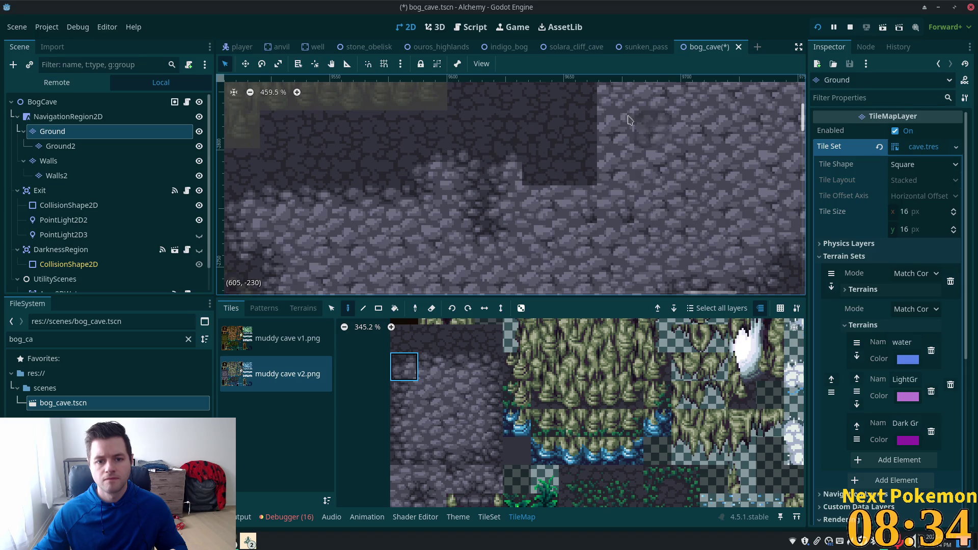
left_click(557, 146)
left_click(432, 500)
left_click(540, 167)
scroll(737, 173, "right", 3)
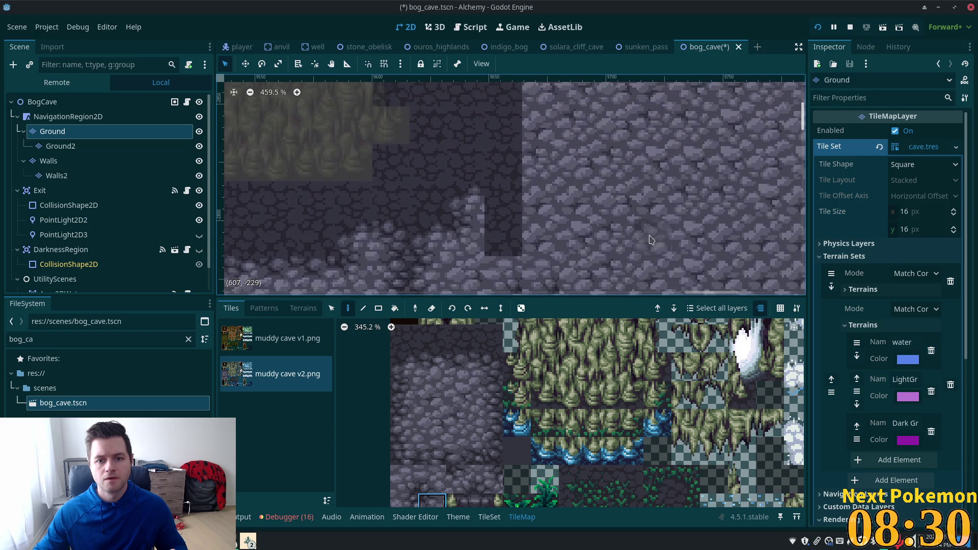
left_click(432, 422)
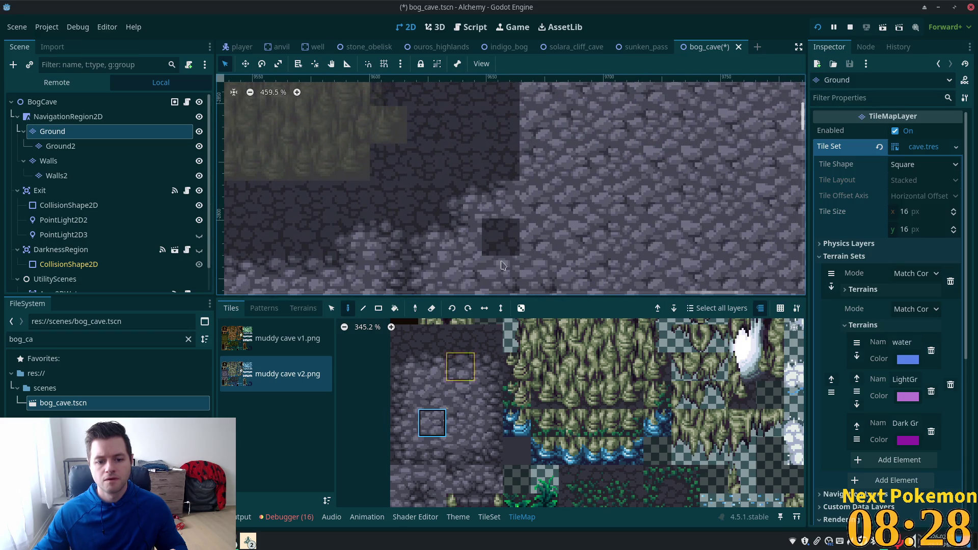
left_click(501, 237)
scroll(608, 286, "up", 2)
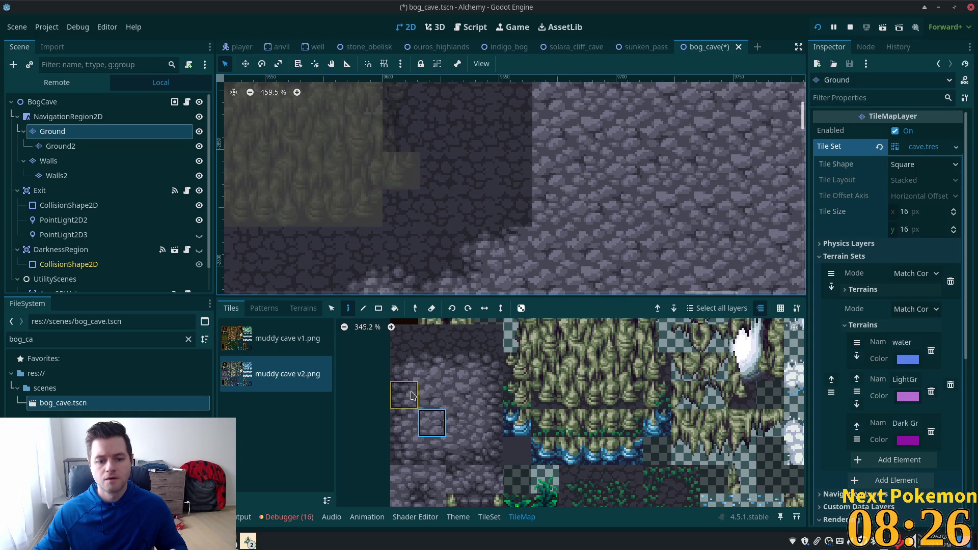
Step: Paint a stacked stone pair onto the ground and save the bog_cave scene
left_click(408, 484)
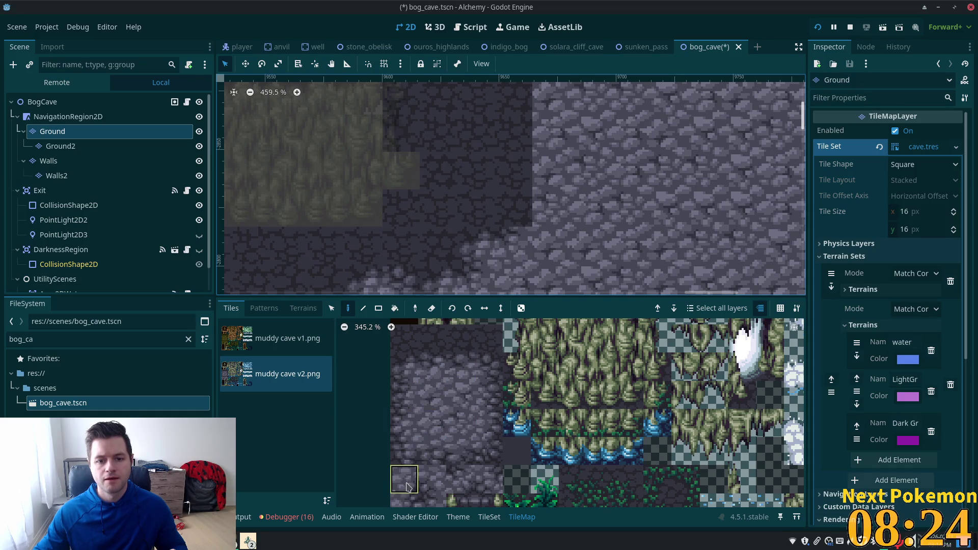
left_click(428, 505)
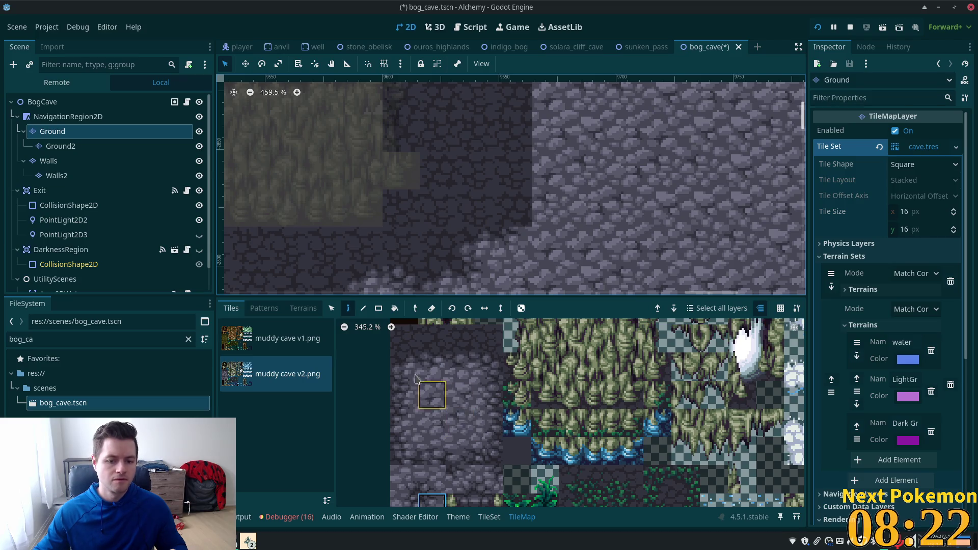
left_click_drag(406, 398, 406, 425)
left_click(511, 161)
scroll(663, 239, "down", 13)
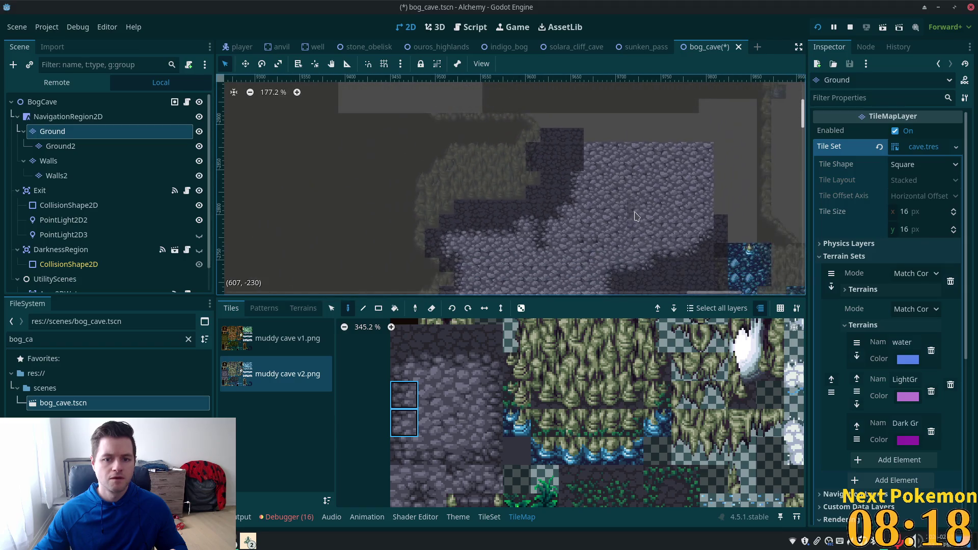
key("ctrl+s")
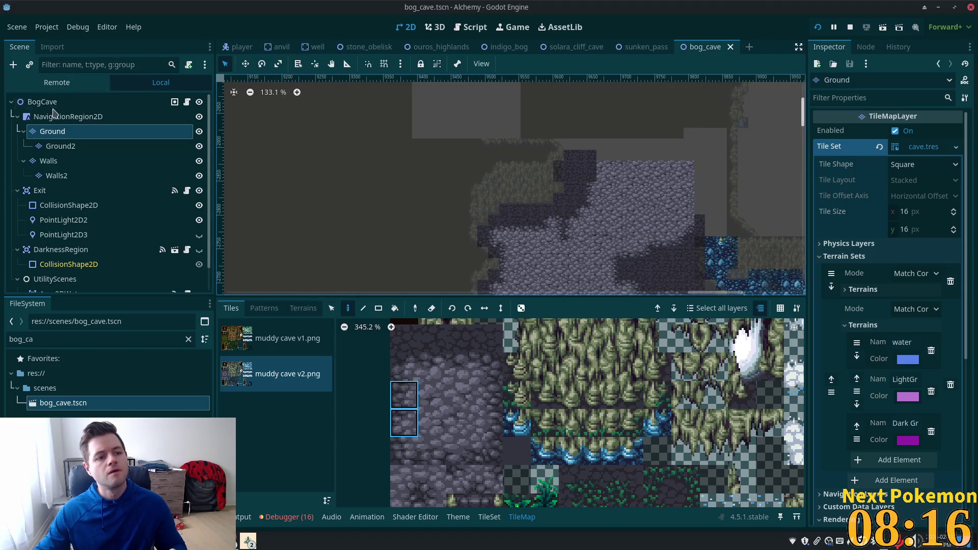
Step: Select NavigationRegion2D and pan across the cave to review its layout
left_click(56, 117)
scroll(692, 242, "up", 2)
scroll(692, 241, "up", 6)
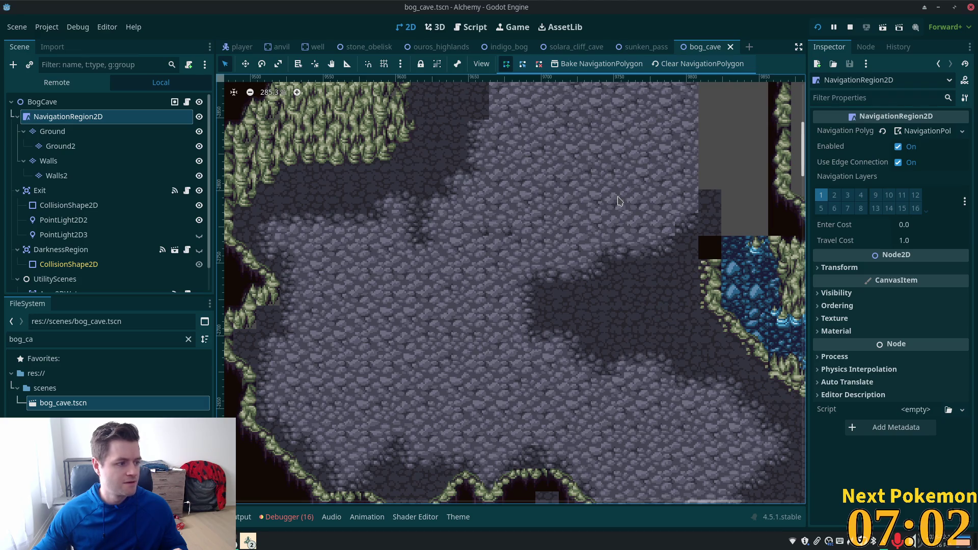
scroll(684, 188, "down", 4)
mouse_move(708, 239)
left_mouse_down()
mouse_move(547, 298)
mouse_move(571, 314)
left_mouse_up()
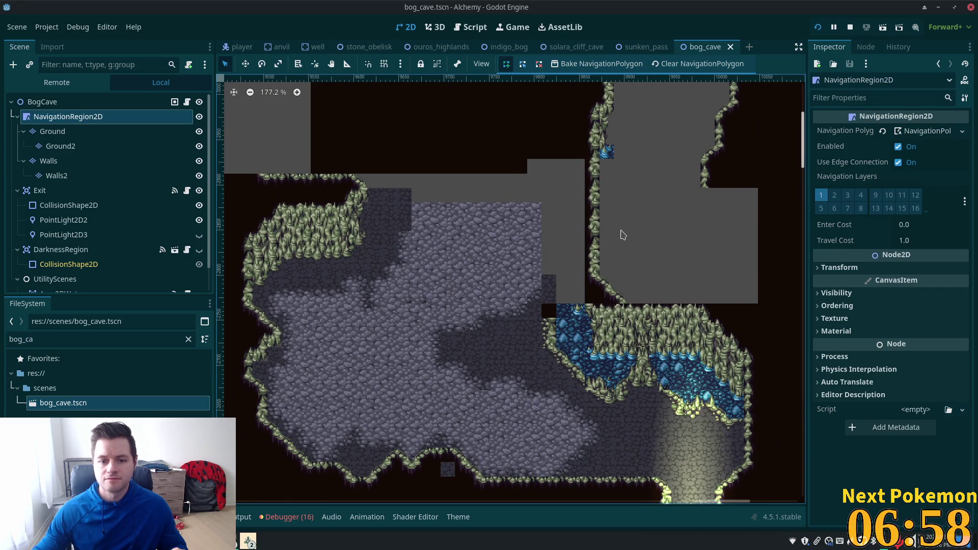
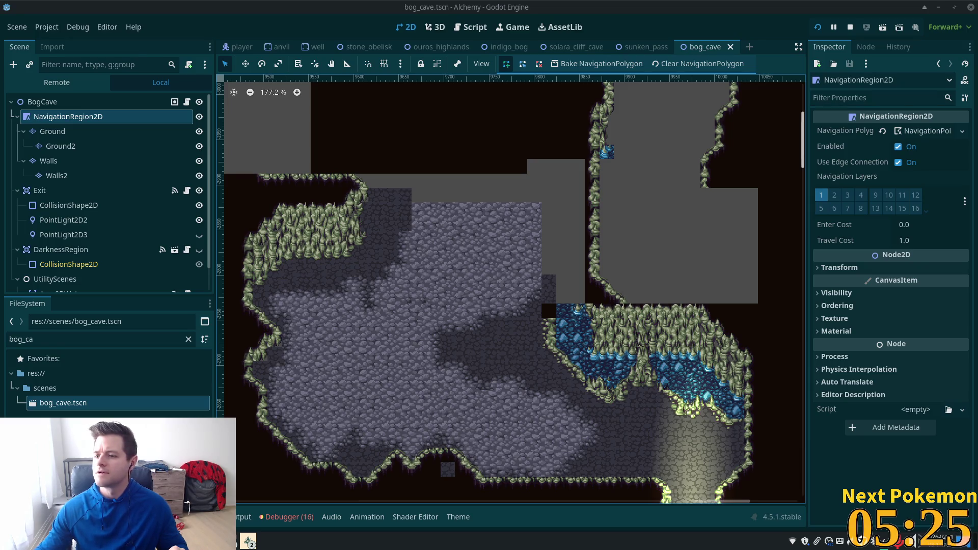
Step: Zoom out on the bog cave map and select the Walls tile layer for painting
scroll(604, 217, "down", 3)
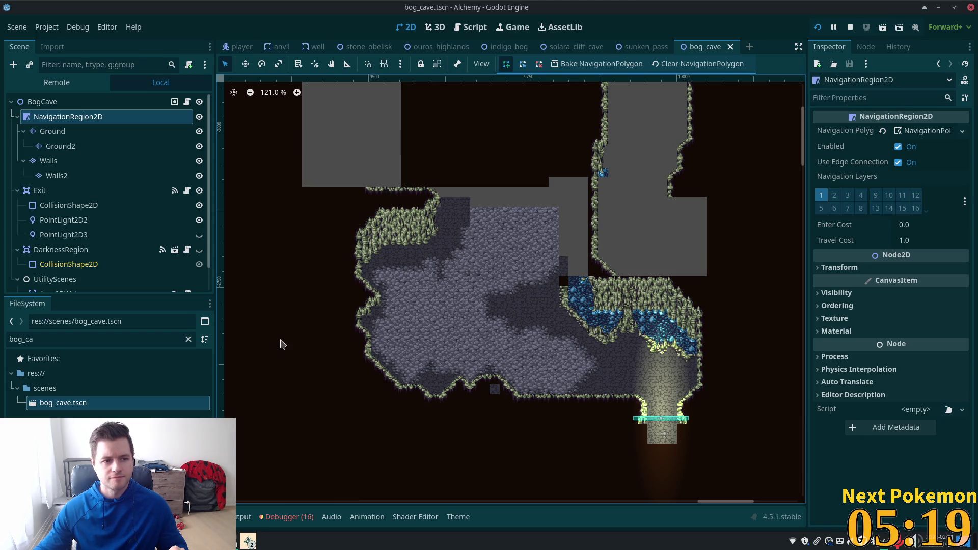
left_click(80, 160)
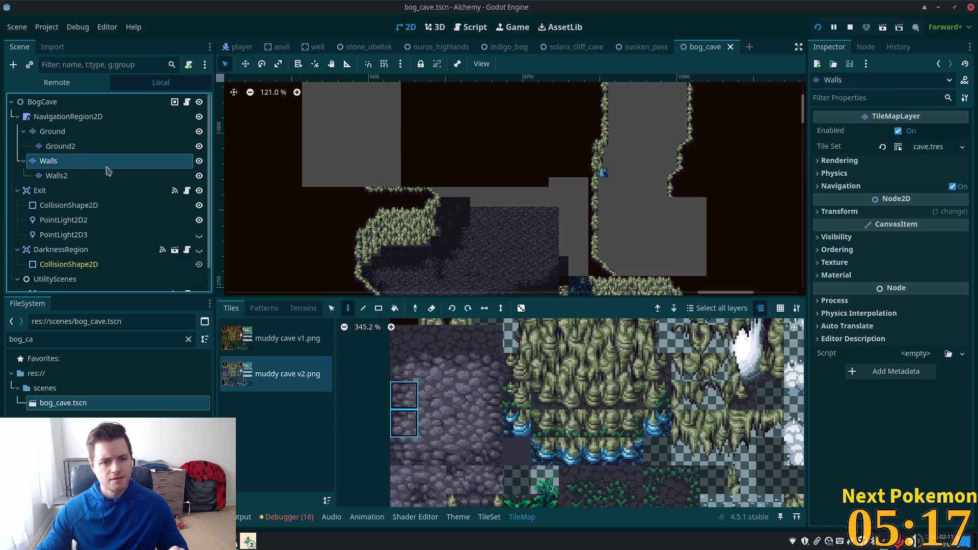
scroll(502, 438, "up", 3)
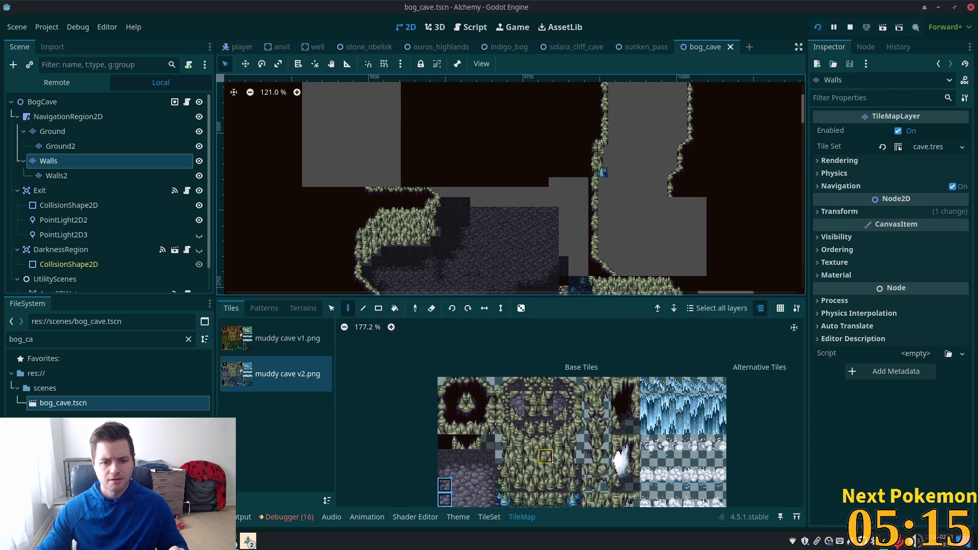
scroll(513, 484, "down", 5)
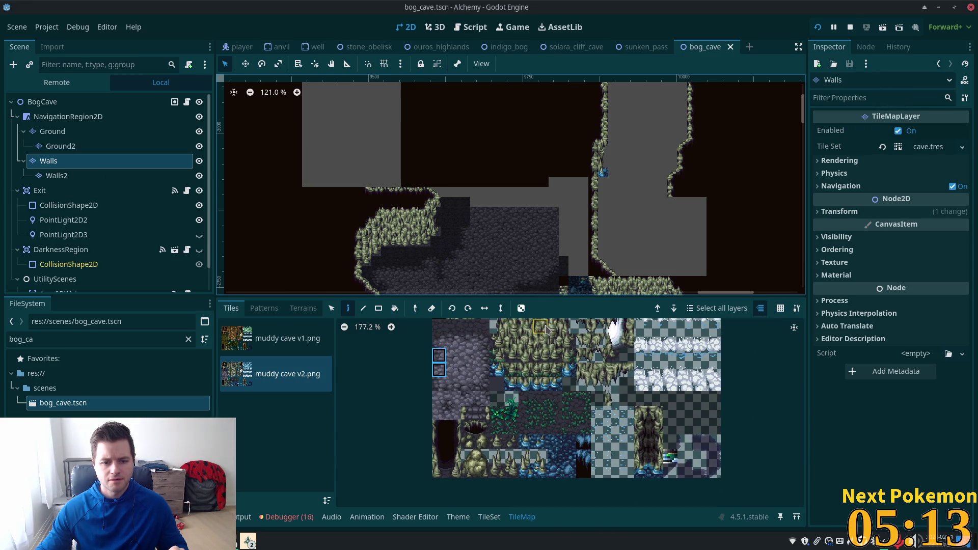
scroll(560, 438, "down", 2)
scroll(561, 437, "up", 3)
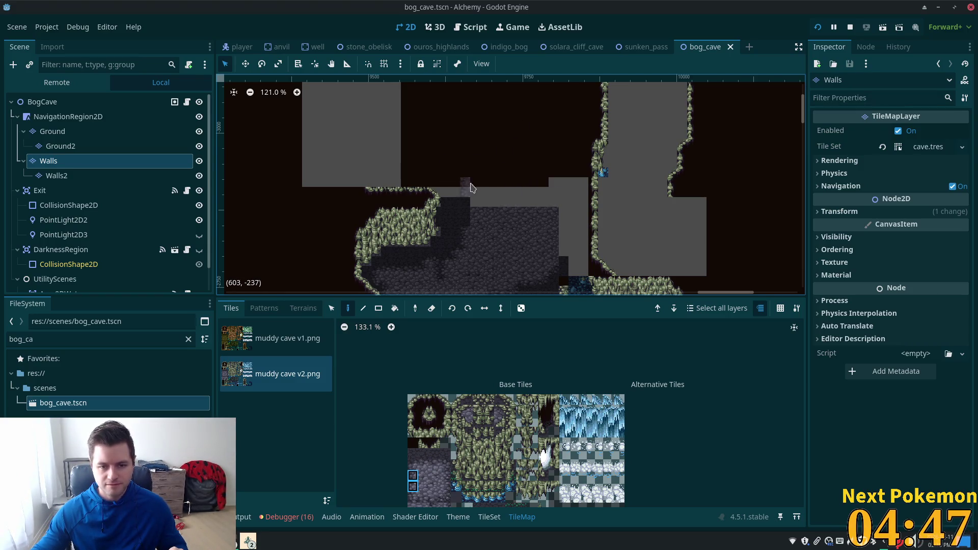
scroll(462, 178, "up", 2)
scroll(461, 178, "up", 2)
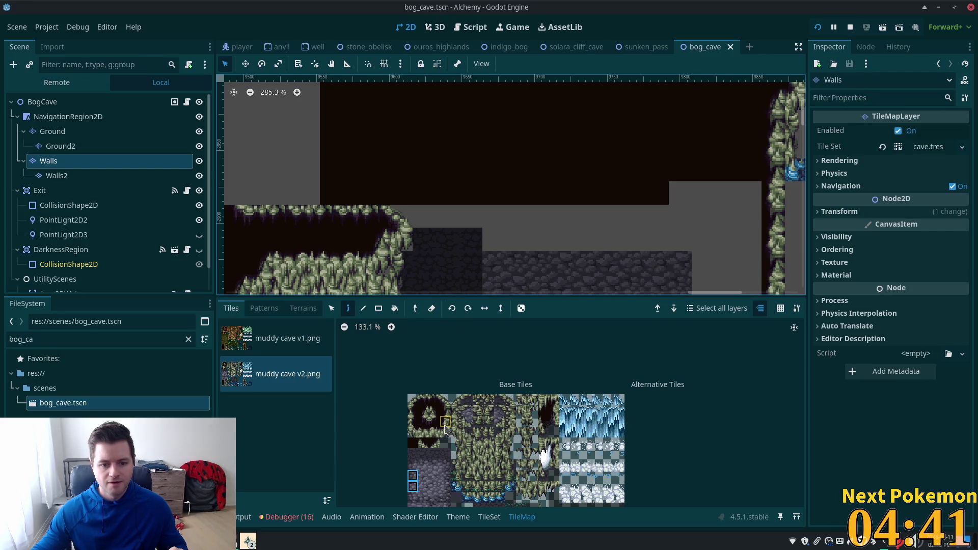
Step: Pick a wall tile from the muddy cave v2 sheet, then bring up the terrain sets
left_click(445, 432)
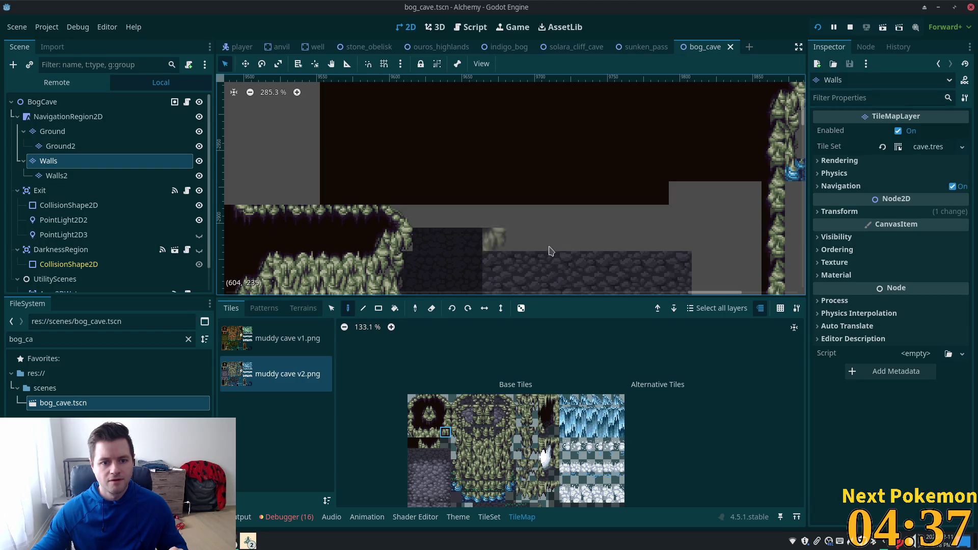
scroll(561, 285, "down", 4)
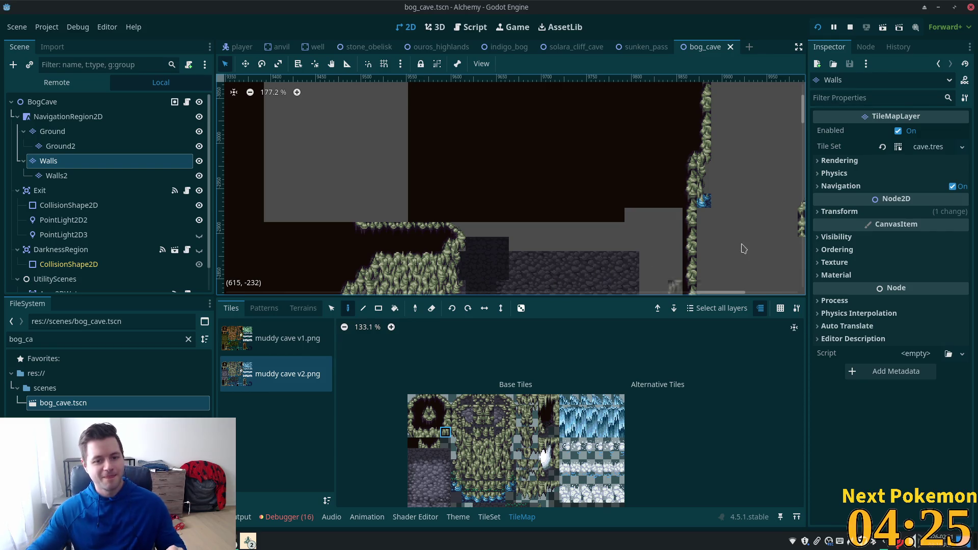
scroll(489, 158, "up", 2)
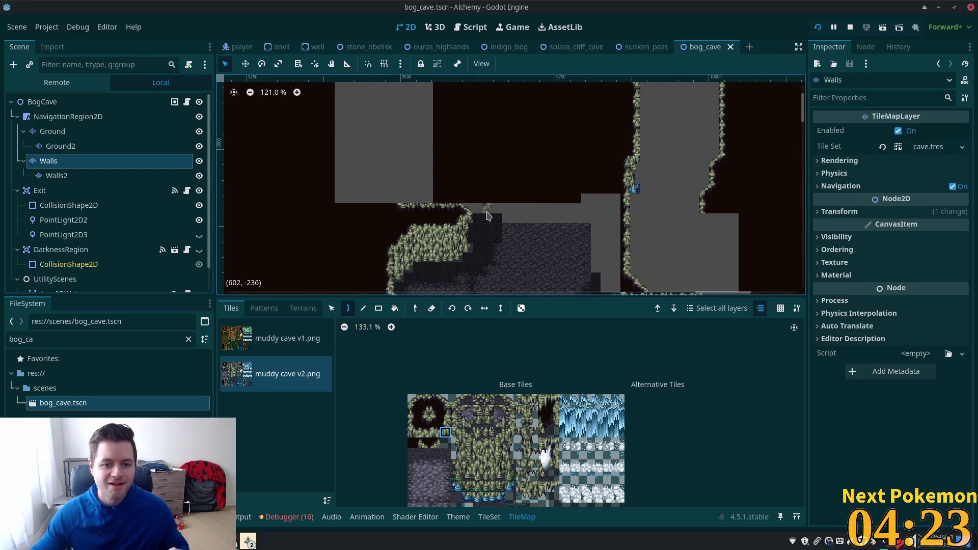
left_click(303, 308)
Step: Paint a Dark Ground terrain tile near the top wall edge and save the scene
left_click(267, 456)
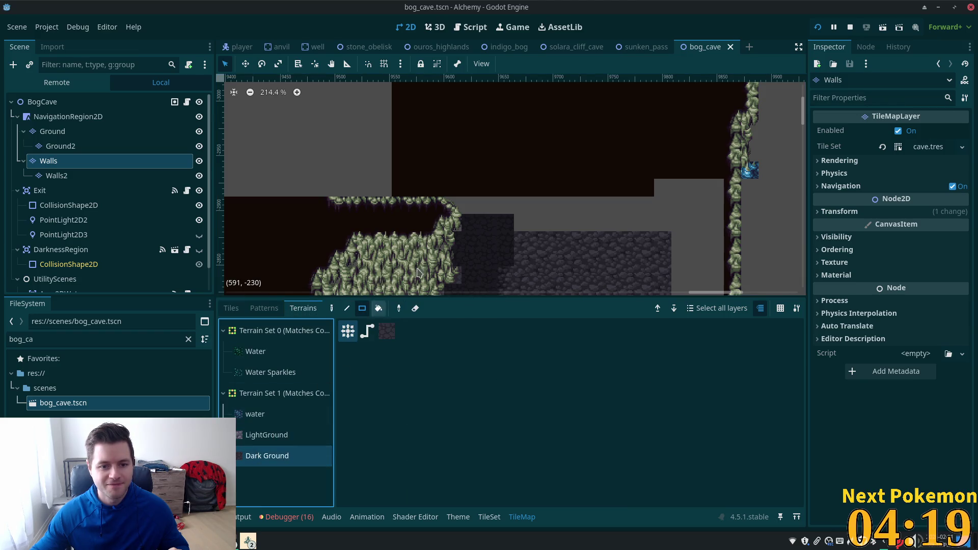
key("d")
left_click(452, 223)
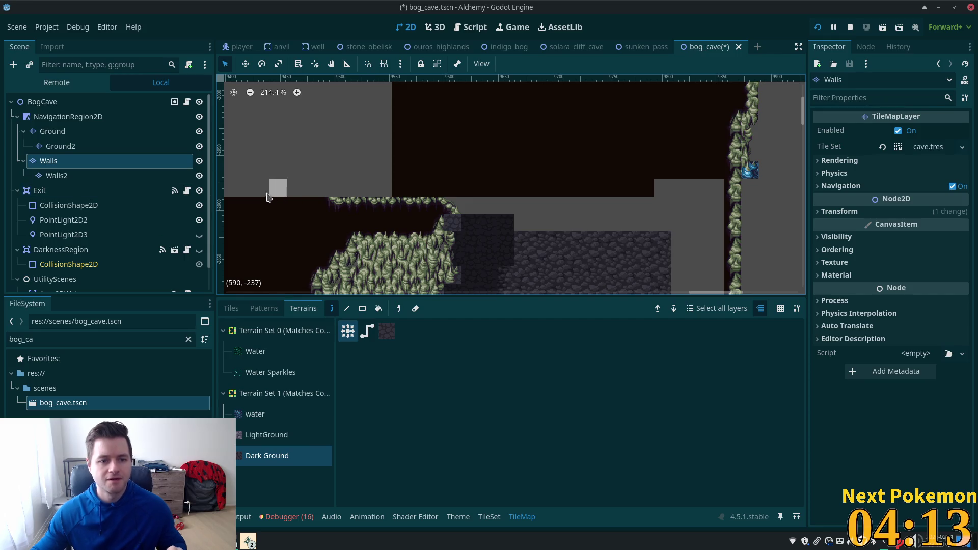
key("ctrl+s")
Step: Check the Ground layer and NavigationRegion2D, then return to the Walls layer's individual tiles
left_click(85, 136)
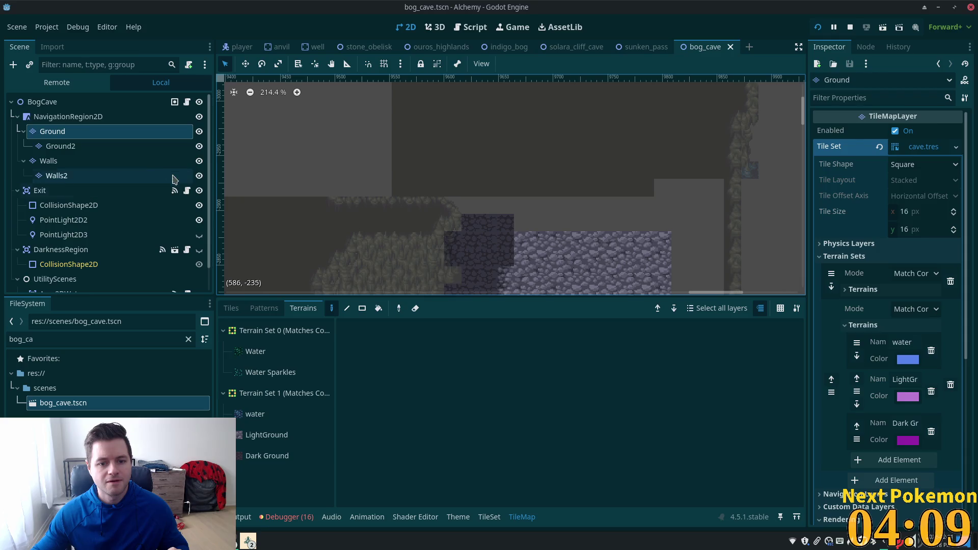
left_click(47, 118)
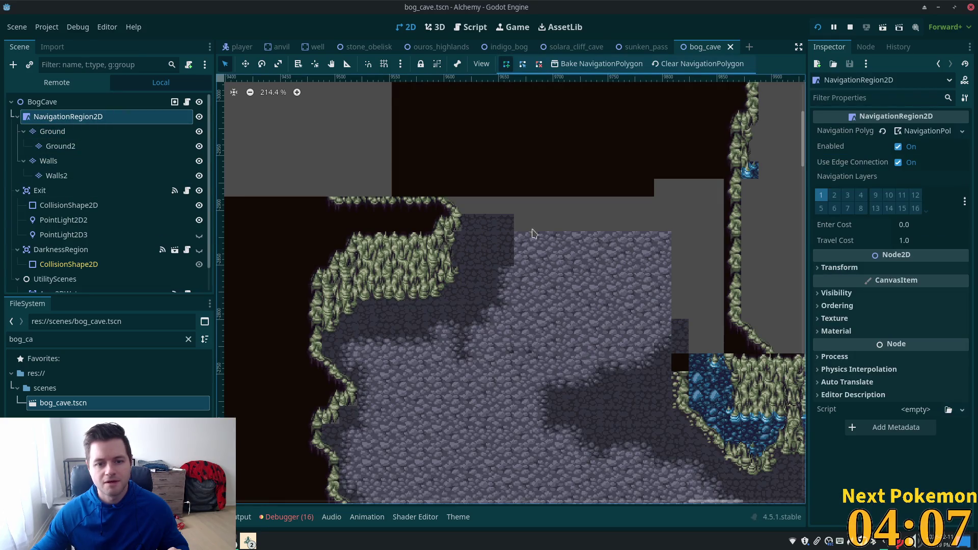
left_click(67, 134)
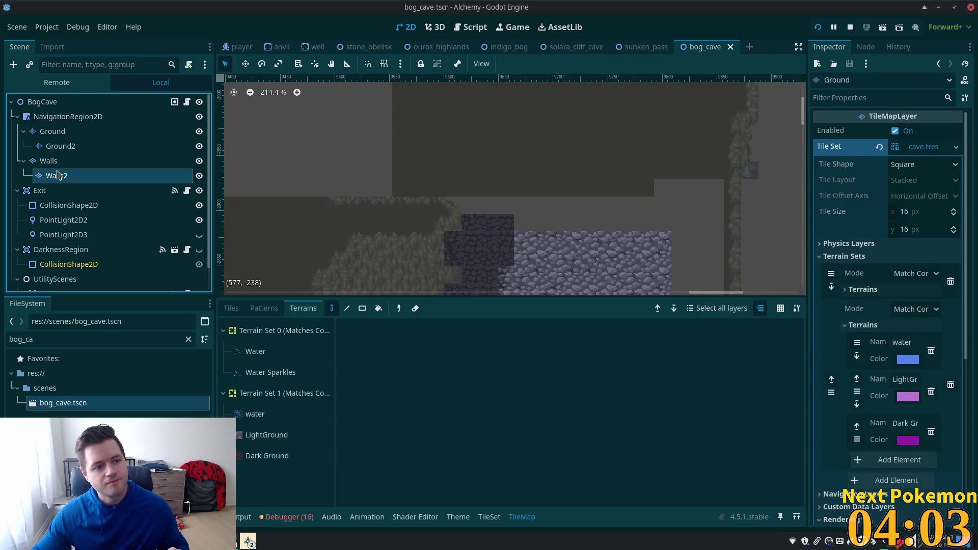
left_click(76, 161)
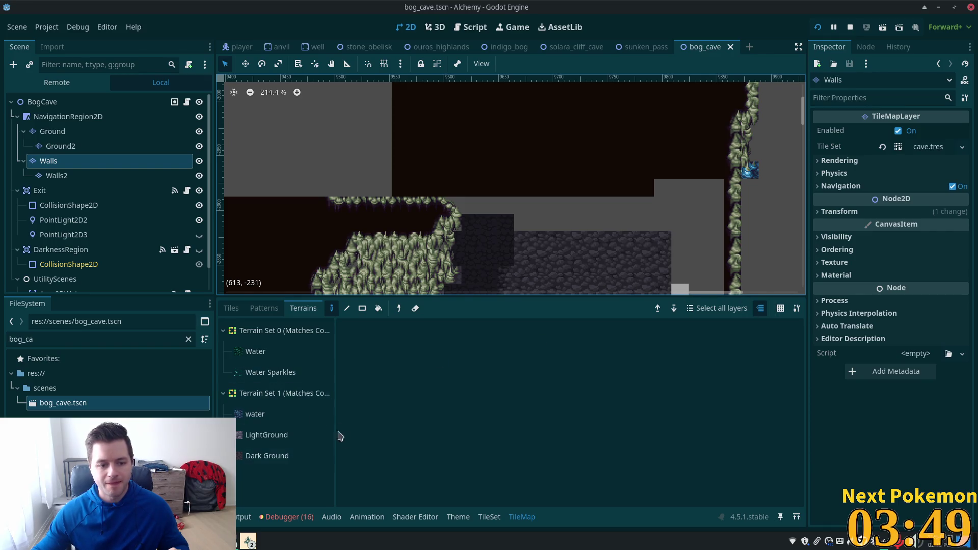
left_click(231, 308)
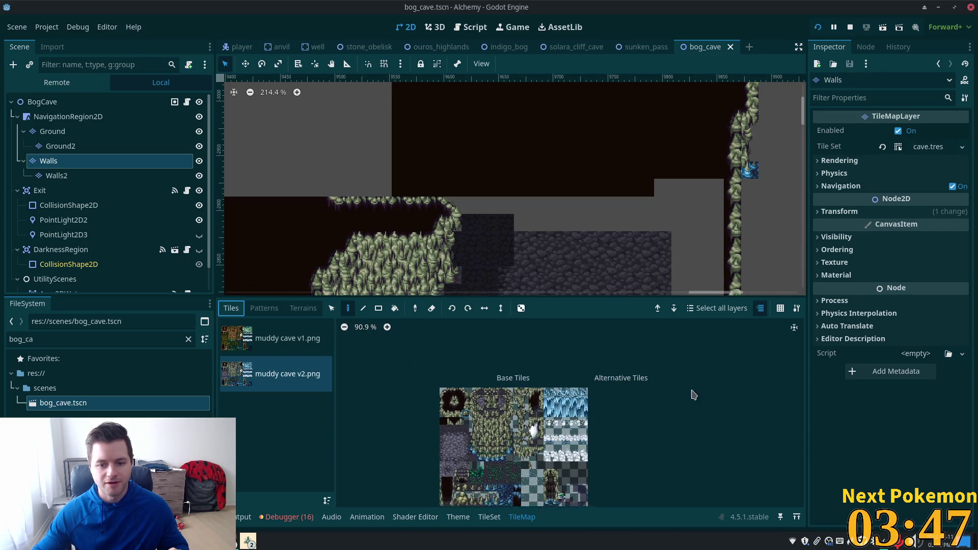
Step: Bring the whole muddy cave v2 sheet into view and switch to the cave.tres TileSet editor
left_click_drag(702, 406, 670, 365)
scroll(420, 383, "up", 4)
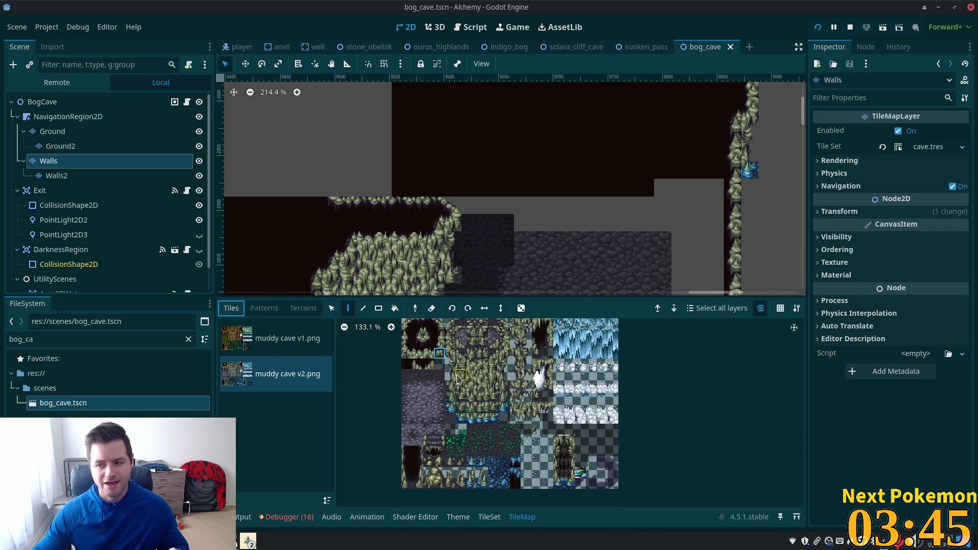
scroll(460, 377, "up", 7)
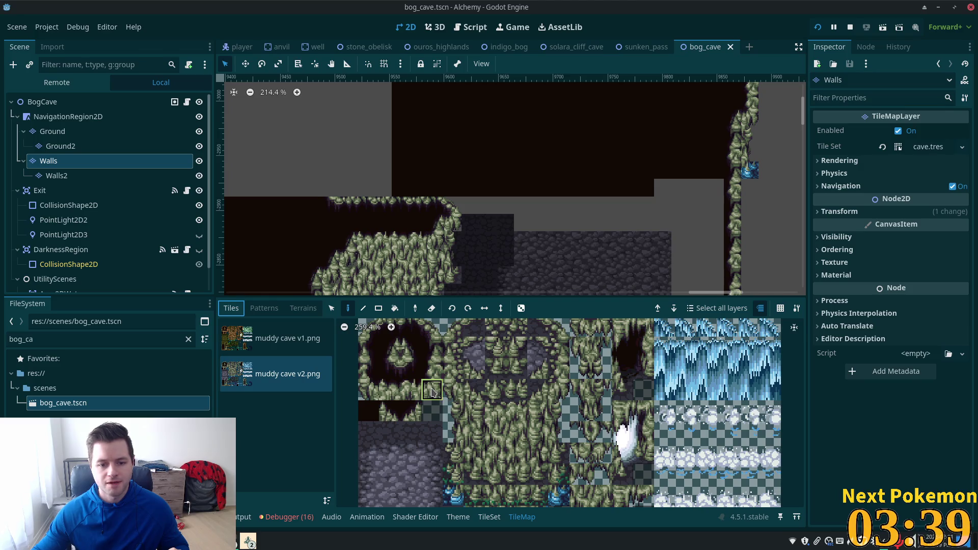
scroll(454, 400, "down", 5)
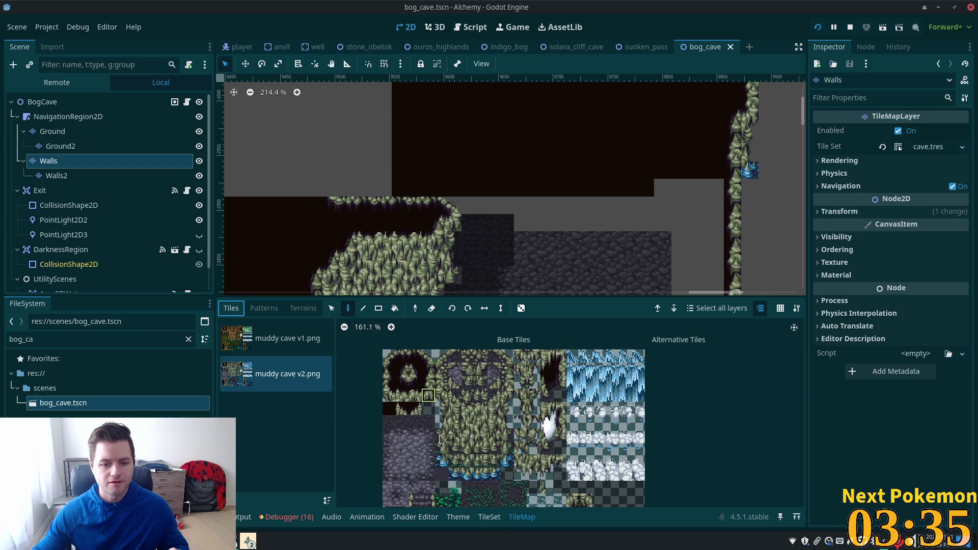
left_click(489, 517)
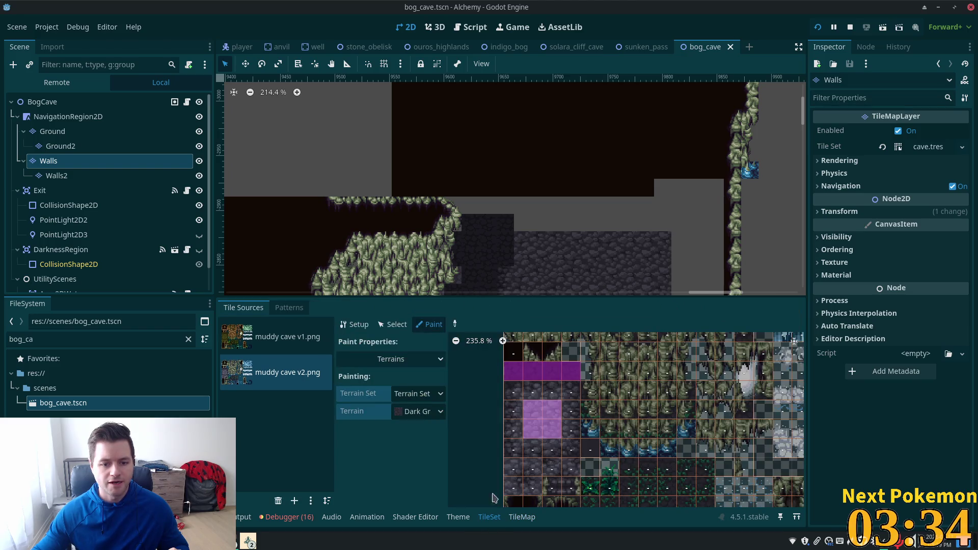
Step: Create an alternative tile of muddy cave v2 atlas tile (3, 3)
left_click(389, 325)
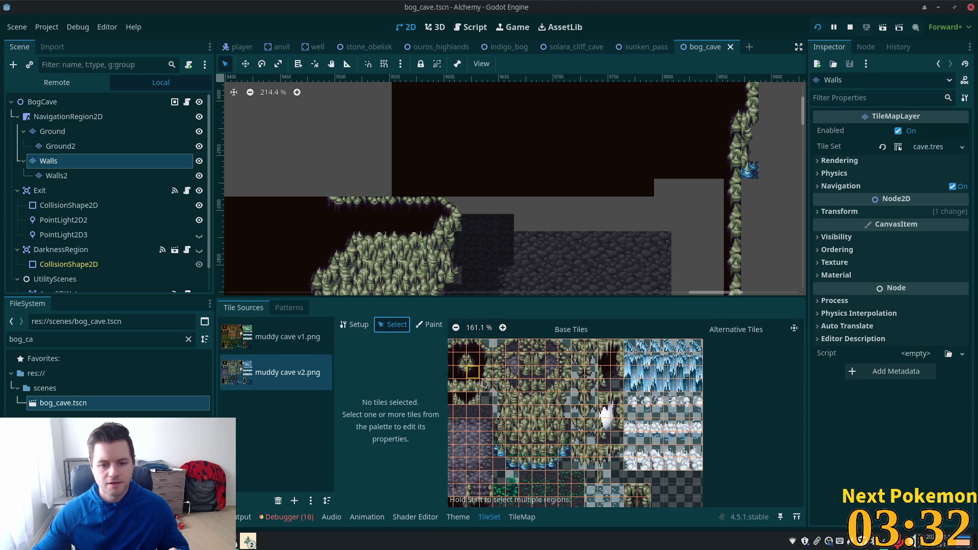
left_click(367, 328)
scroll(541, 383, "down", 2)
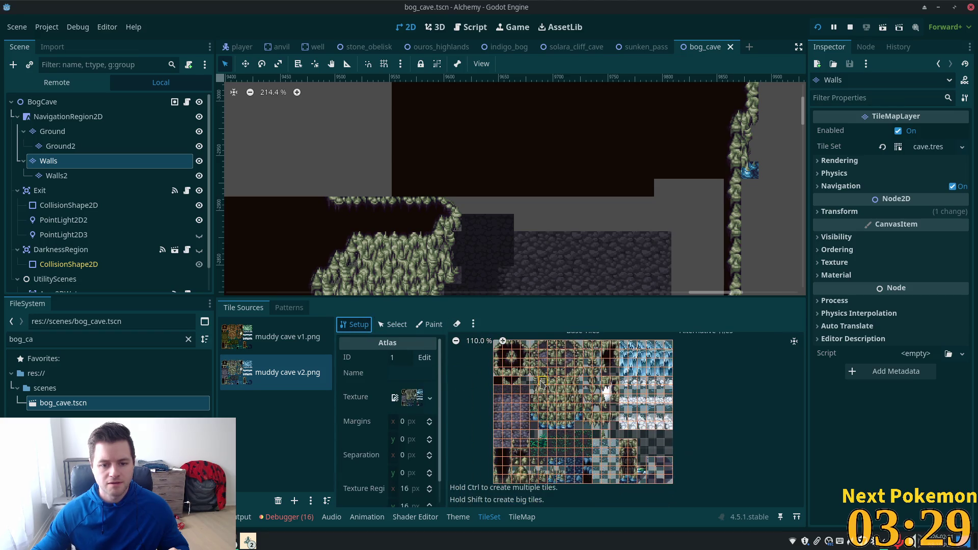
left_click(525, 377)
right_click(525, 377)
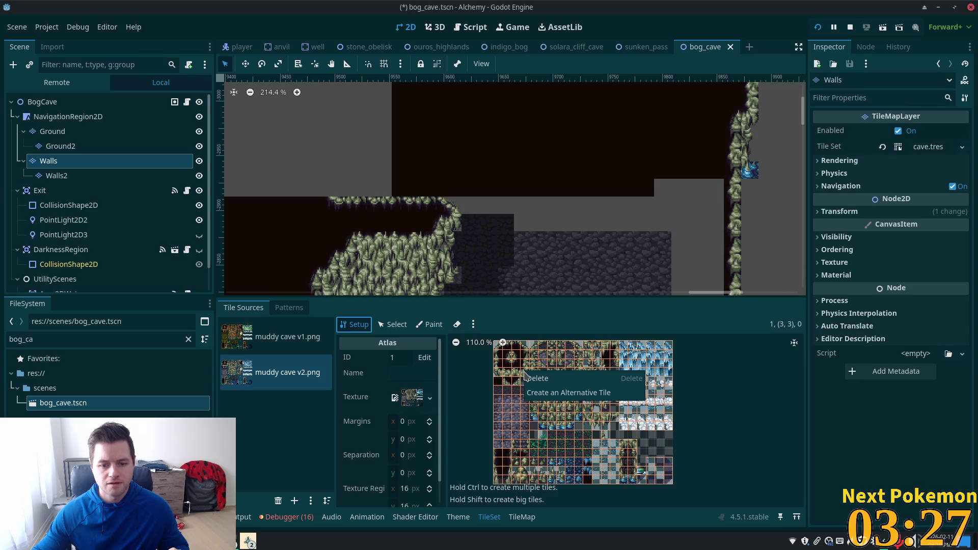
left_click(570, 393)
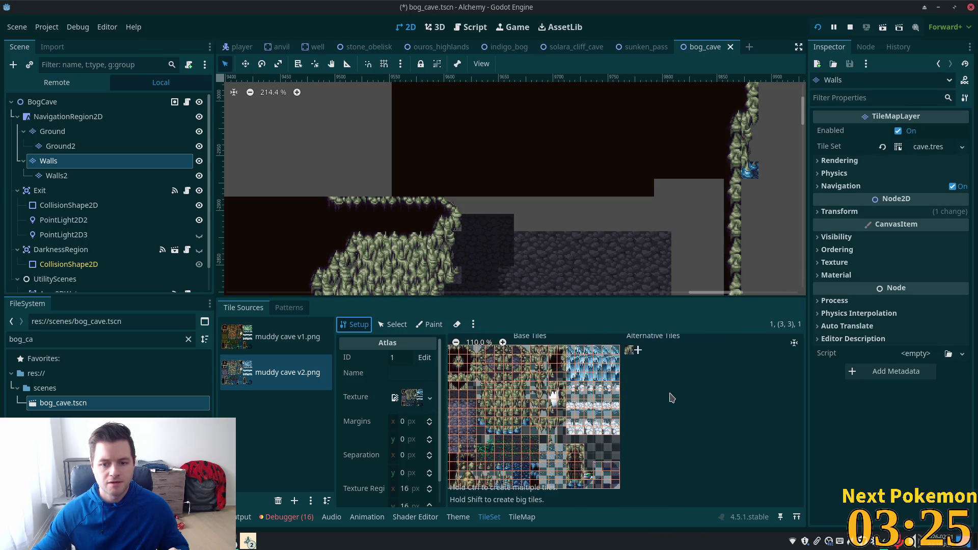
Step: Select the new alternative tile and inspect its Physics Layer 0 settings
scroll(619, 362, "up", 5)
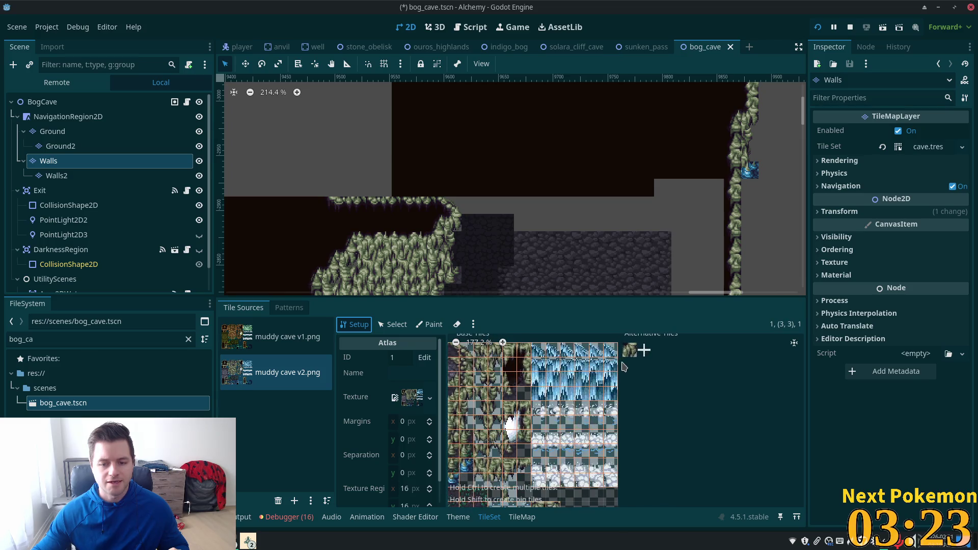
scroll(644, 369, "up", 4)
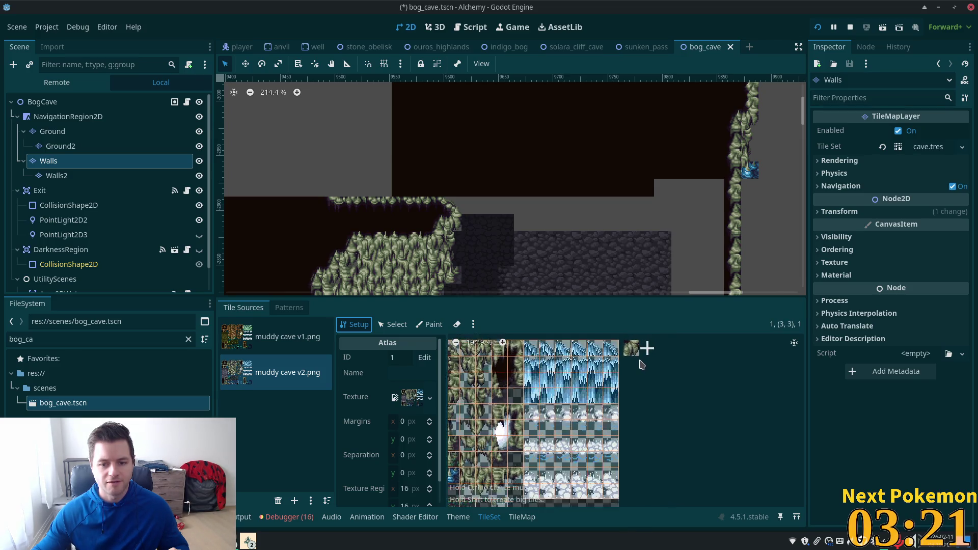
left_click(392, 324)
left_click(625, 376)
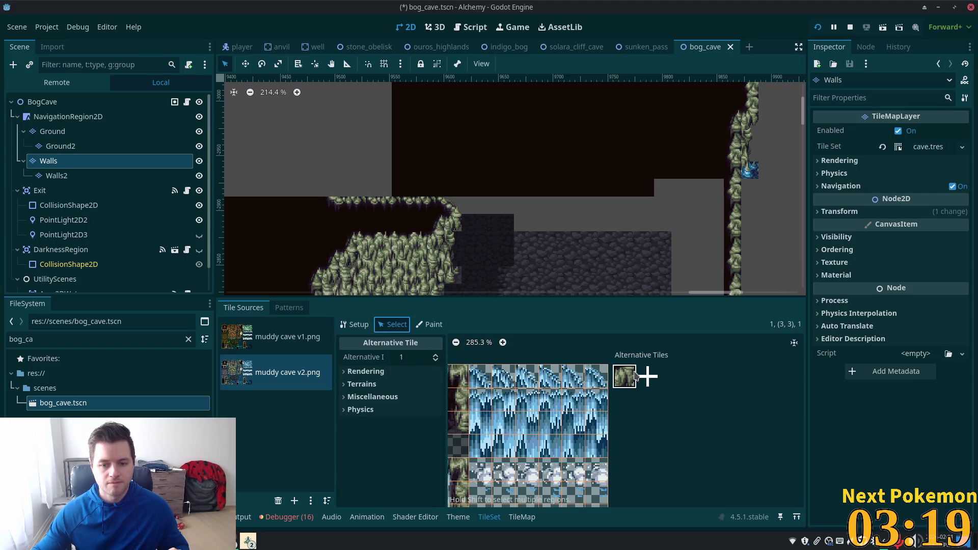
left_click(346, 410)
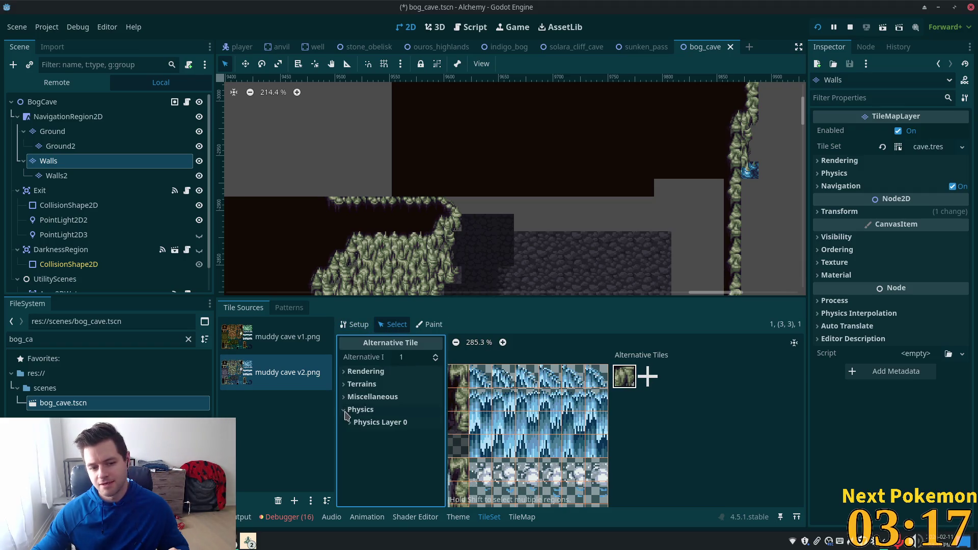
left_click(351, 423)
scroll(351, 428, "down", 4)
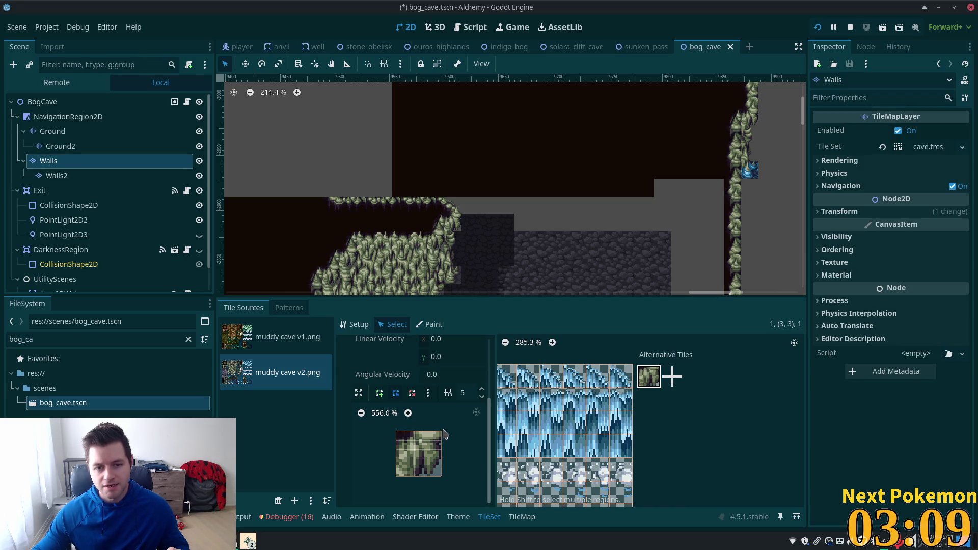
scroll(392, 377, "up", 4)
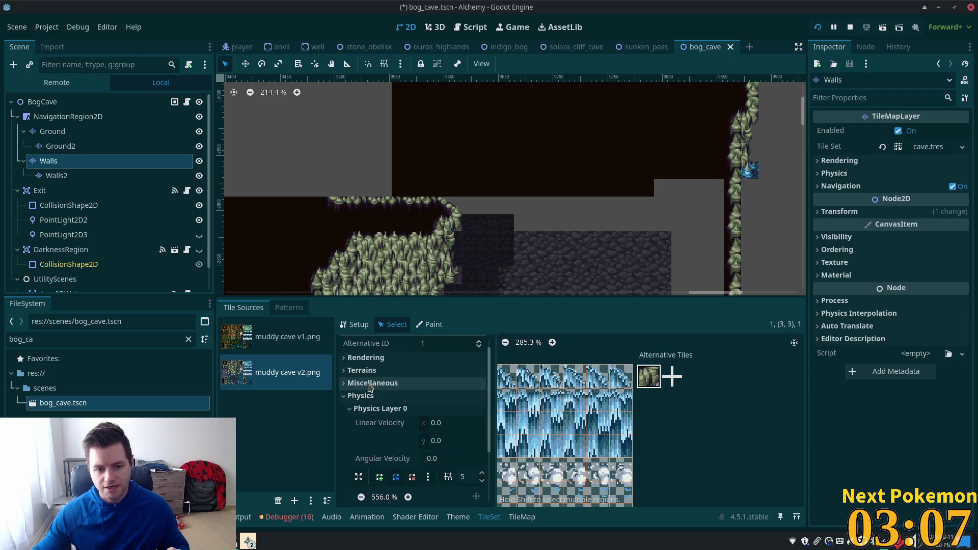
Step: Set the alternative tile's Rendering Z Index to 6
left_click(351, 359)
scroll(441, 457, "down", 1)
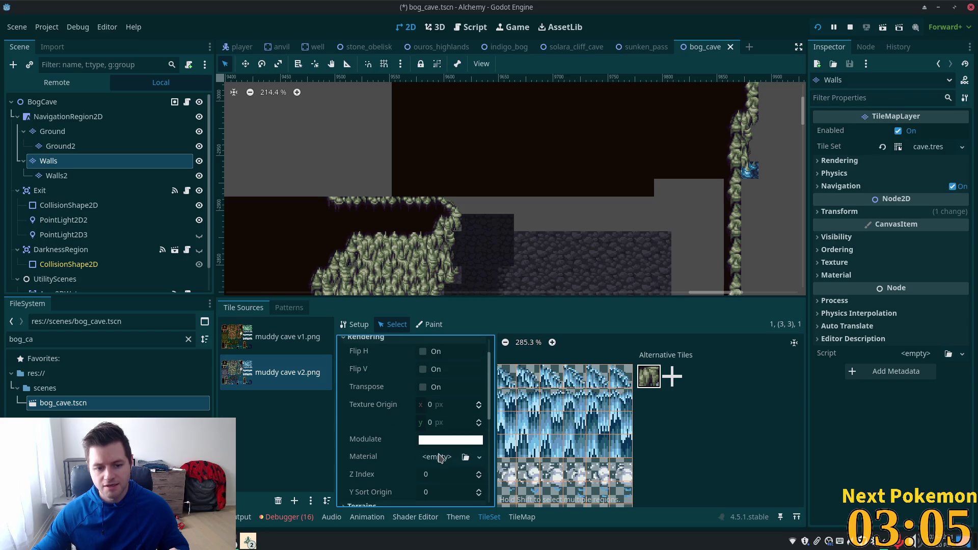
left_click(438, 475)
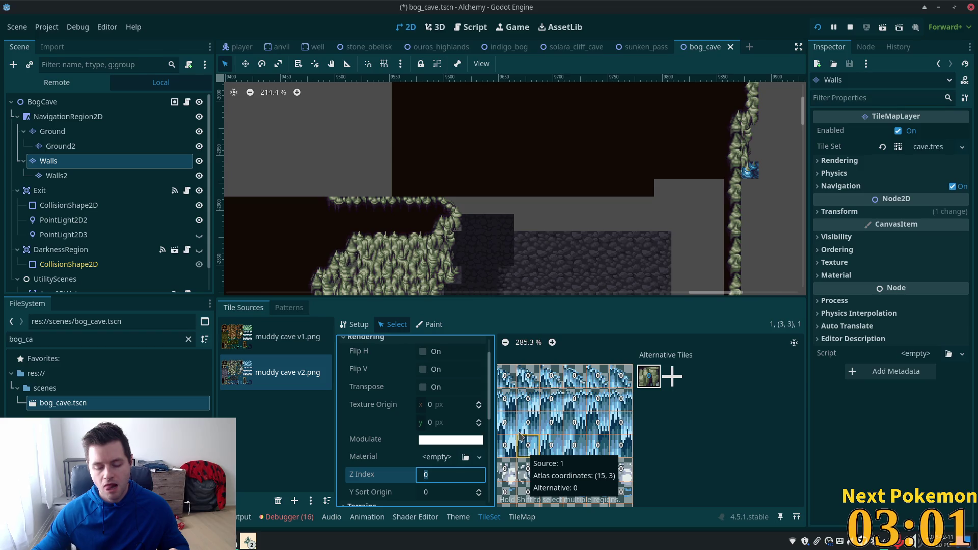
type("6")
key("Tab")
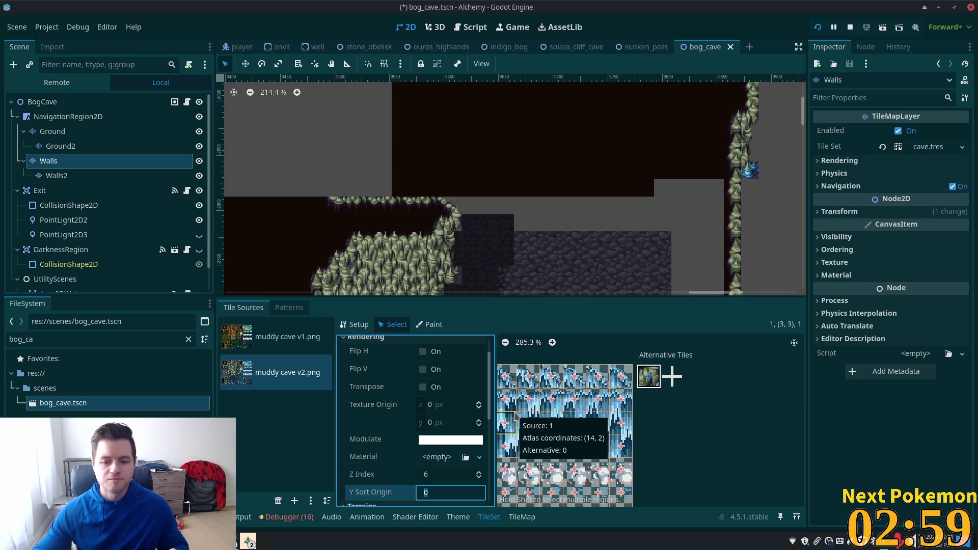
scroll(673, 428, "down", 5)
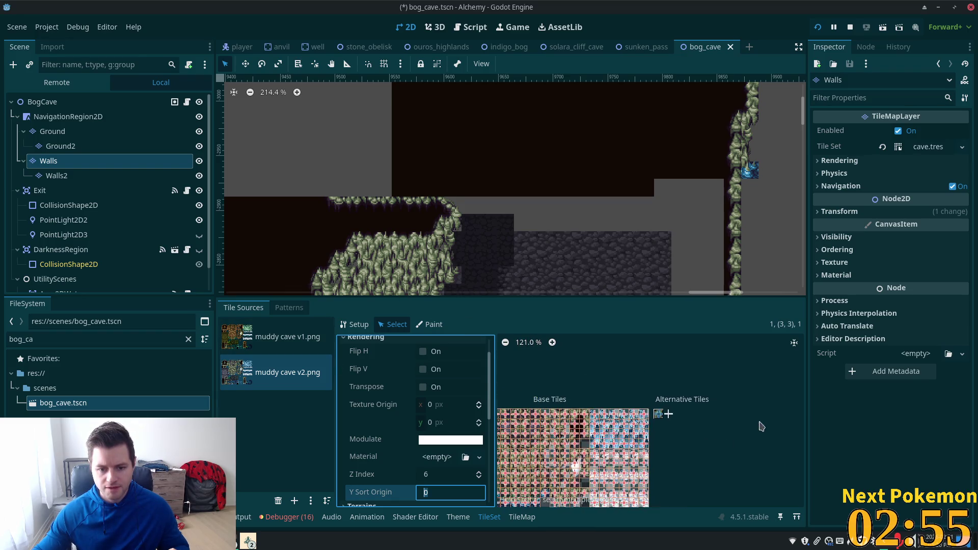
Step: Switch to atlas Setup and zoom in and out over the muddy cave v2 base tiles
left_click(354, 325)
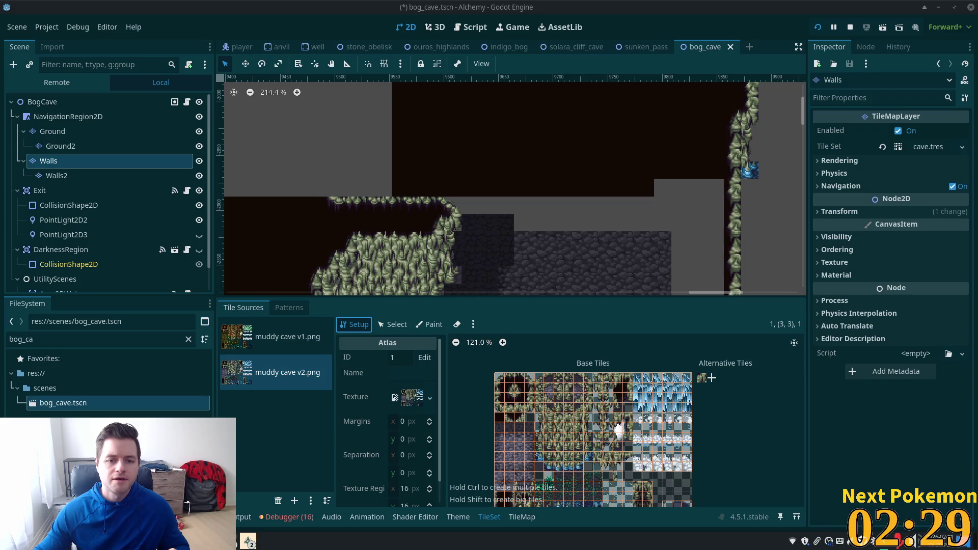
scroll(687, 437, "up", 3)
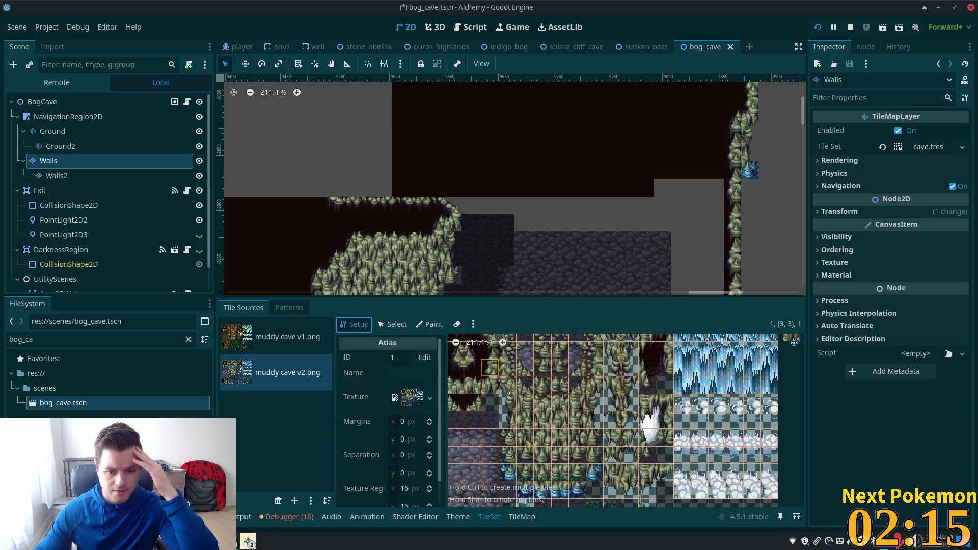
scroll(509, 390, "up", 1)
scroll(509, 389, "down", 6)
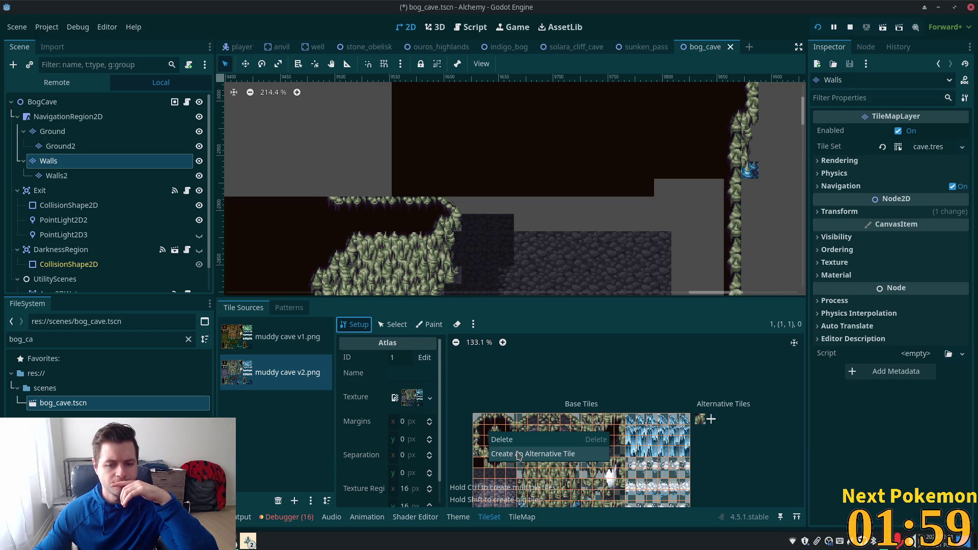
Step: Create an alternative tile for atlas tile (2, 2) in muddy cave v2
left_click(512, 452)
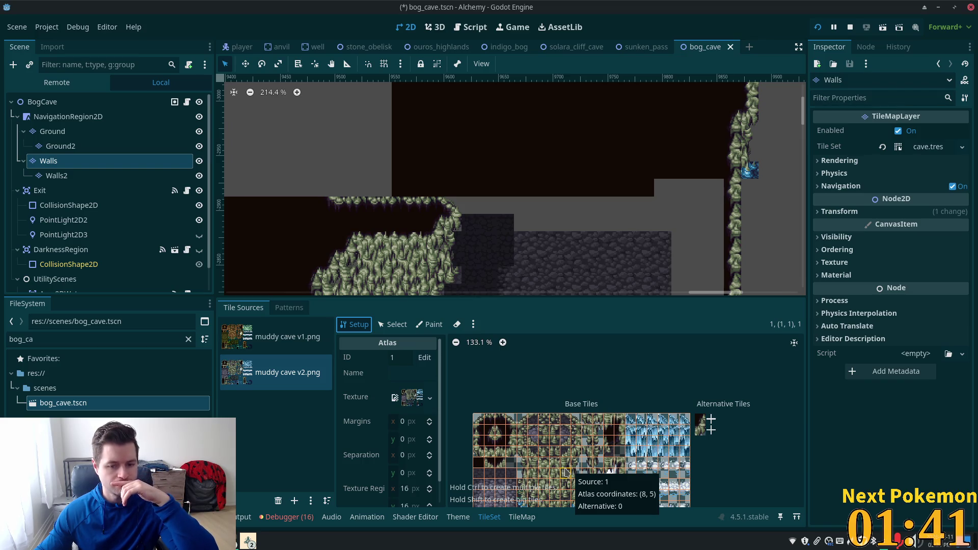
left_click(482, 423)
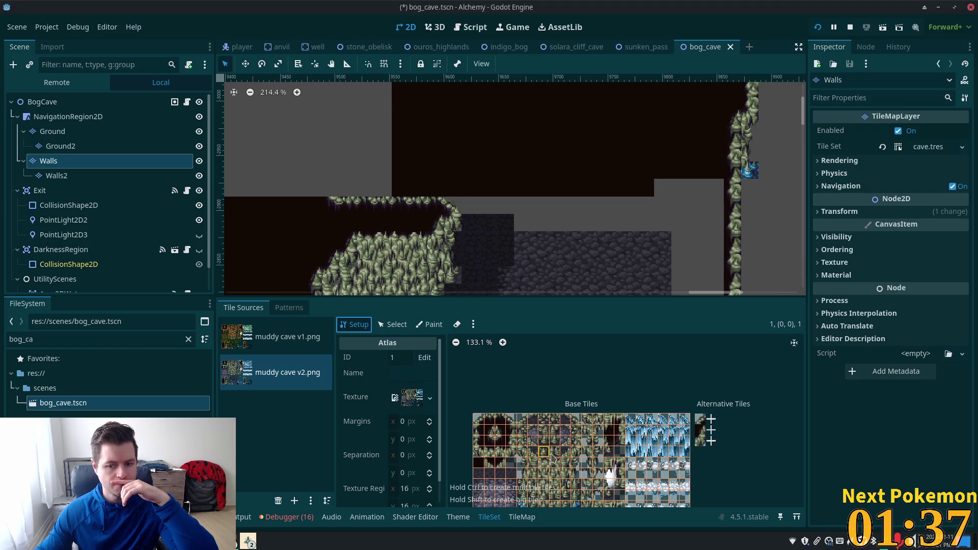
right_click(502, 441)
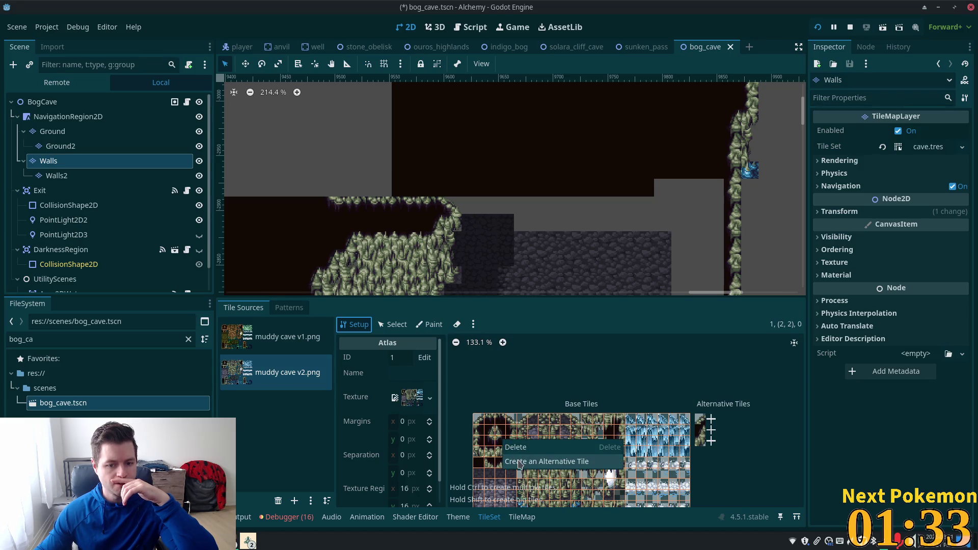
left_click(519, 464)
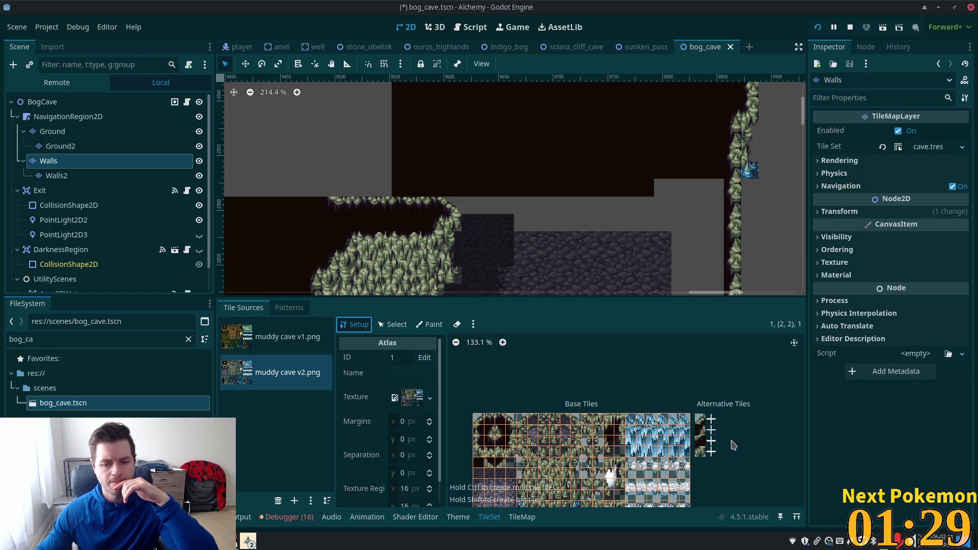
scroll(734, 445, "up", 3)
Step: In Select mode, set the (0, 0) alternative's Z Index to 6
left_click(393, 324)
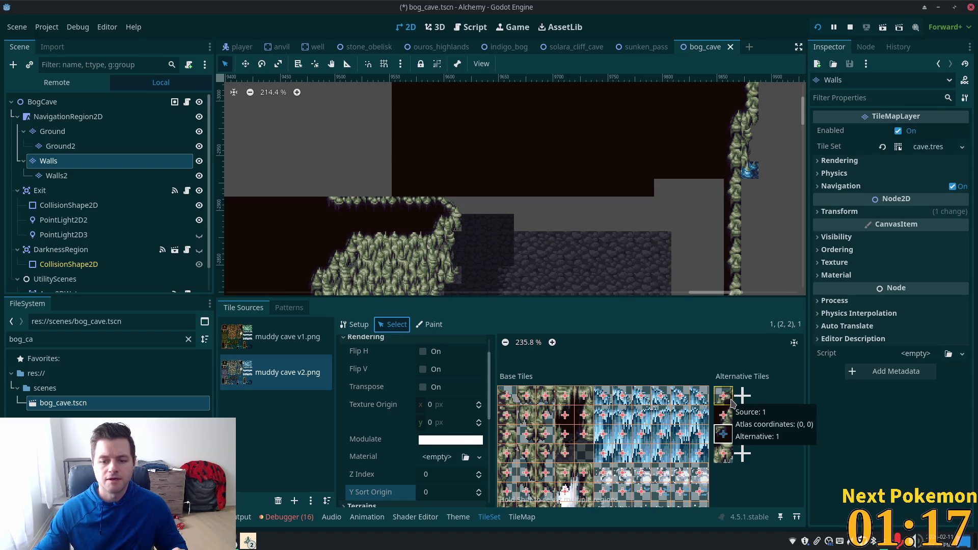
left_click(732, 403)
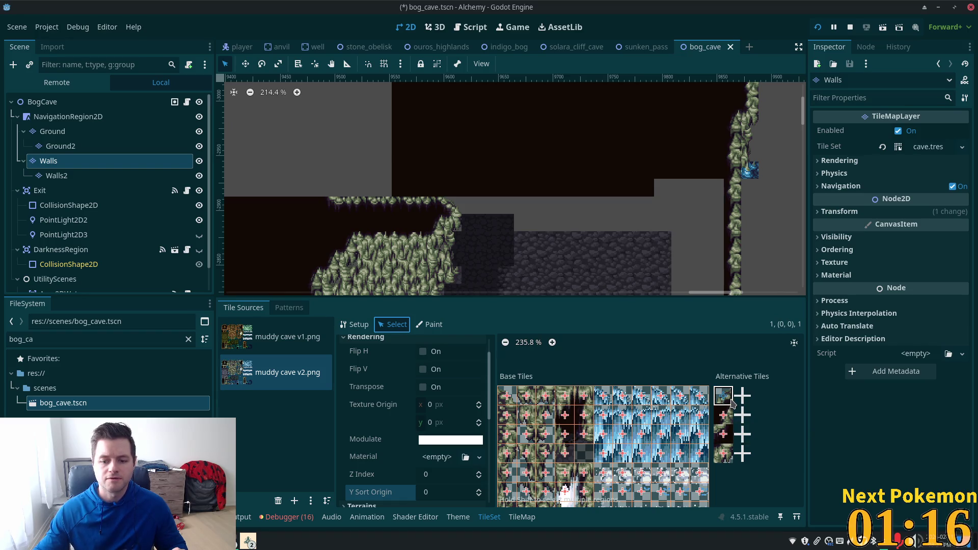
left_click(725, 437)
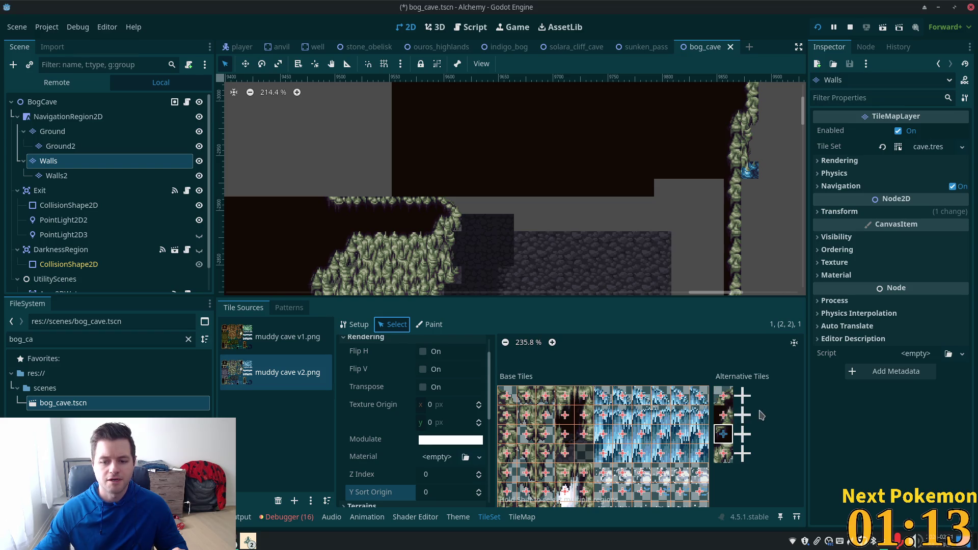
left_click(725, 396)
scroll(445, 441, "down", 3)
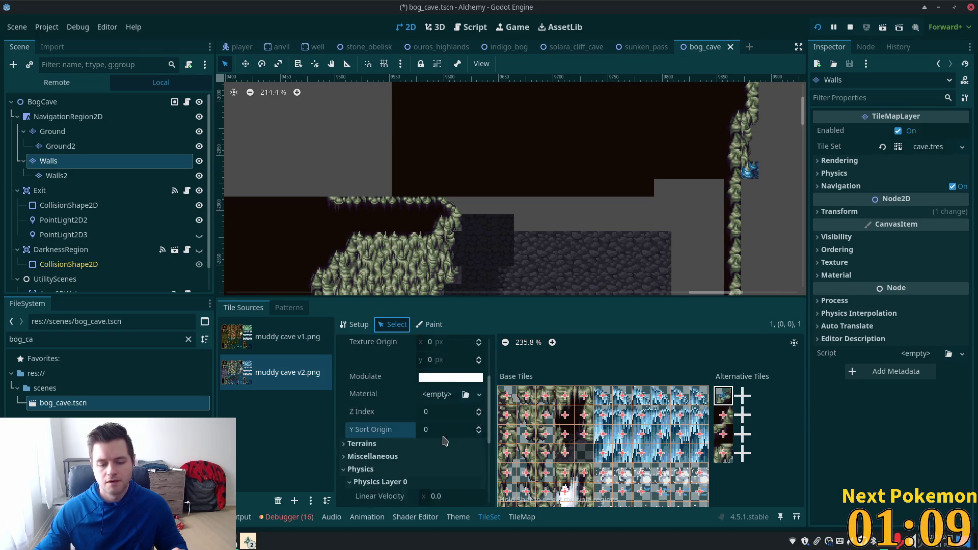
scroll(445, 441, "up", 2)
left_click(436, 436)
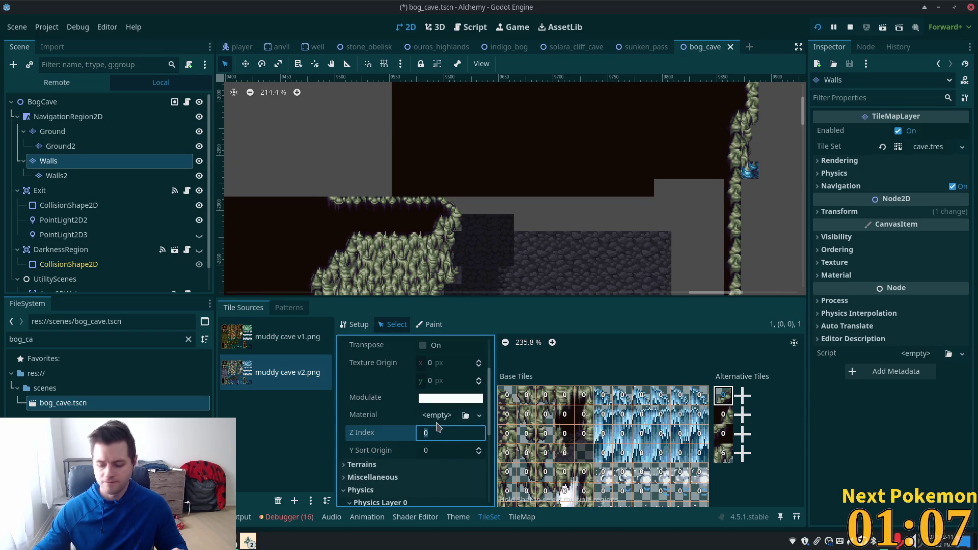
type("6")
left_click(442, 452)
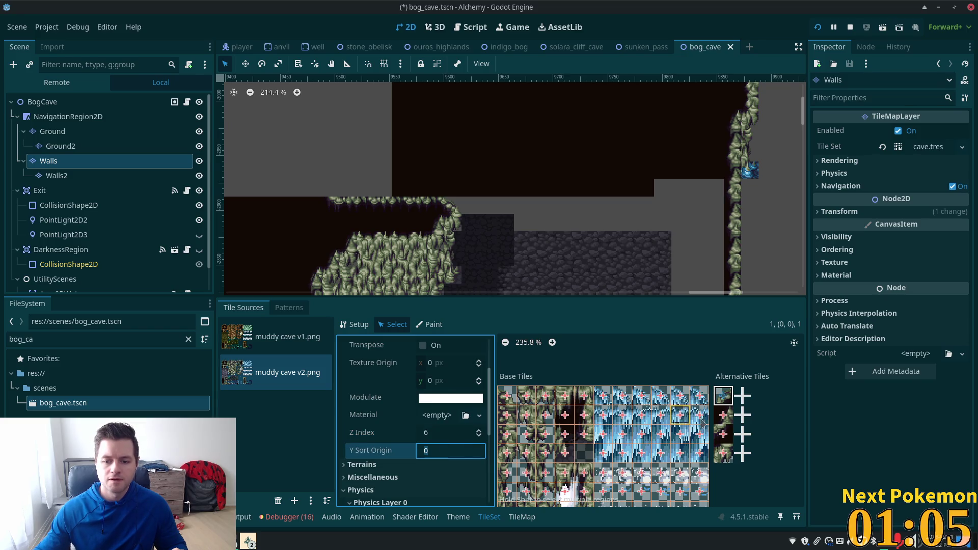
Step: Set the (1, 1) and (2, 2) alternatives to Z Index 6 and save the tile set
left_click(720, 419)
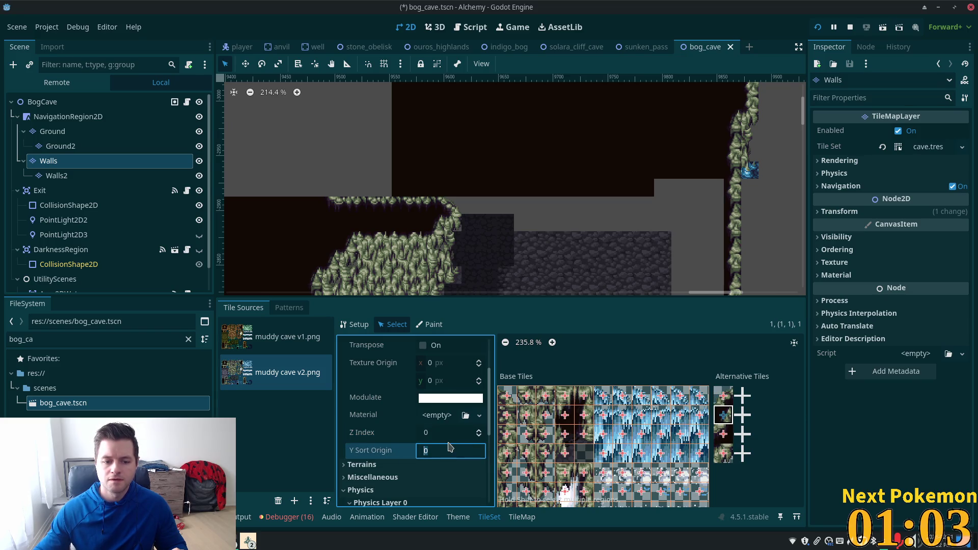
left_click(435, 435)
type("6")
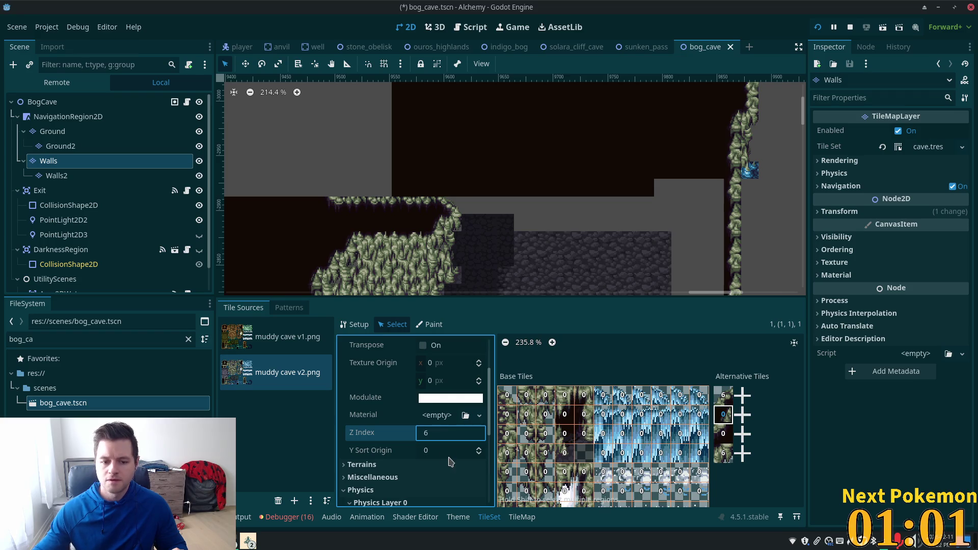
key("Return")
scroll(436, 417, "down", 3)
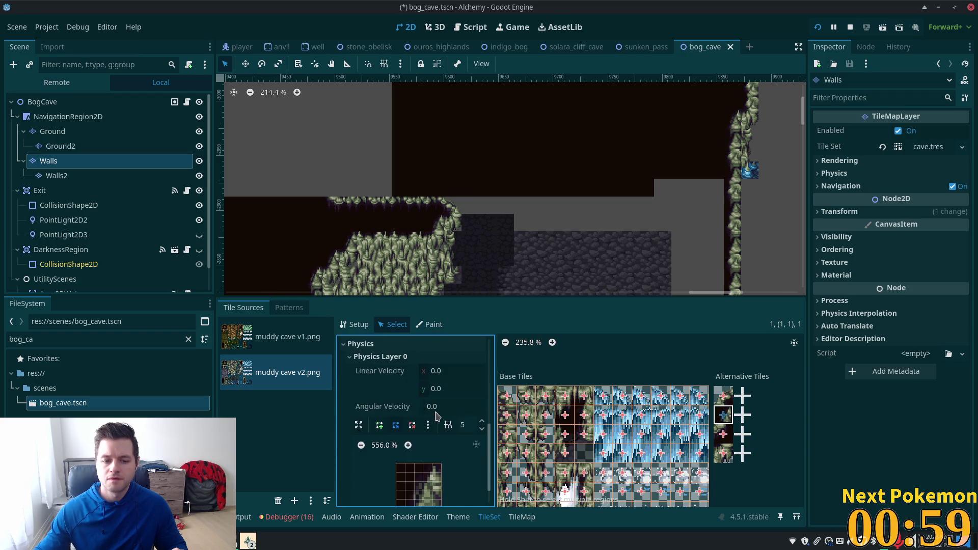
left_click(723, 434)
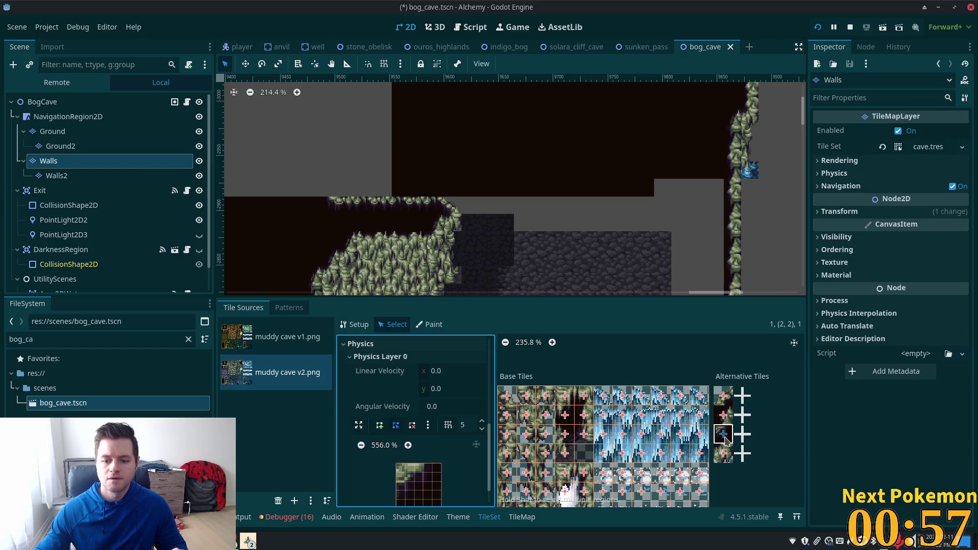
scroll(444, 403, "up", 4)
left_click(433, 402)
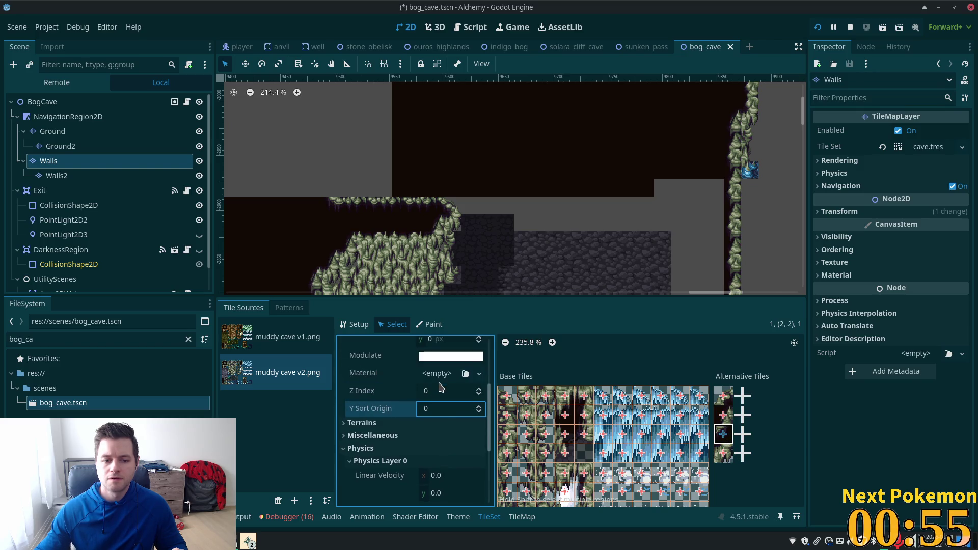
type("6")
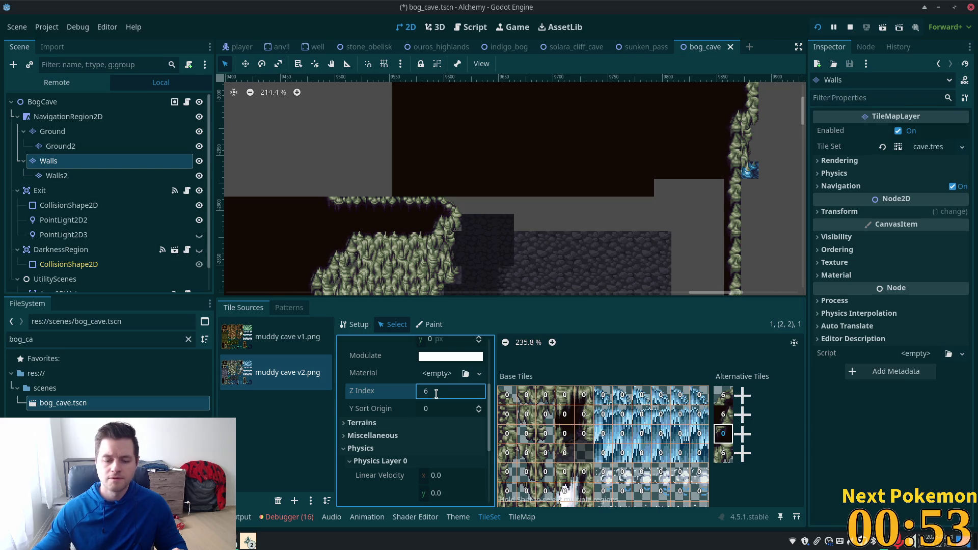
left_click(438, 435)
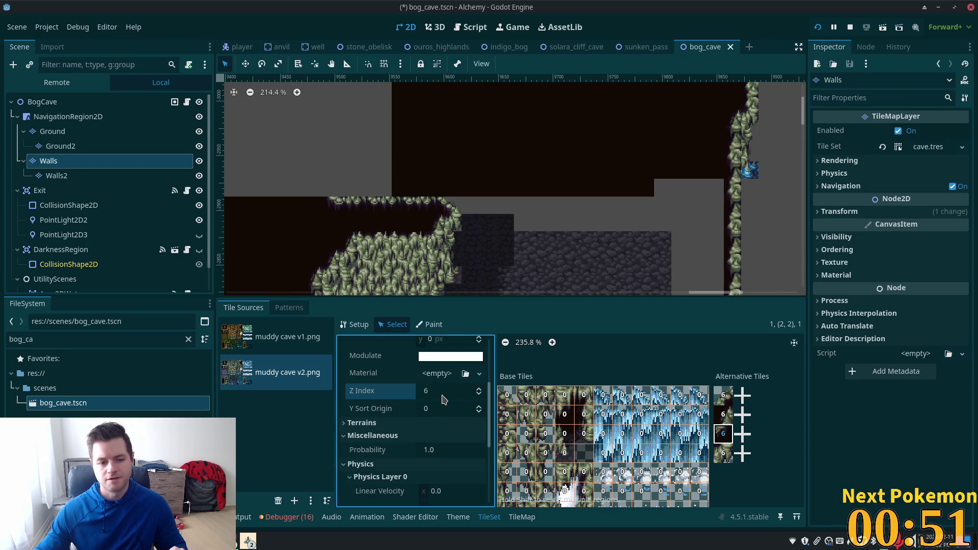
key("ctrl+s")
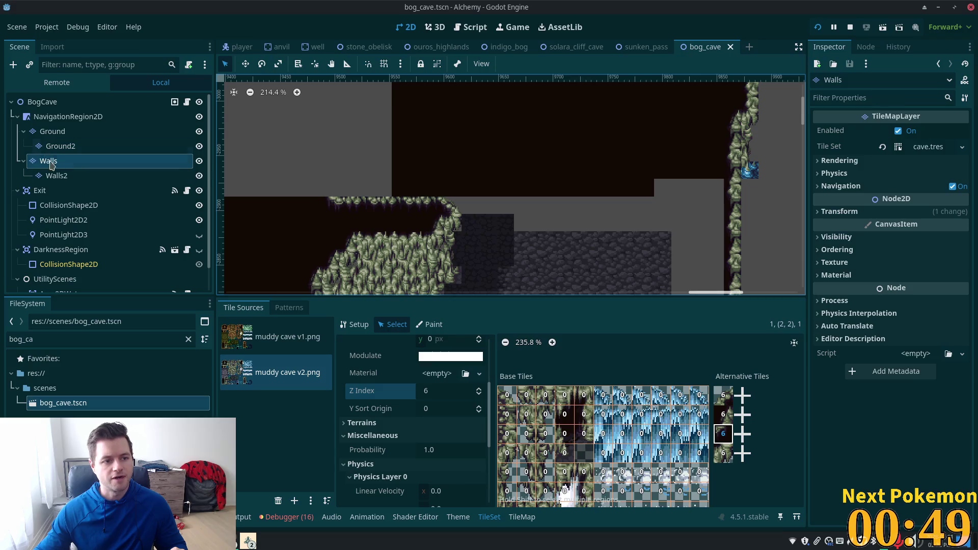
Step: On the Walls layer, paint three wall tiles stepping up from the lower cave wall
left_click(71, 164)
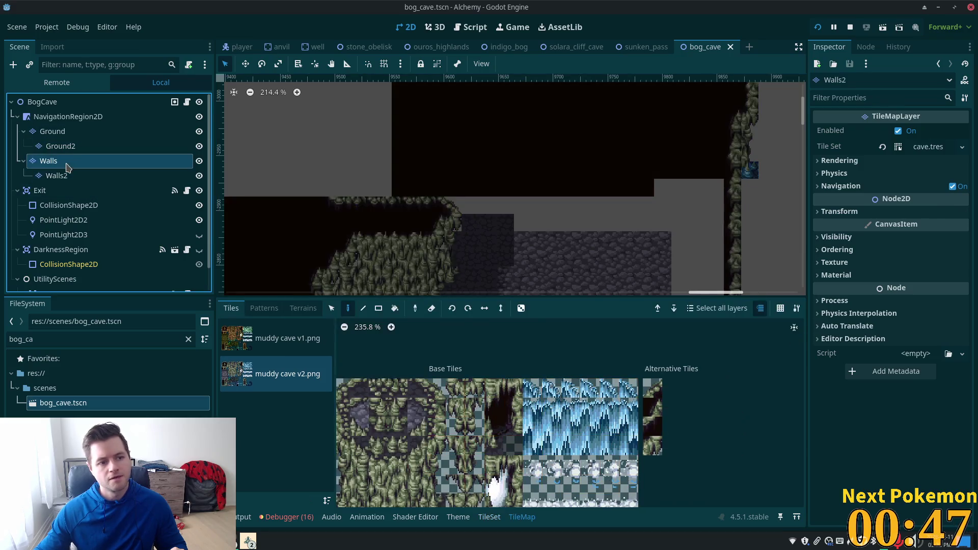
scroll(492, 204, "up", 1)
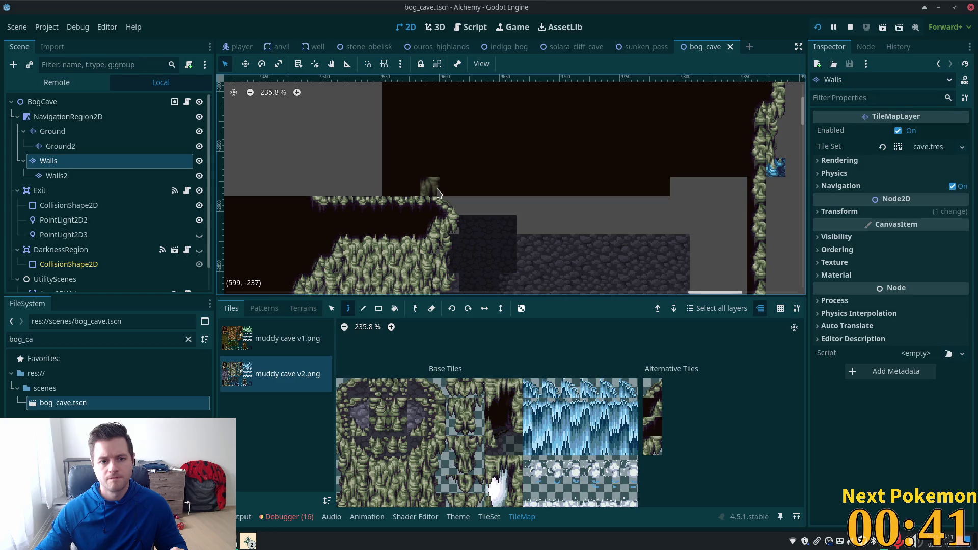
left_click(437, 194)
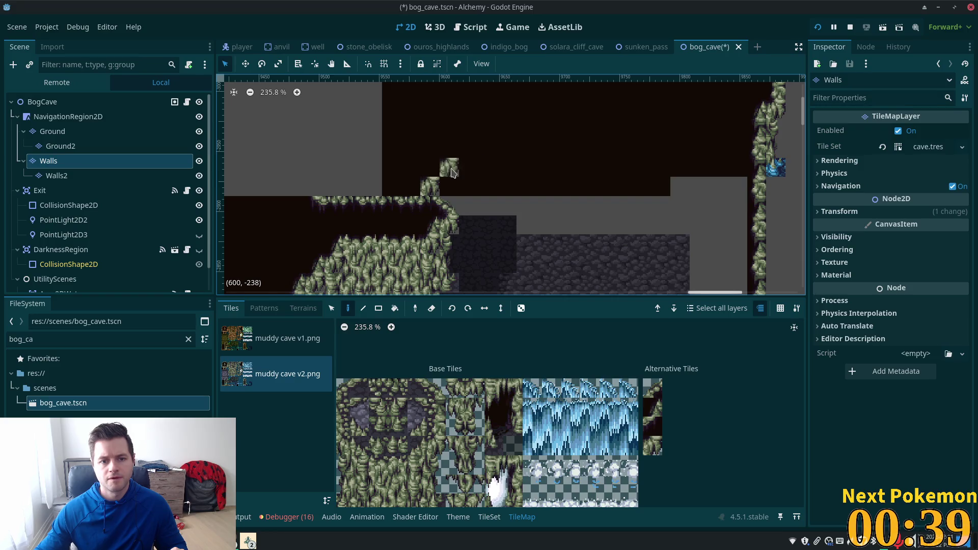
left_click(451, 172)
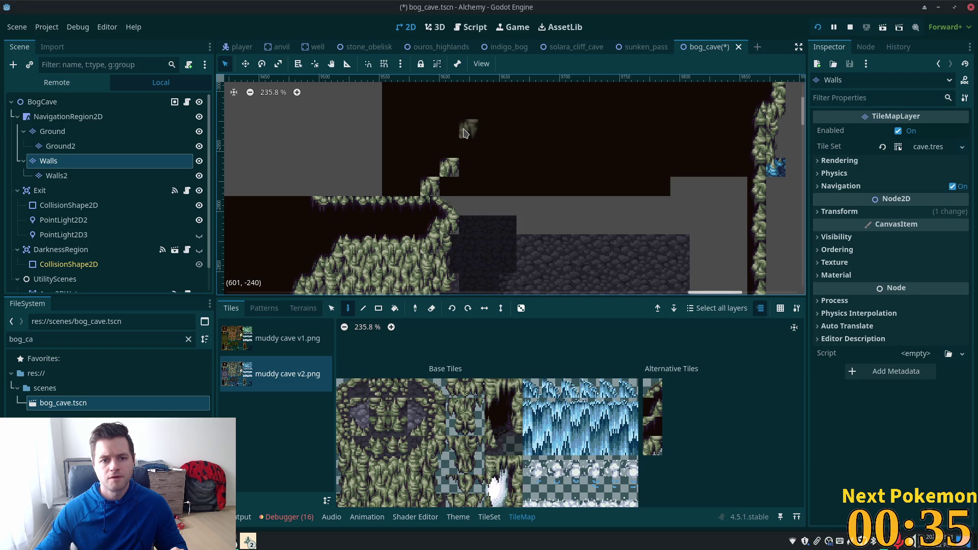
left_click(467, 149)
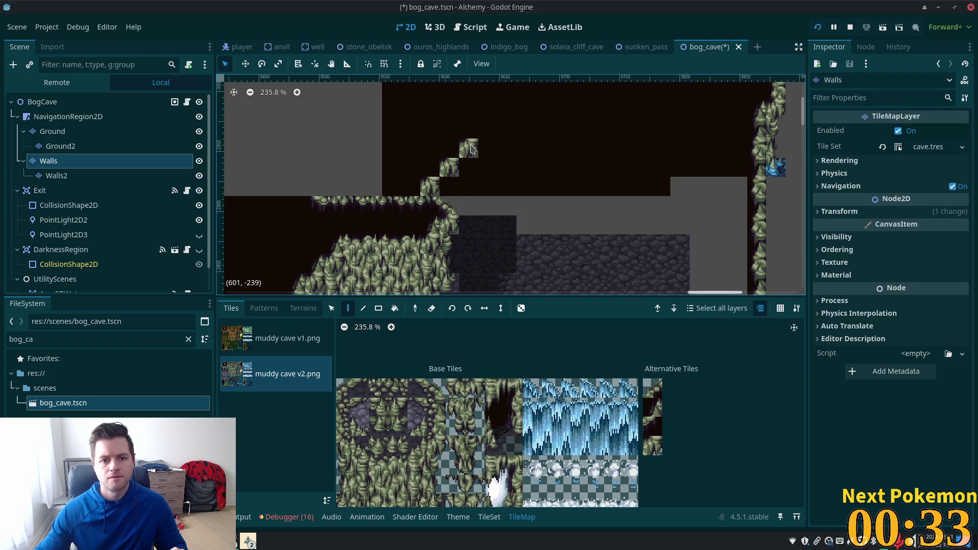
Step: Place diagonal slope alternative tiles along the steps and cap the ridge with a cliff tile
left_click(653, 413)
left_click(430, 187)
left_click(449, 168)
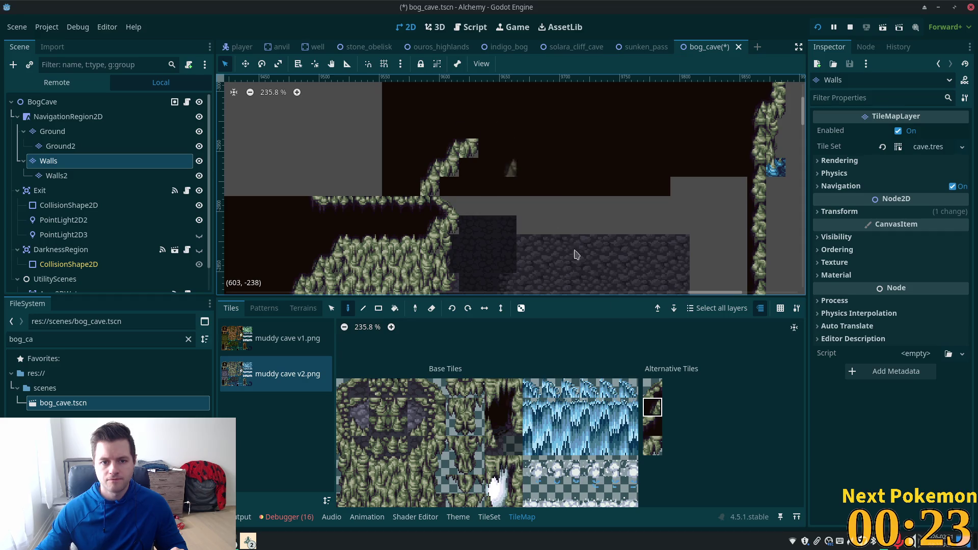
left_click(474, 129)
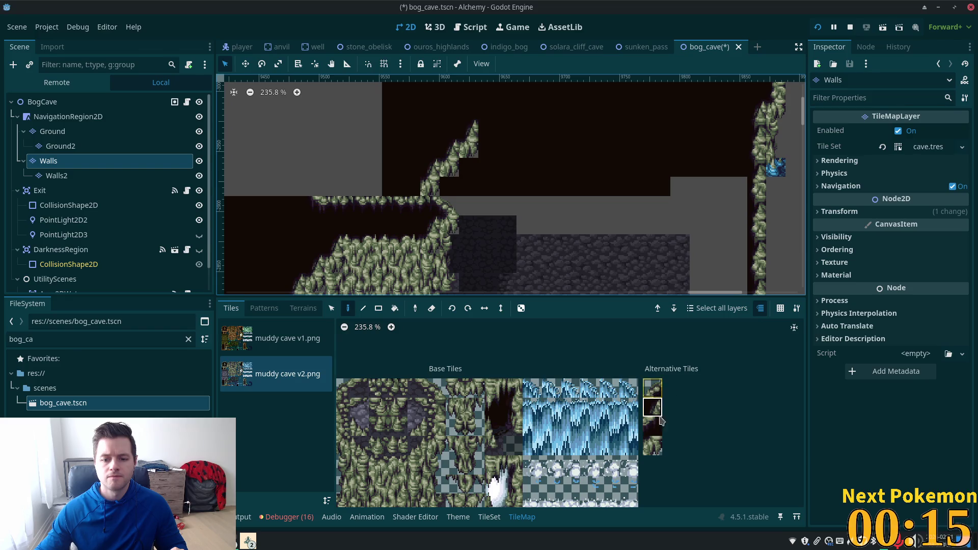
left_click(651, 448)
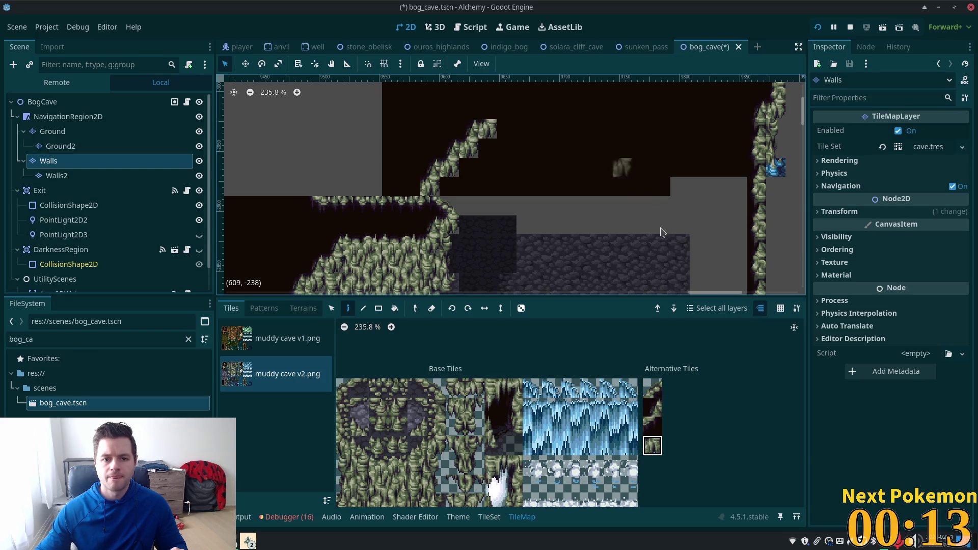
left_click_drag(580, 222, 580, 270)
left_click_drag(588, 144, 563, 131)
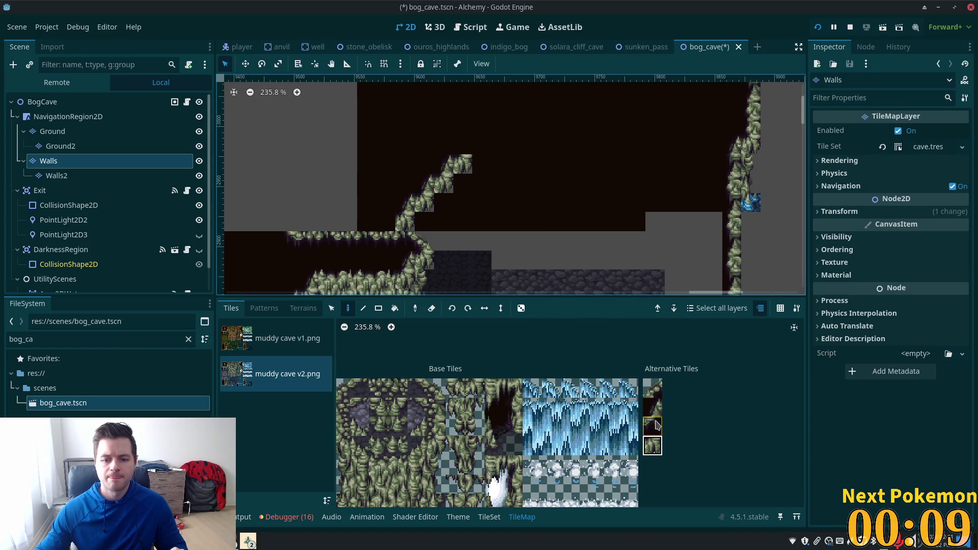
left_click(654, 407)
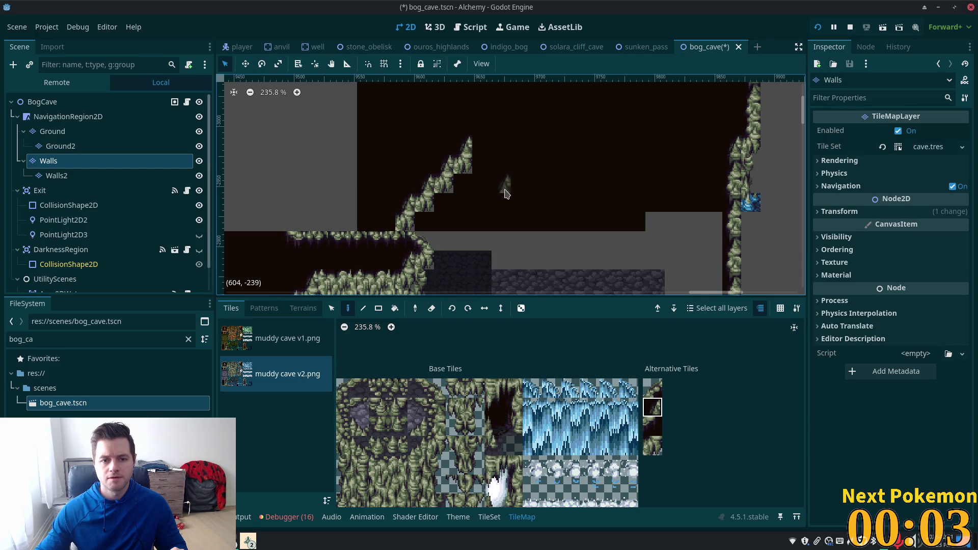
scroll(660, 224, "down", 3)
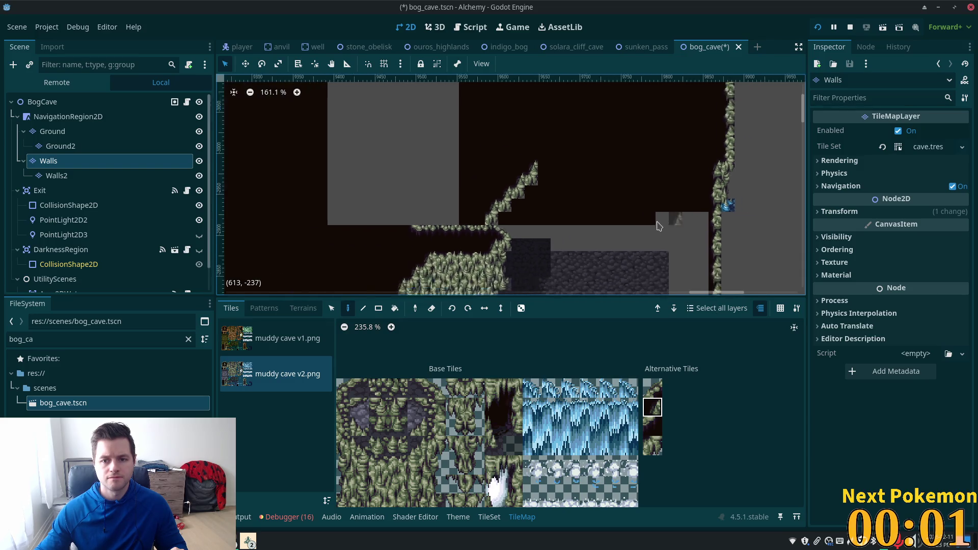
Step: Fill rectangles of wall tiles to widen the grey region above the ridge up to the top edge
scroll(612, 243, "down", 1)
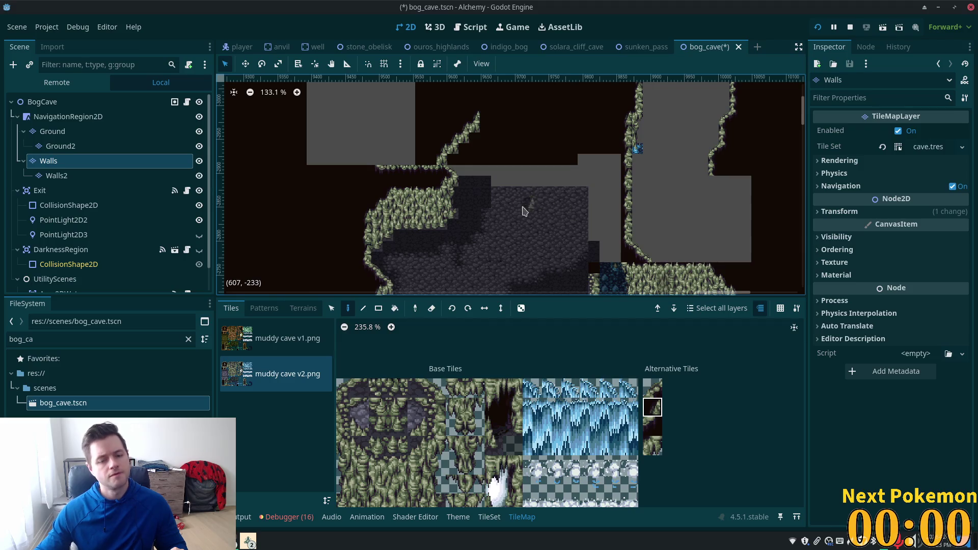
scroll(515, 209, "up", 3)
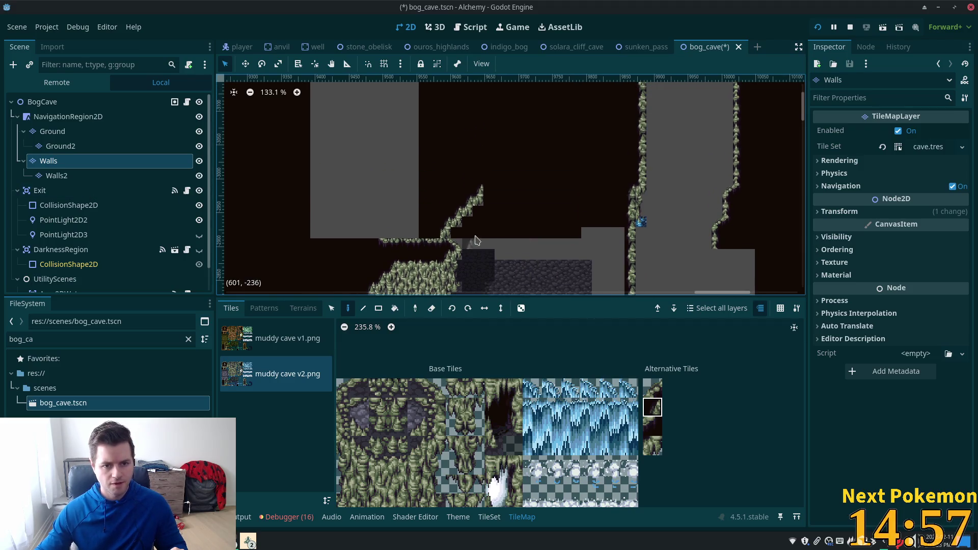
left_click(379, 308)
left_click_drag(432, 234, 422, 131)
mouse_move(449, 213)
left_mouse_down()
mouse_move(431, 136)
mouse_move(445, 124)
left_mouse_up()
left_click_drag(459, 203, 456, 125)
mouse_move(471, 190)
left_mouse_down()
mouse_move(448, 157)
mouse_move(446, 112)
left_mouse_up()
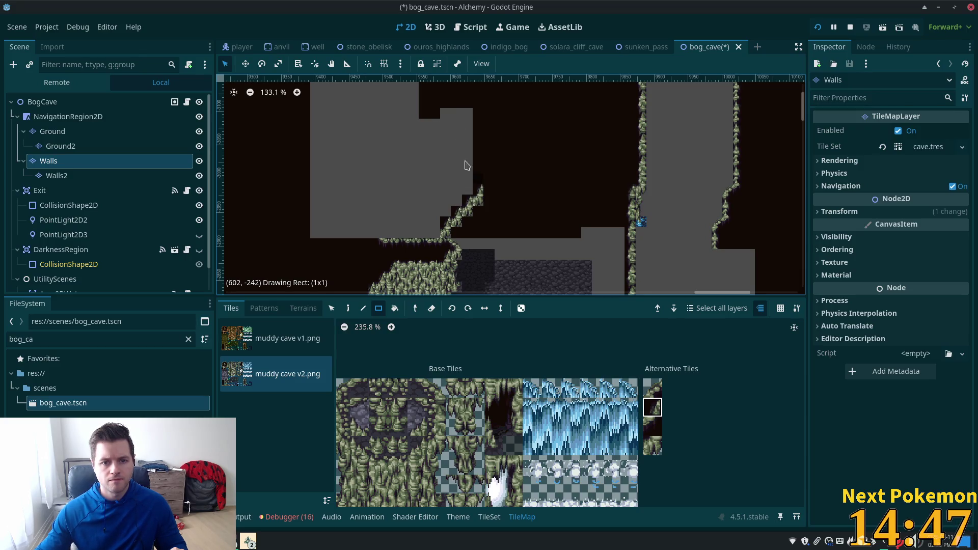
left_click_drag(470, 171, 446, 90)
Step: Erase the dark tile strips and the large dark block back to grey with rectangles
scroll(525, 261, "up", 10)
left_click_drag(598, 255, 660, 255)
left_click_drag(464, 227, 720, 231)
left_click_drag(498, 196, 723, 194)
left_click_drag(514, 177, 706, 98)
scroll(721, 247, "down", 6)
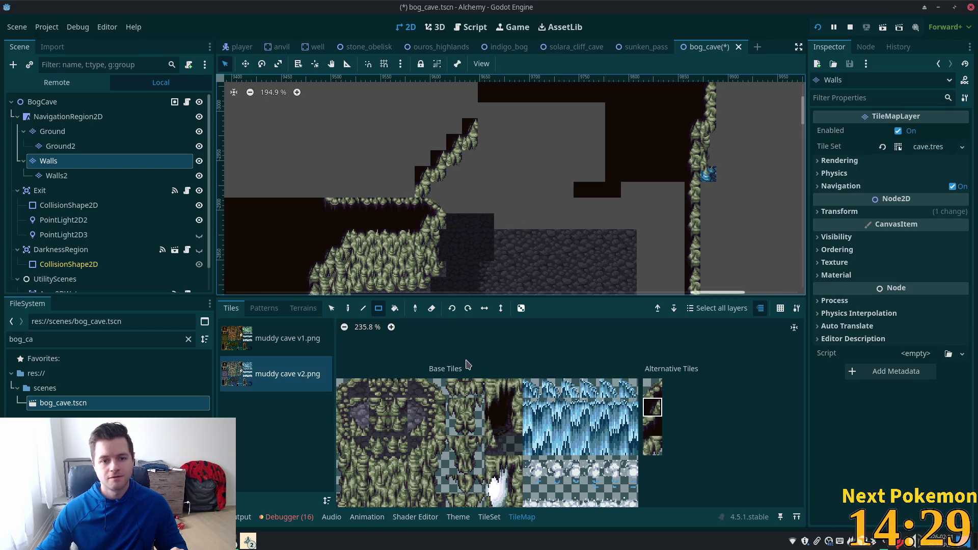
Step: Paint the first three tiles of a second diagonal slope on the left side
left_click(650, 393)
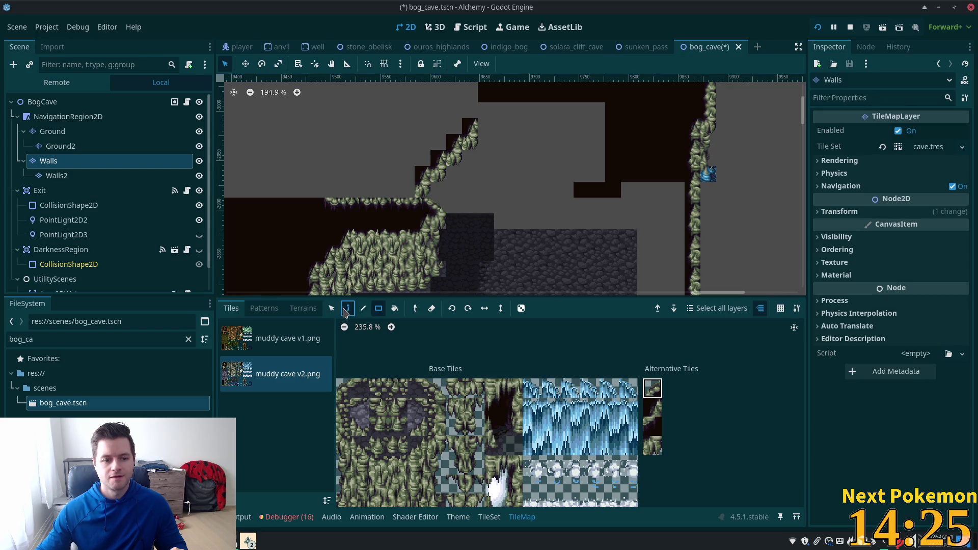
key("d")
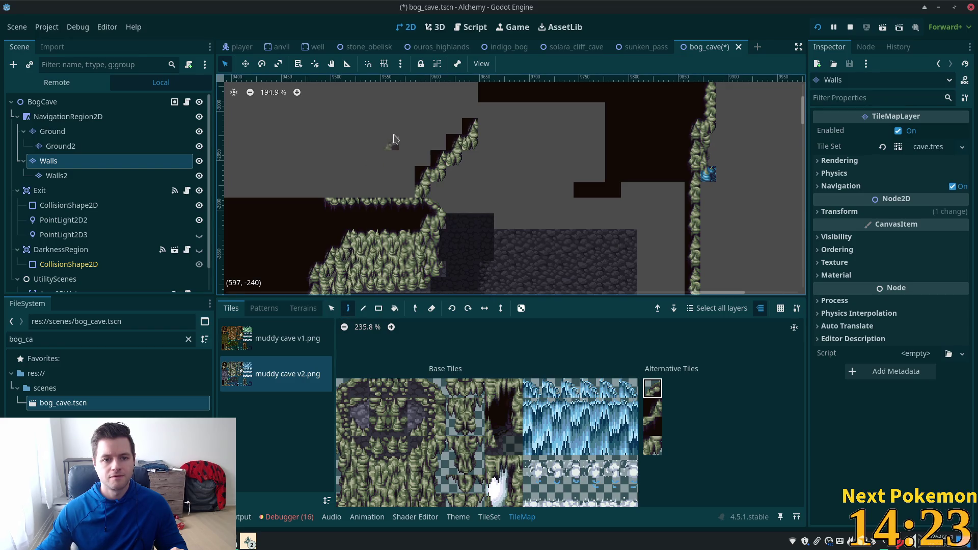
left_click(394, 139)
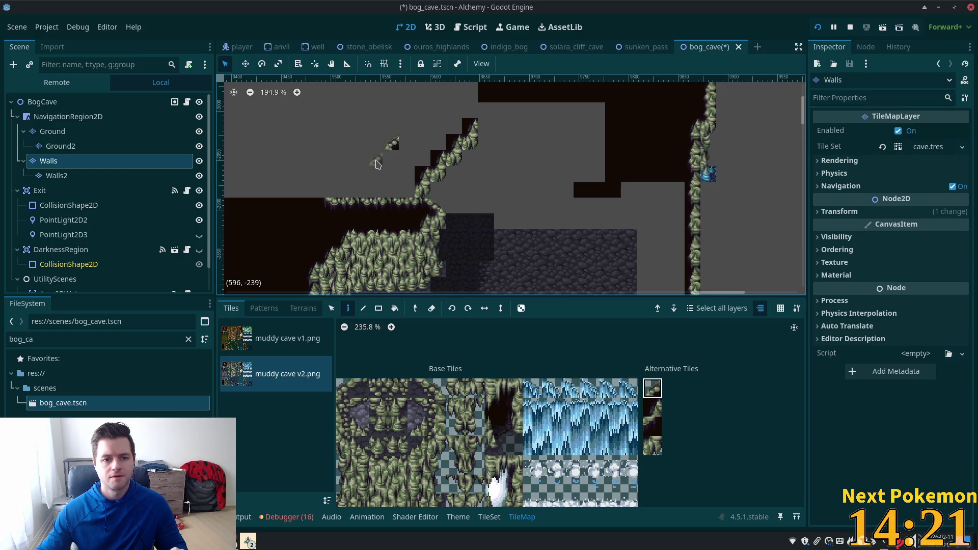
left_click(376, 164)
left_click(363, 185)
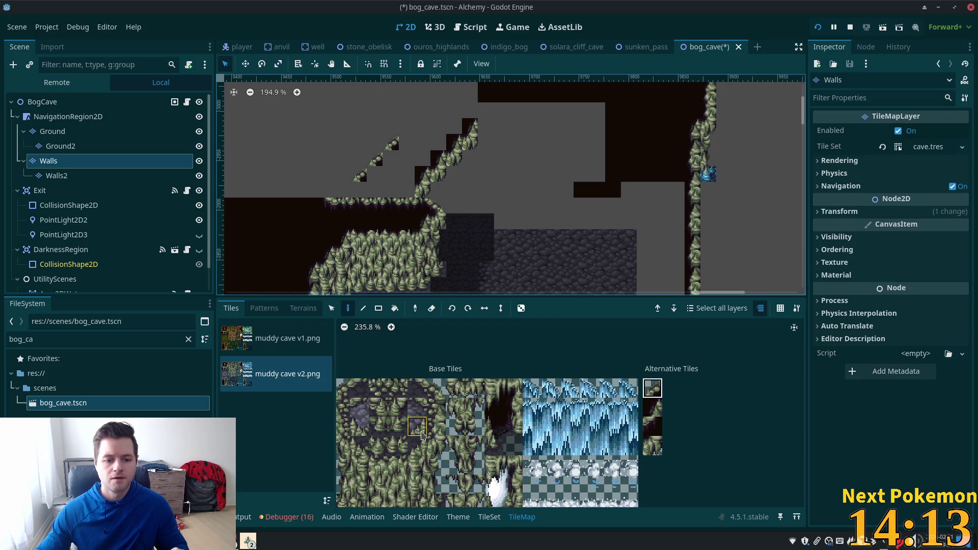
Step: Pick edge tiles from the atlas and paint dark fill over the new slope's grass edge
left_click(398, 427)
scroll(486, 414, "left", 3)
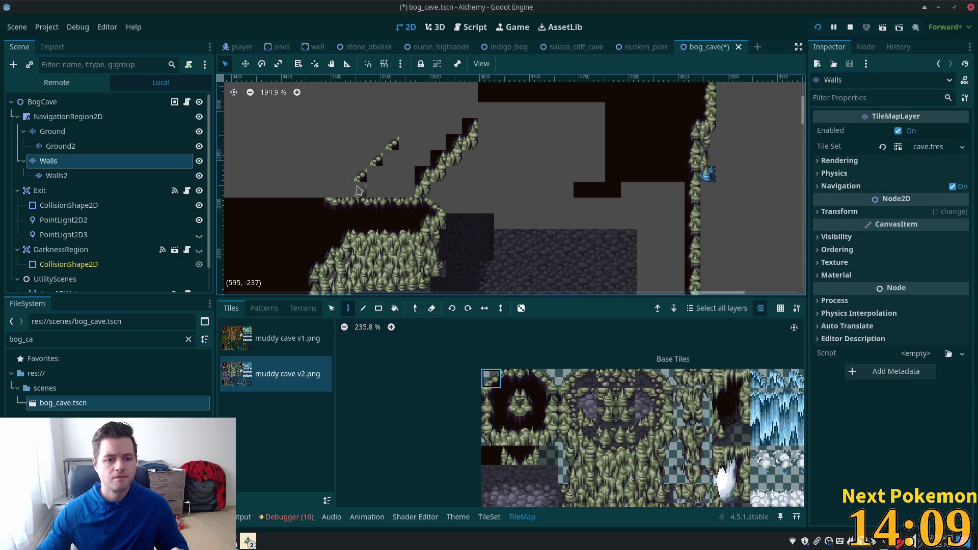
left_click(491, 378)
left_click(491, 398)
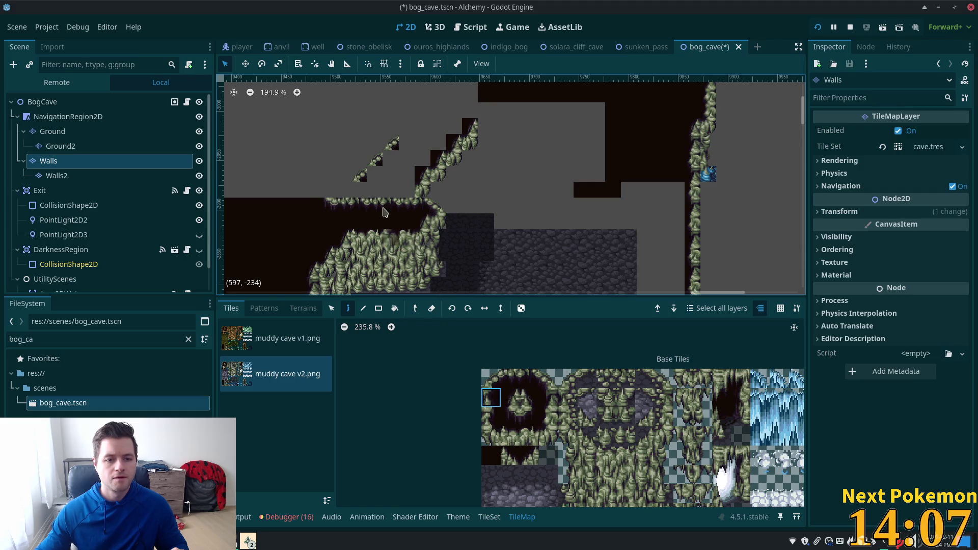
left_click(359, 190)
left_click(398, 219, "ctrl")
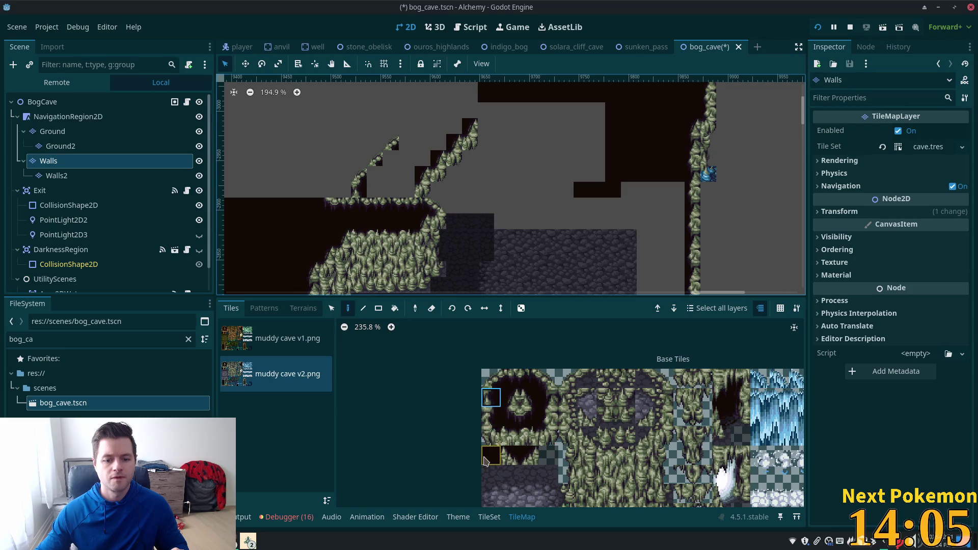
left_click_drag(403, 208, 371, 206)
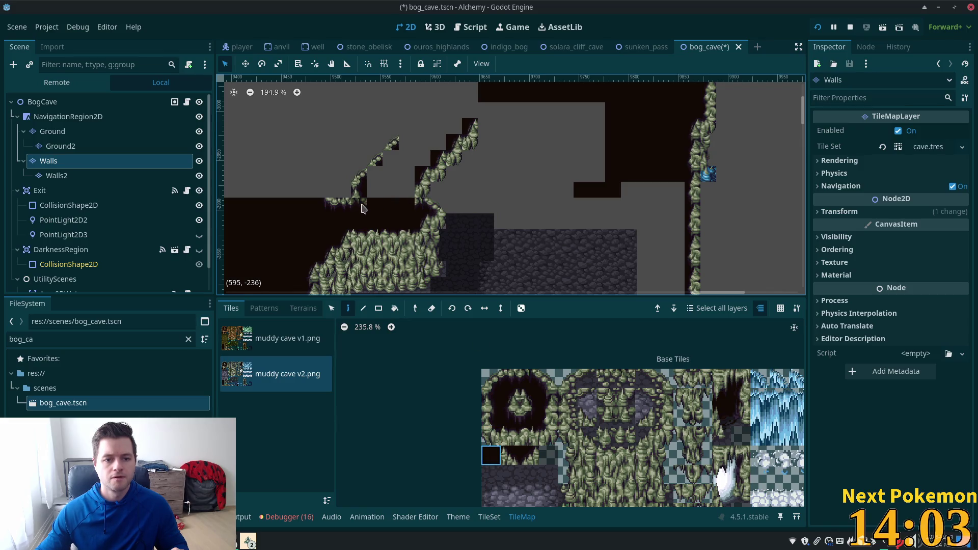
left_click(356, 216, "ctrl")
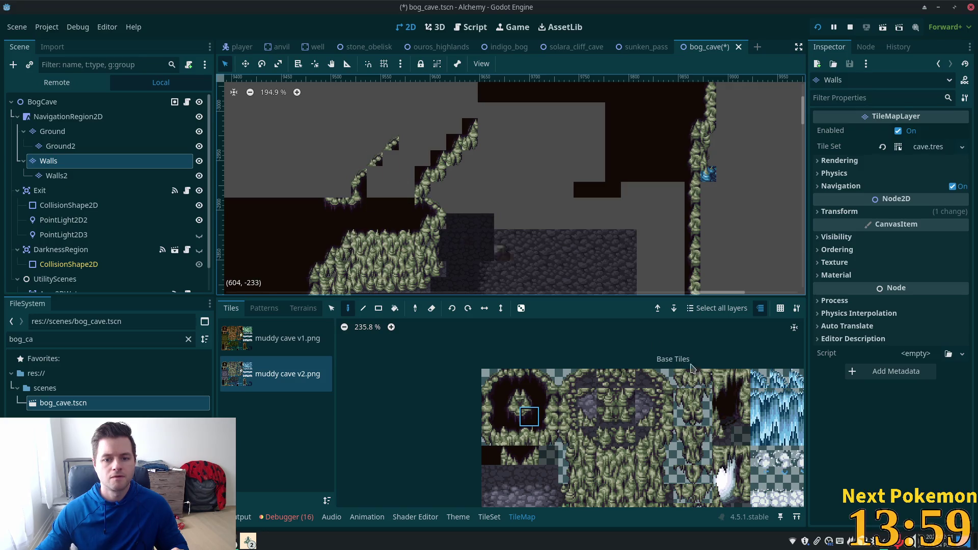
Step: Add dark alternative tiles beside and above the new slope's top
scroll(734, 412, "down", 4)
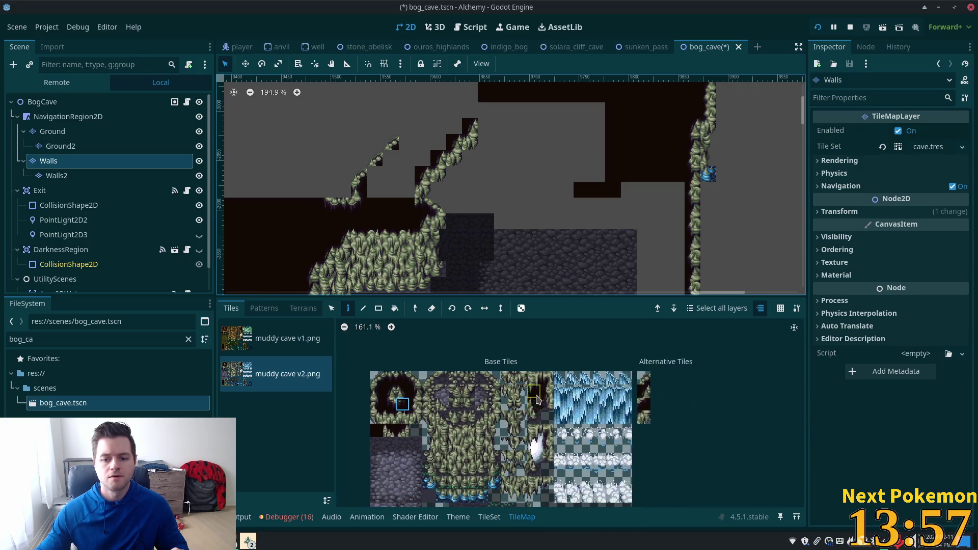
left_click(645, 403)
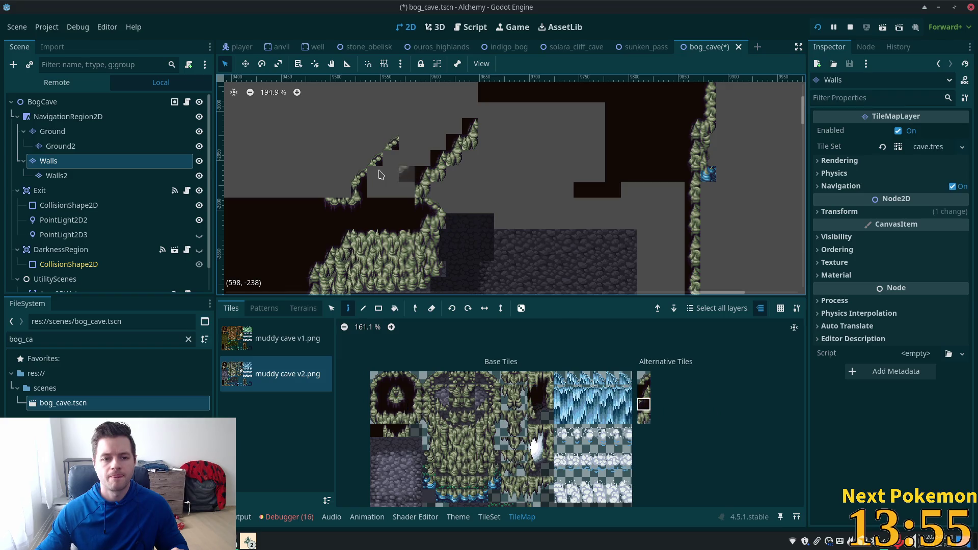
left_click(407, 143)
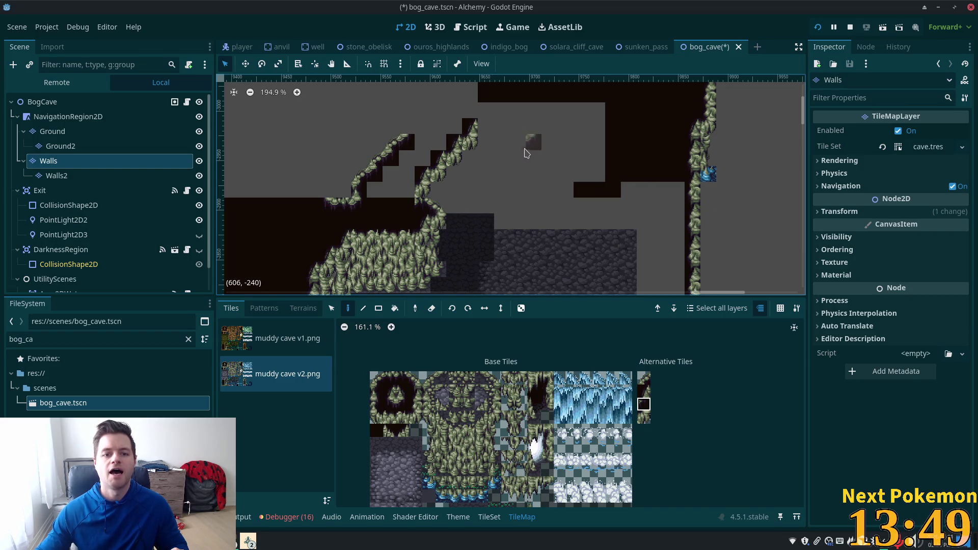
left_click(423, 126)
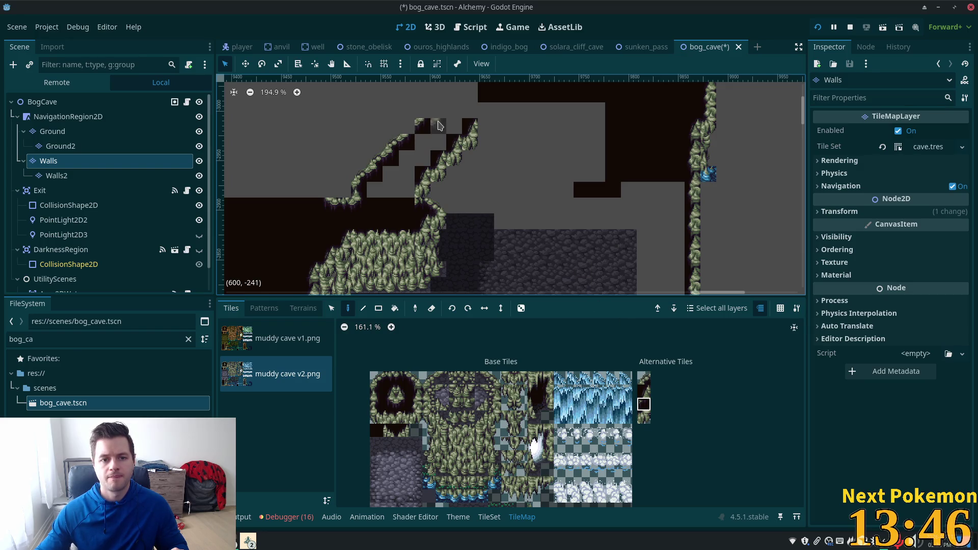
left_click(645, 392)
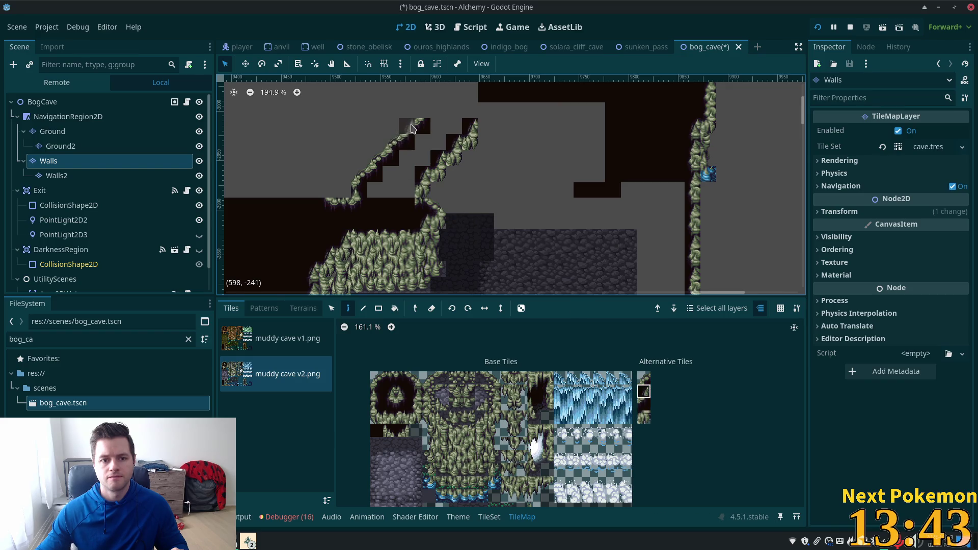
left_click(643, 378)
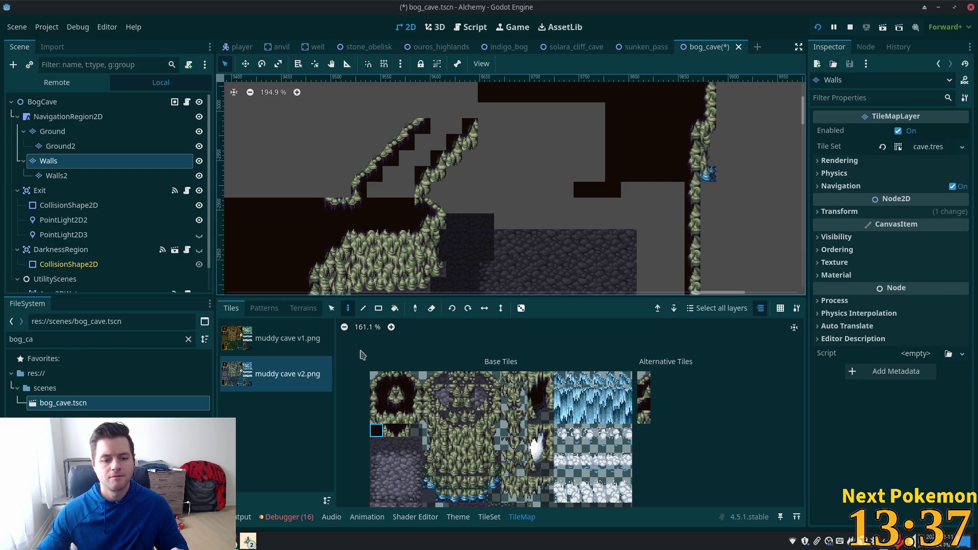
left_click(489, 517)
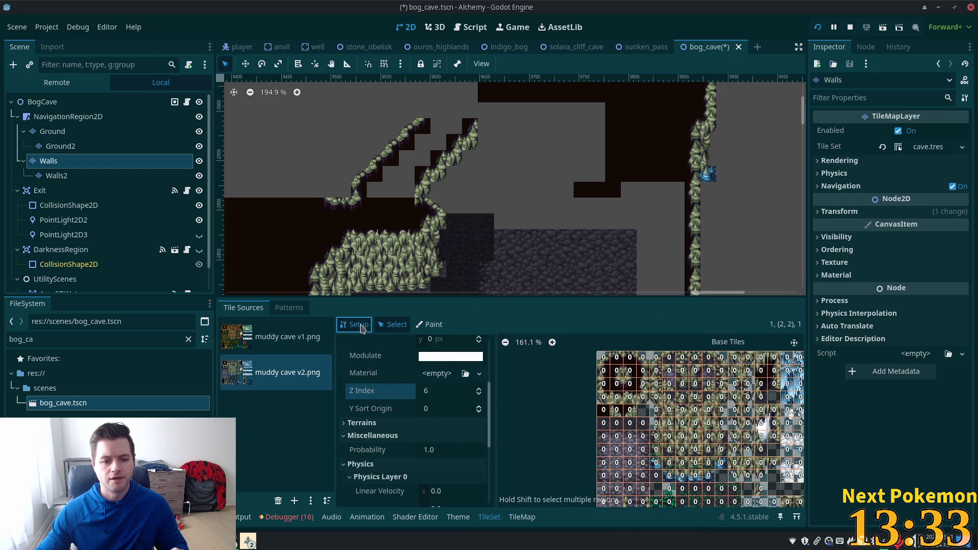
Step: Inspect a cave atlas tile's properties in Select mode, then switch to the TileMap painting palette
left_click(393, 325)
left_click(604, 410)
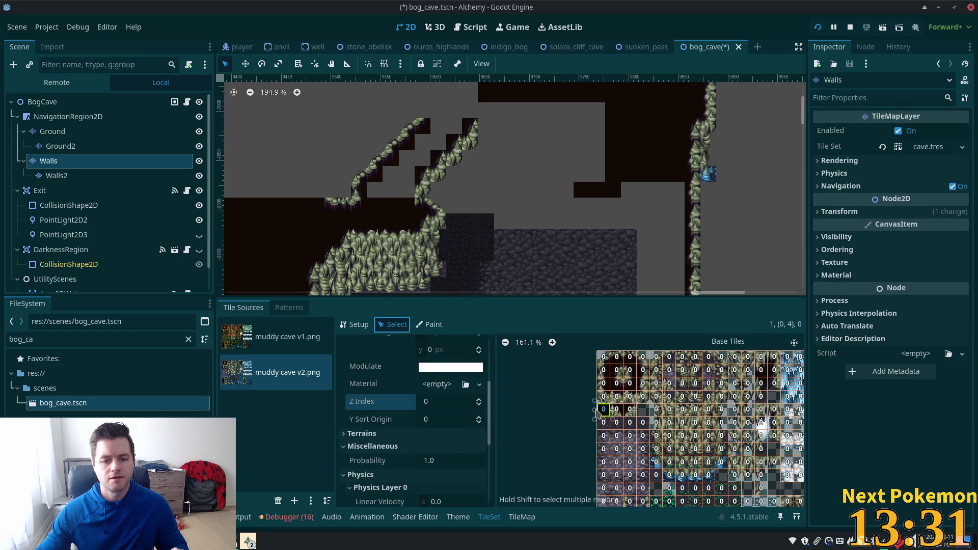
scroll(456, 405, "down", 6)
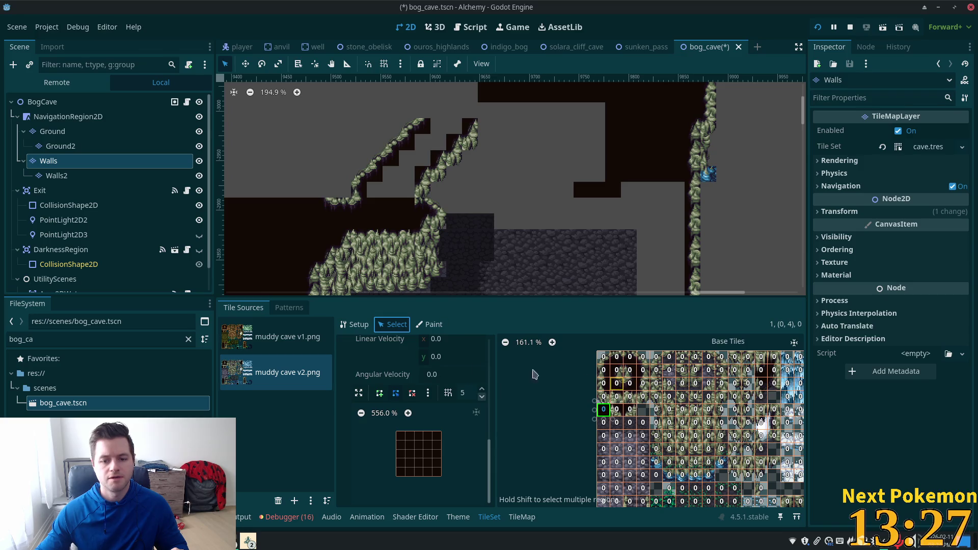
left_click(521, 516)
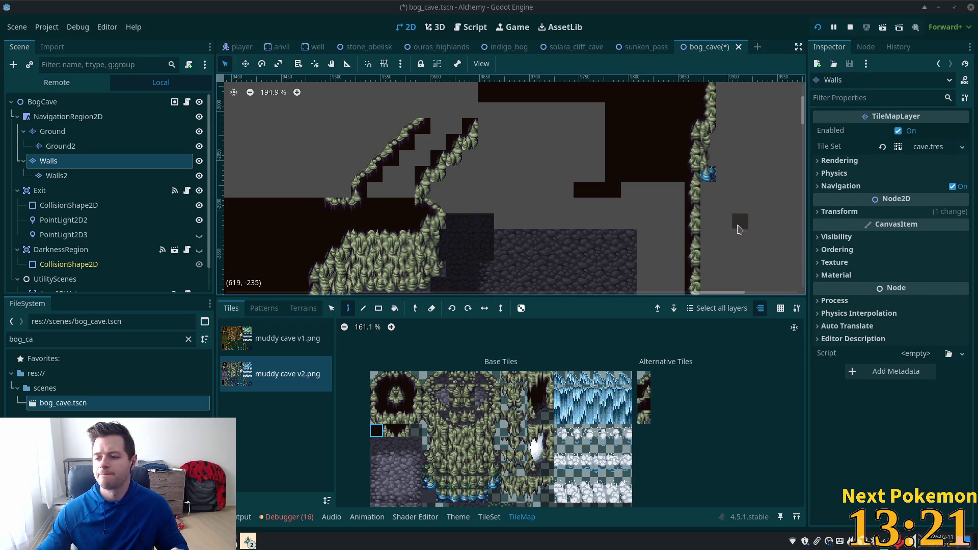
Step: Paint dark wall tiles over the grey notch between the ridges, including one leftover grey cell
mouse_move(395, 189)
left_mouse_down()
mouse_move(408, 189)
mouse_move(392, 184)
mouse_move(455, 128)
left_mouse_up()
left_click(441, 128)
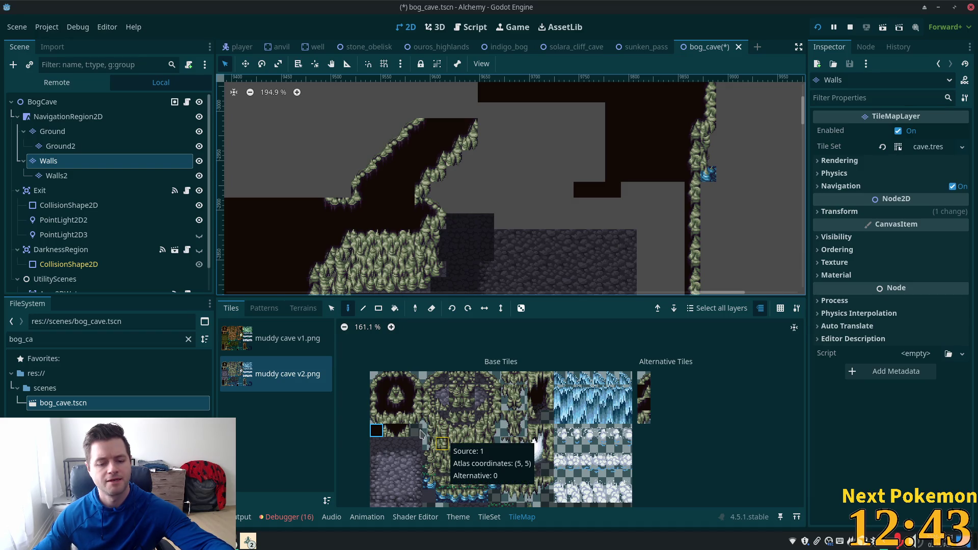
Step: On Walls2, stamp a three-tile hanging moss column at the cave top, then return to Walls
left_click(71, 175)
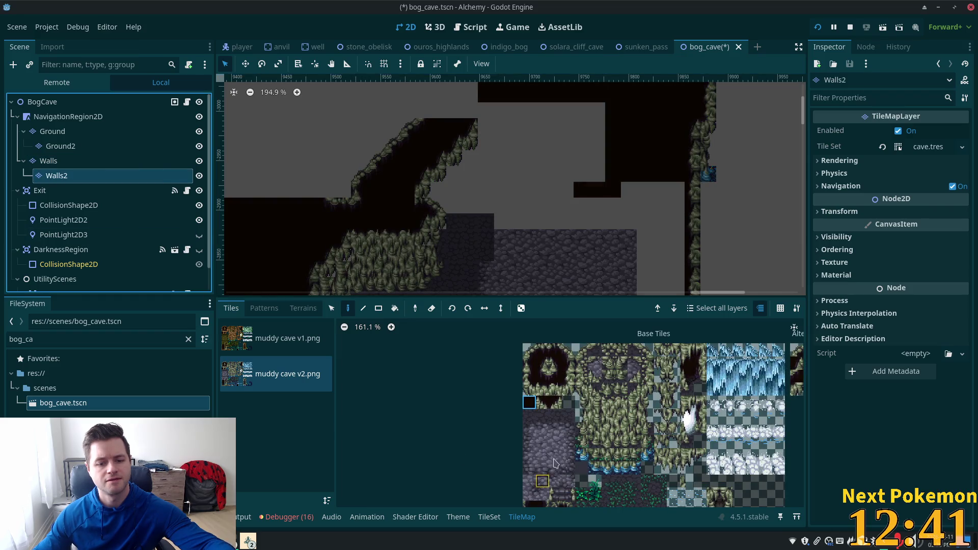
mouse_move(582, 388)
left_mouse_down()
mouse_move(594, 429)
mouse_move(585, 416)
left_mouse_up()
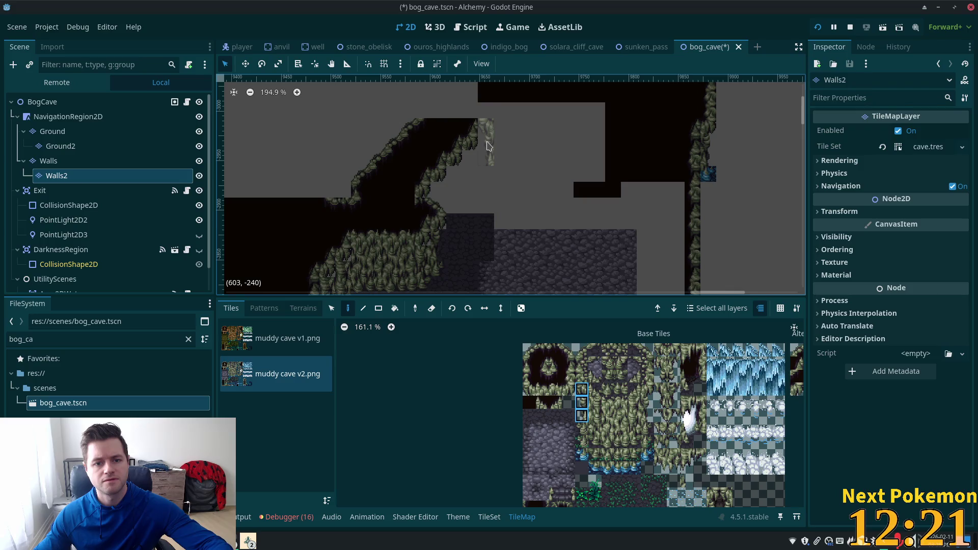
left_click(489, 146)
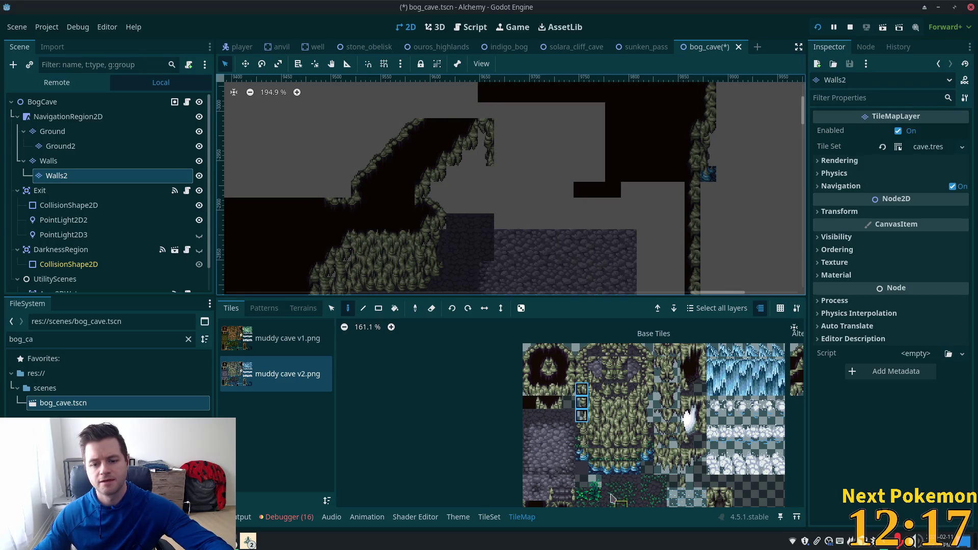
left_click(584, 434)
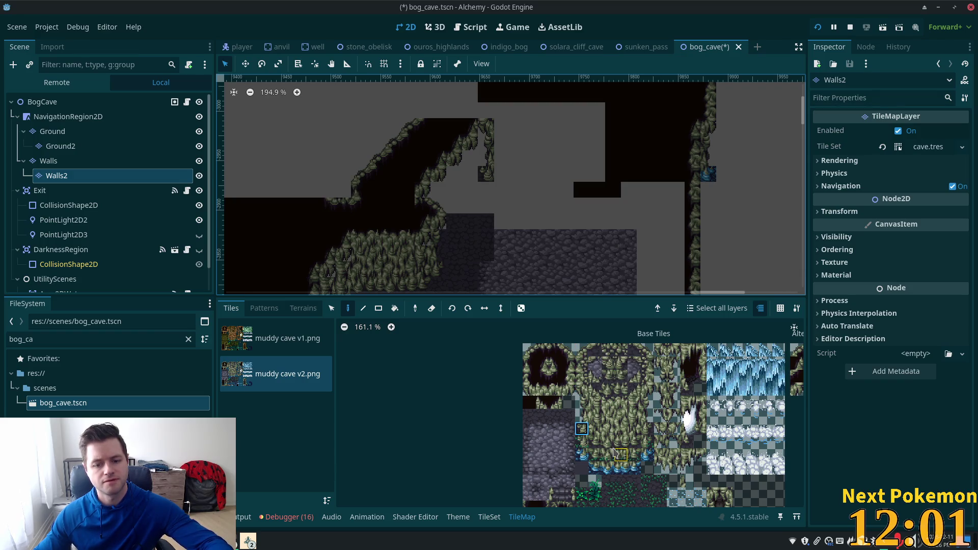
left_click(594, 442)
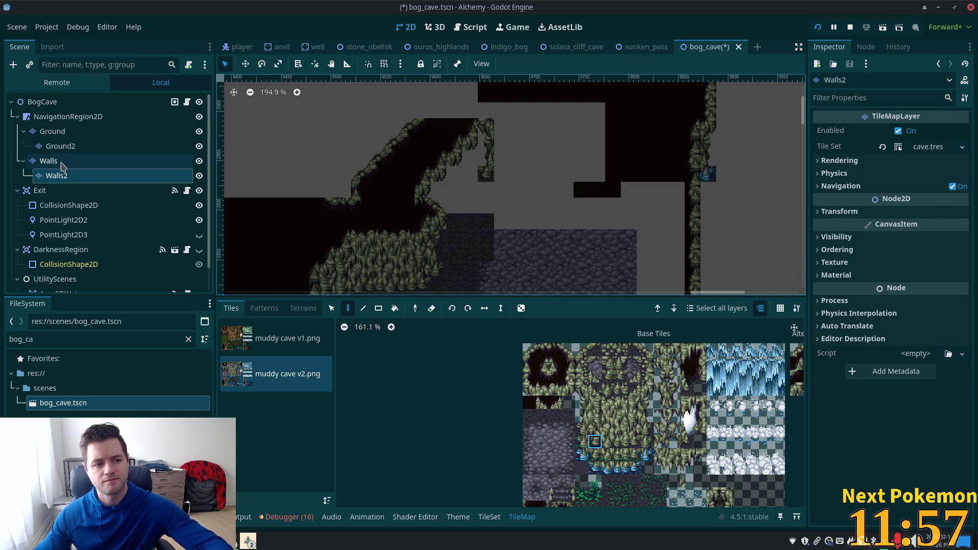
left_click(61, 162)
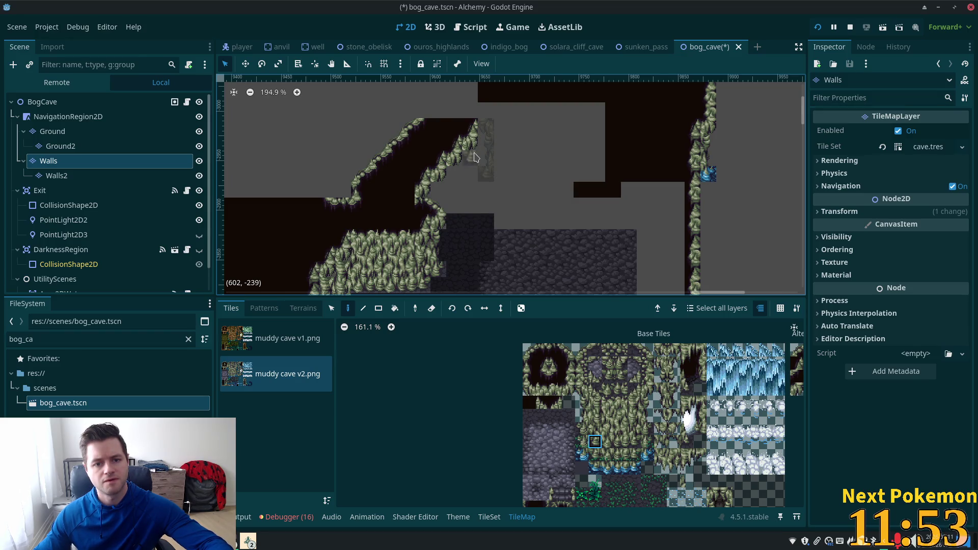
Step: Pick paired mossy wall tiles on Walls and Walls2 around the column, then view the whole cave
left_click(596, 416)
left_click_drag(598, 435, 598, 434)
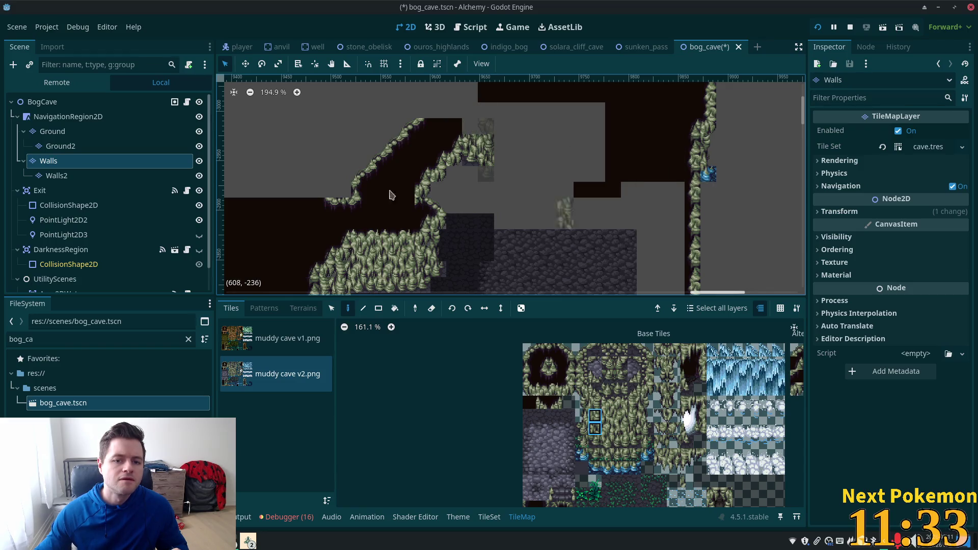
left_click(94, 179)
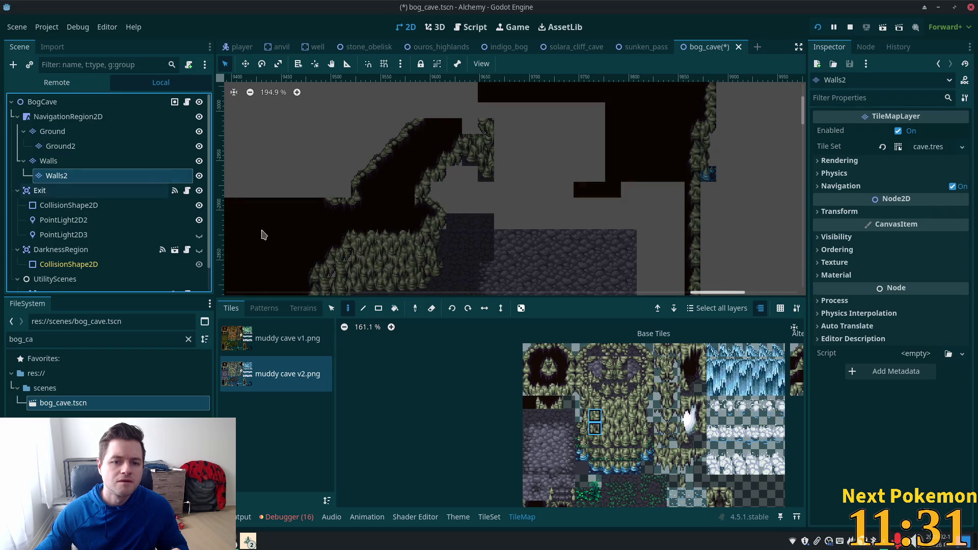
left_click(796, 390)
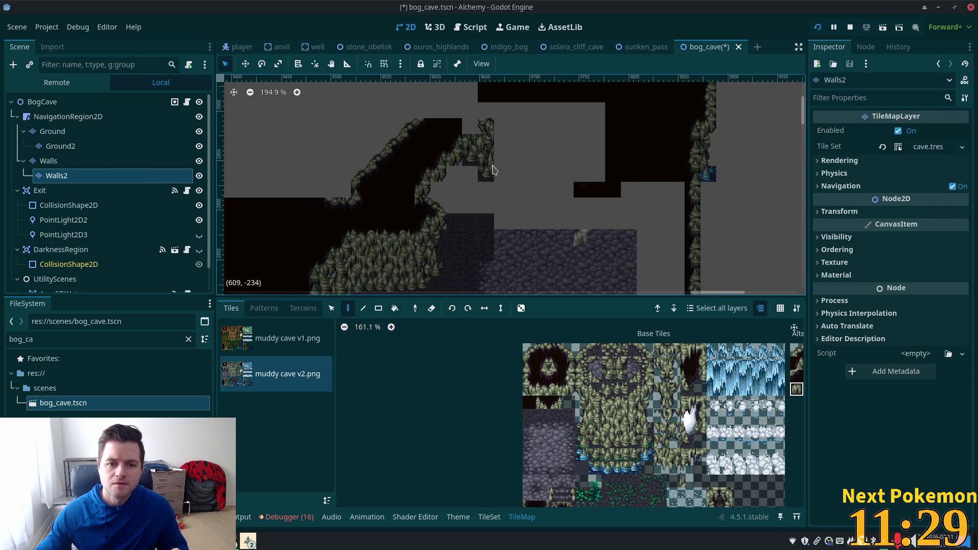
left_click(56, 162)
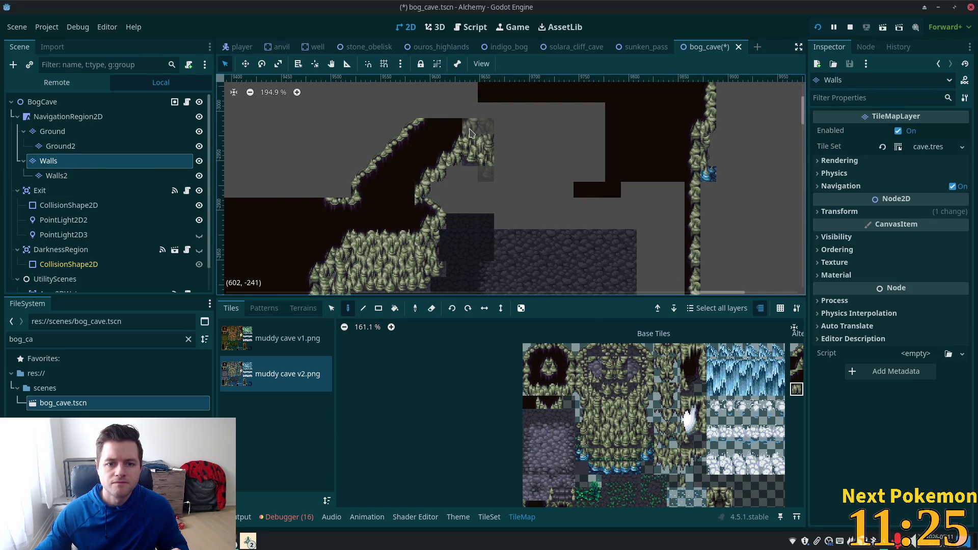
left_click_drag(607, 416, 621, 415)
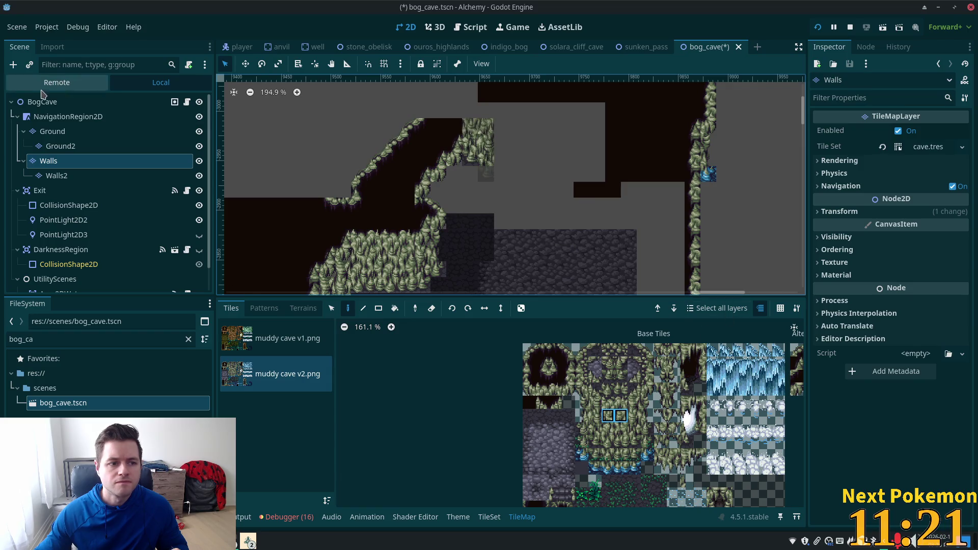
left_click(48, 102)
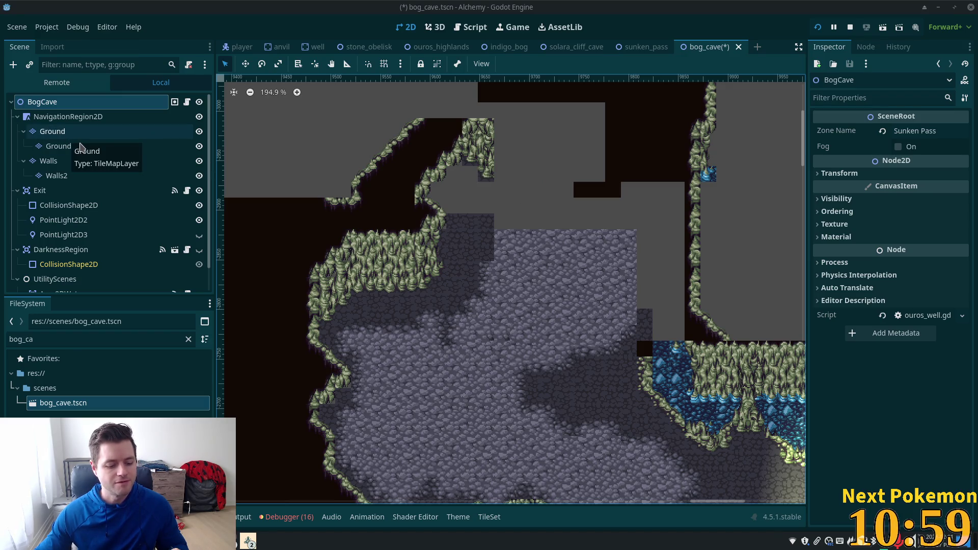
Step: Undo the last edit, pick two stacked atlas tiles on Walls2, then return to Walls
key("ctrl+z")
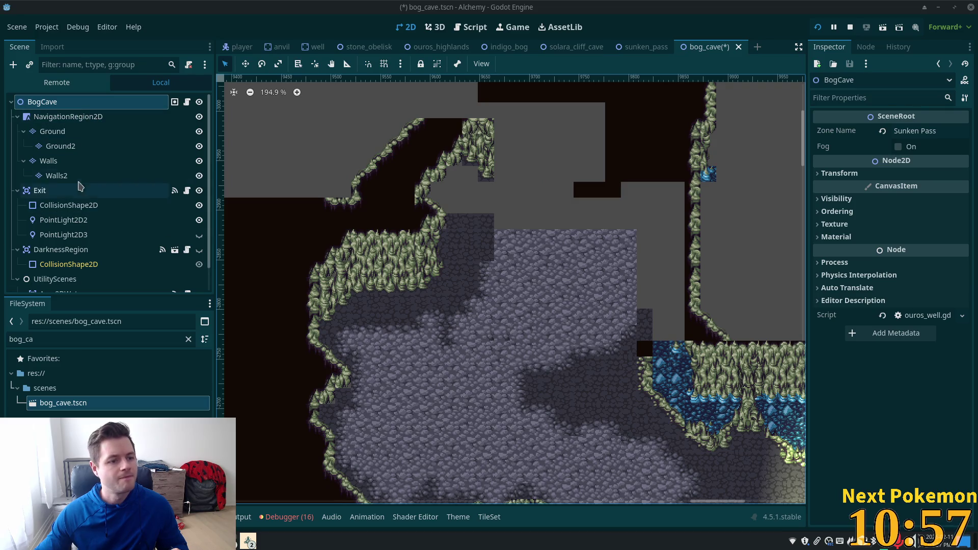
left_click(71, 177)
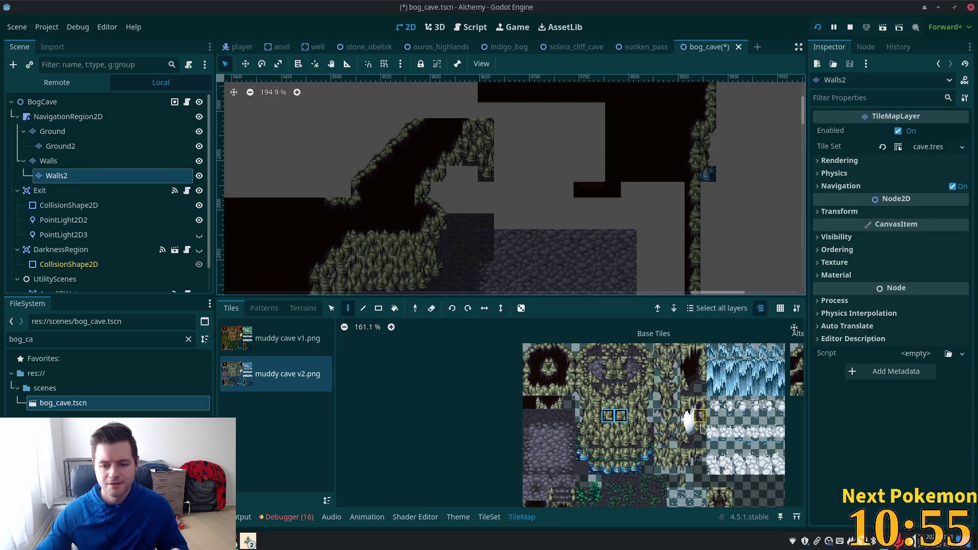
scroll(676, 391, "down", 2)
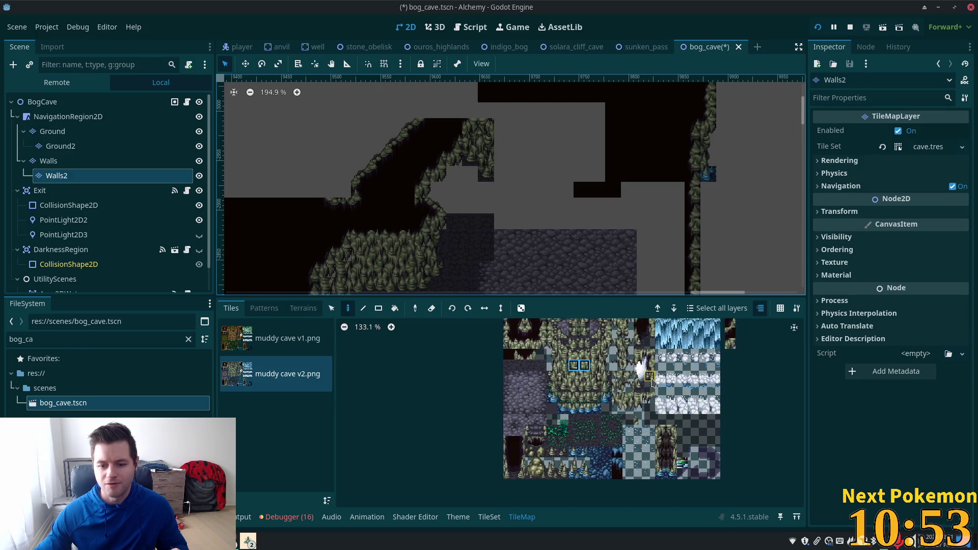
scroll(678, 449, "up", 6)
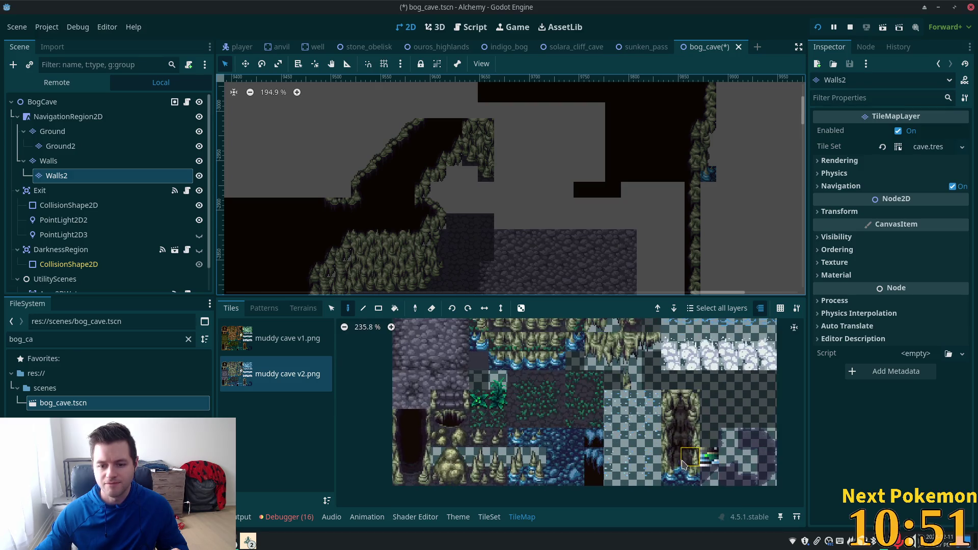
left_click_drag(695, 424, 698, 445)
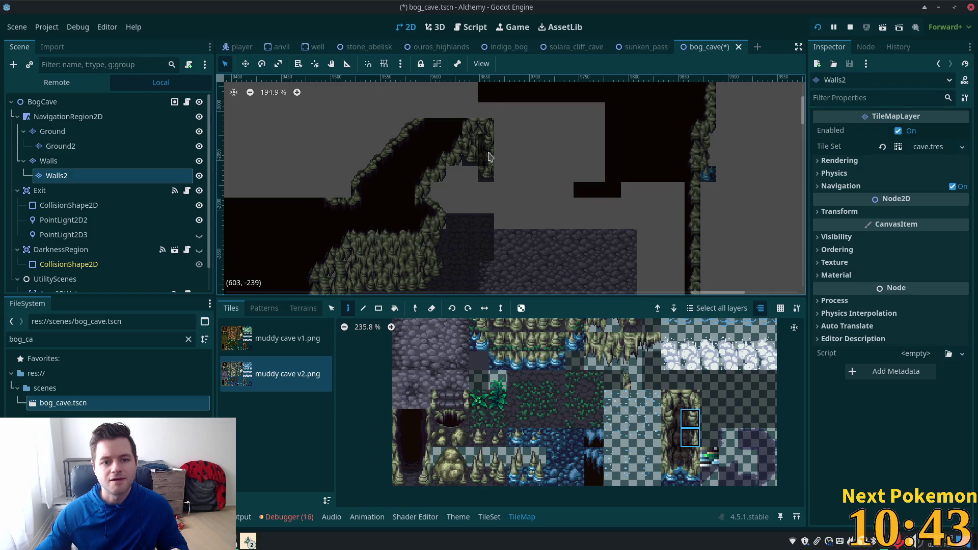
left_click(79, 162)
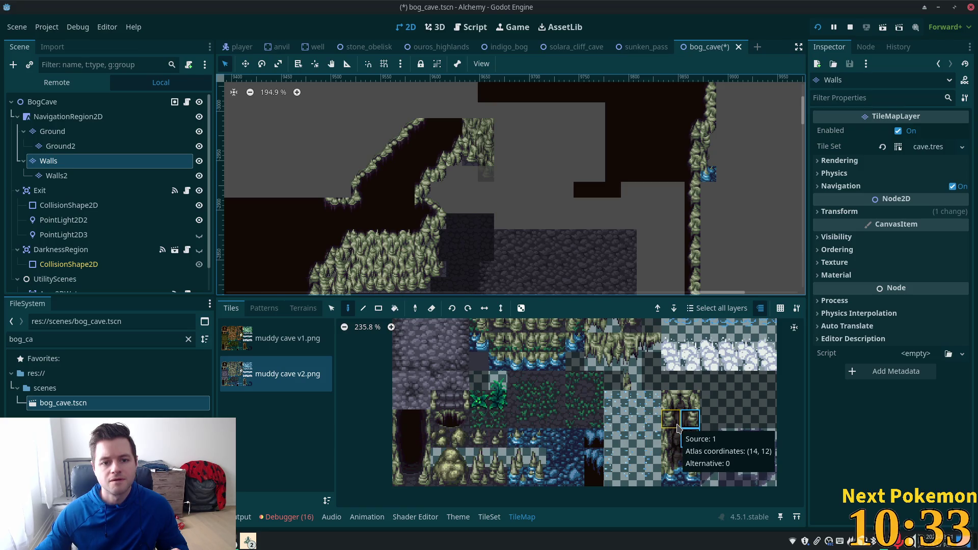
Step: Try a single tile and a 2x3 block from the atlas, then close the palette via BogCave
left_click(677, 427)
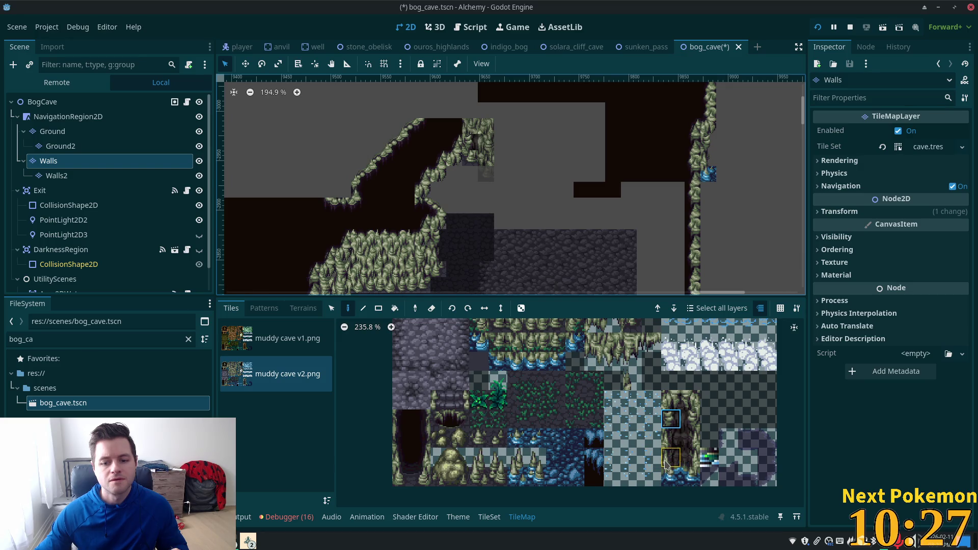
left_click_drag(666, 465, 652, 419)
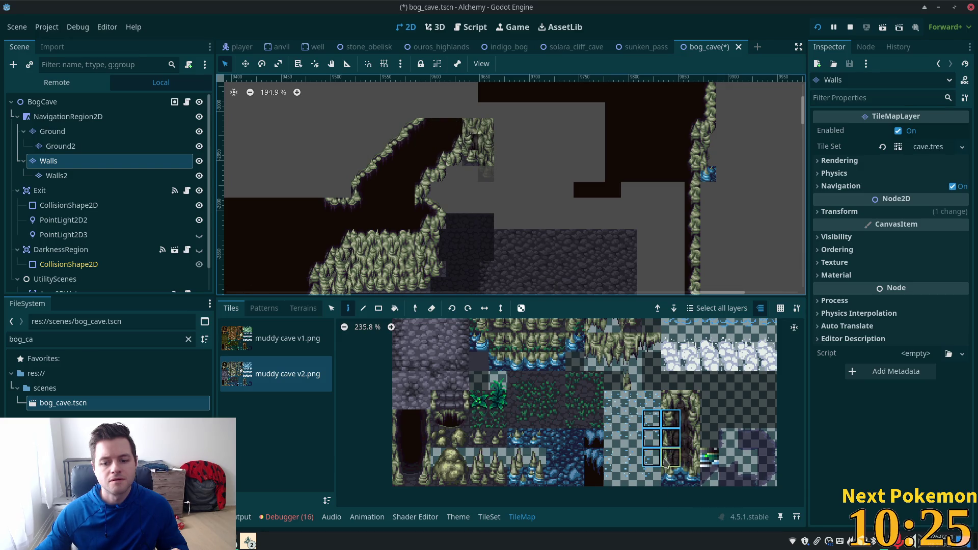
left_click(665, 463)
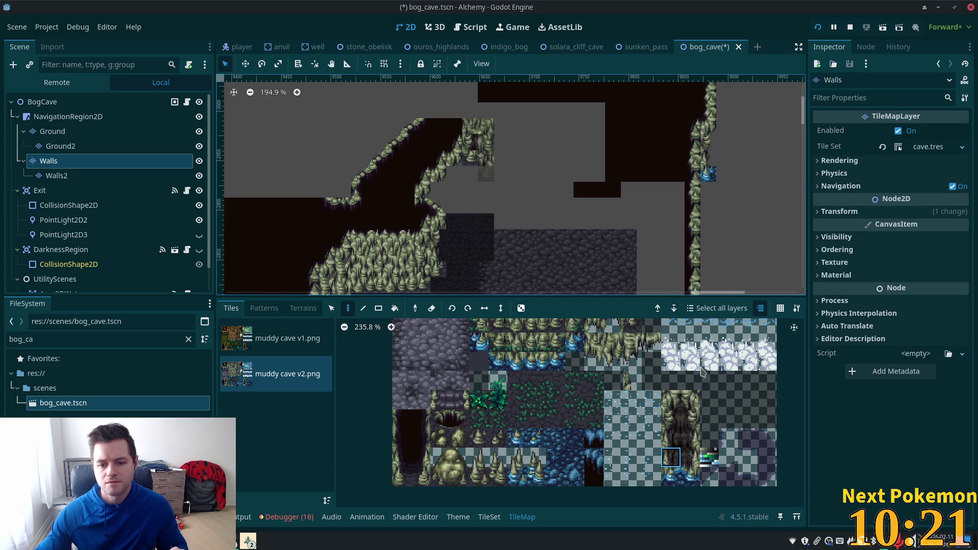
scroll(702, 373, "down", 2)
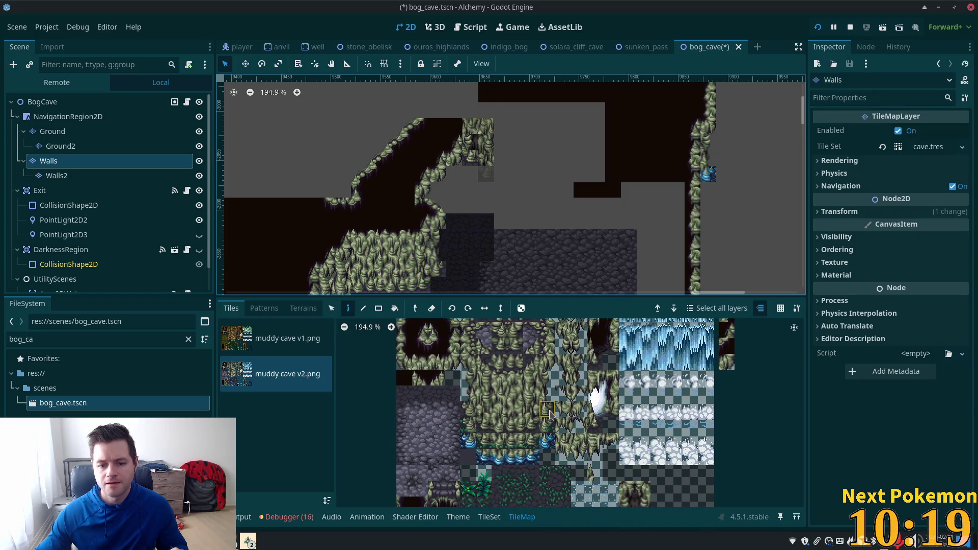
scroll(634, 424, "up", 2)
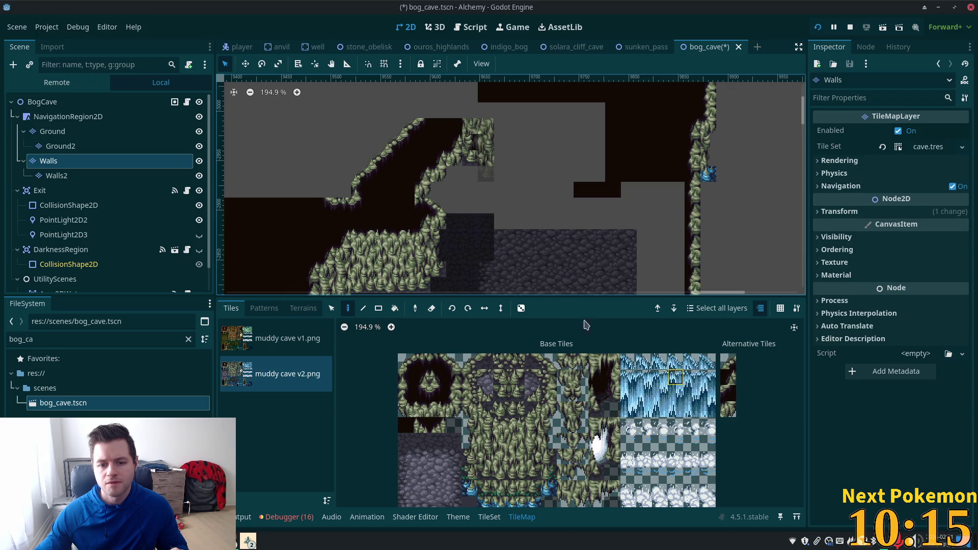
left_click(96, 102)
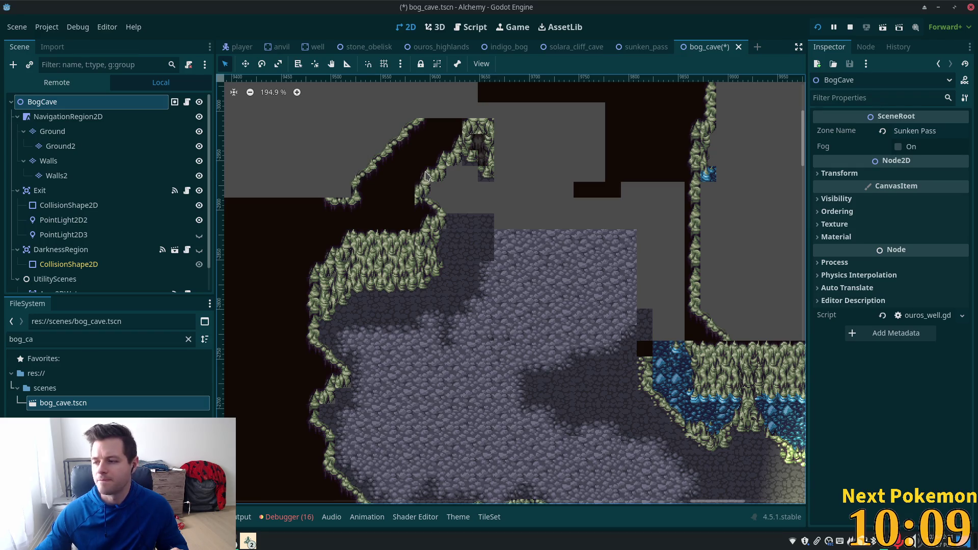
Step: Zoom the canvas in on the cave and select the Walls node to show its tile atlas
scroll(425, 152, "up", 4)
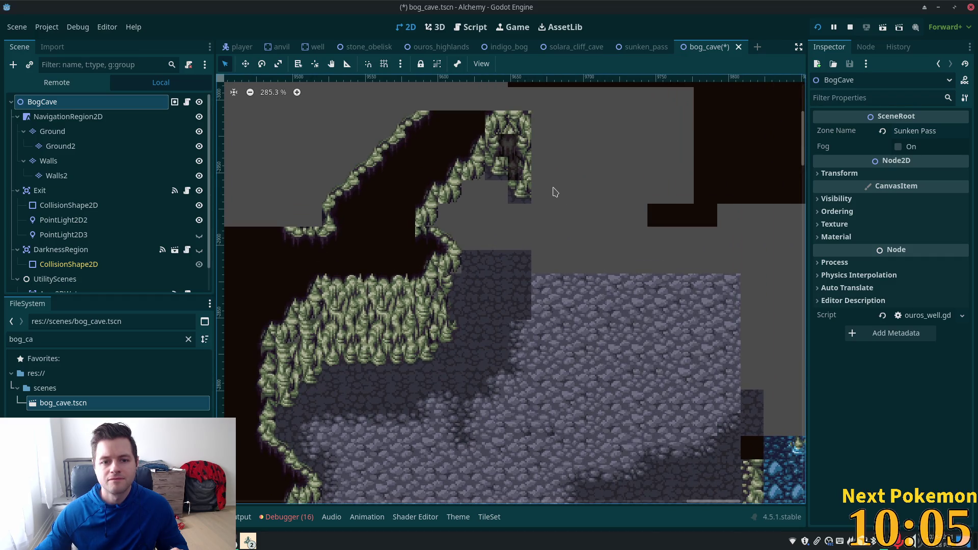
scroll(552, 192, "down", 8)
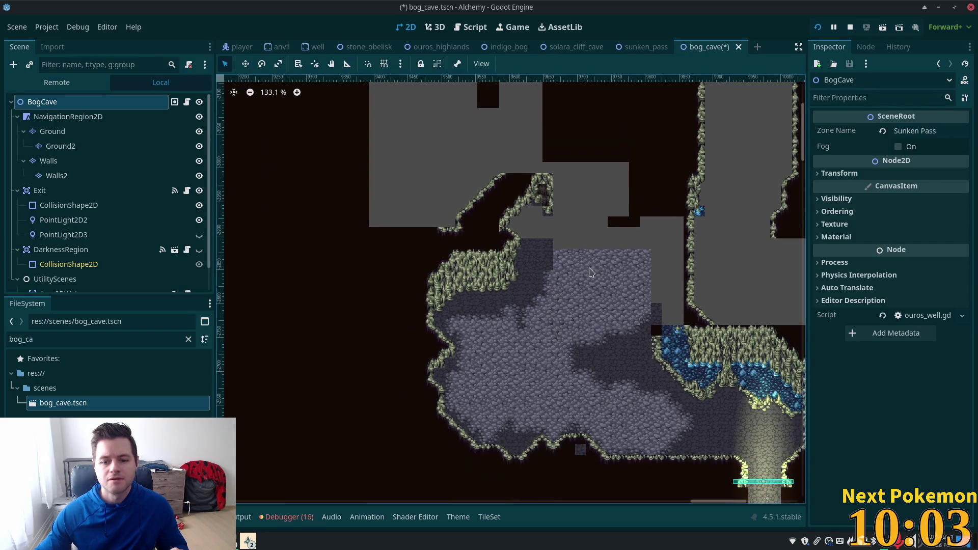
scroll(568, 219, "up", 6)
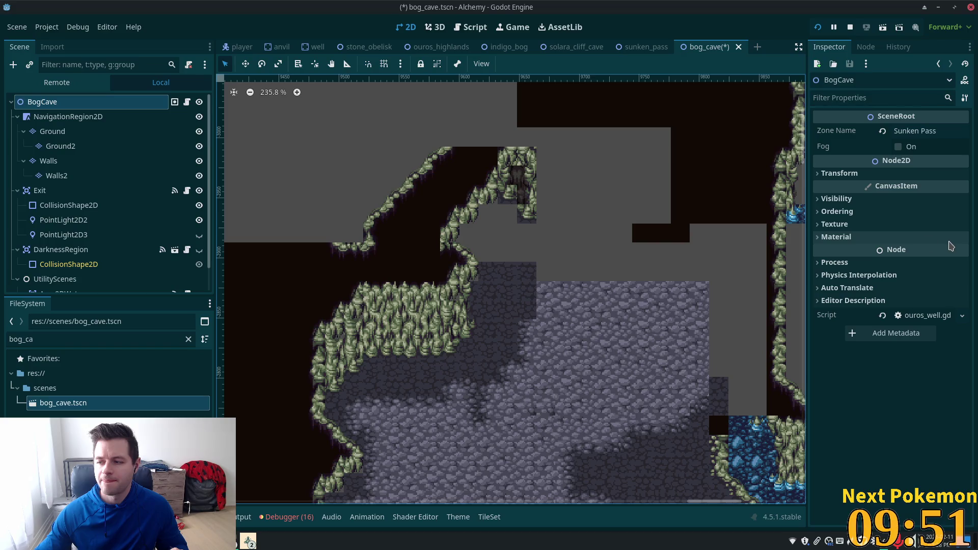
left_click(64, 166)
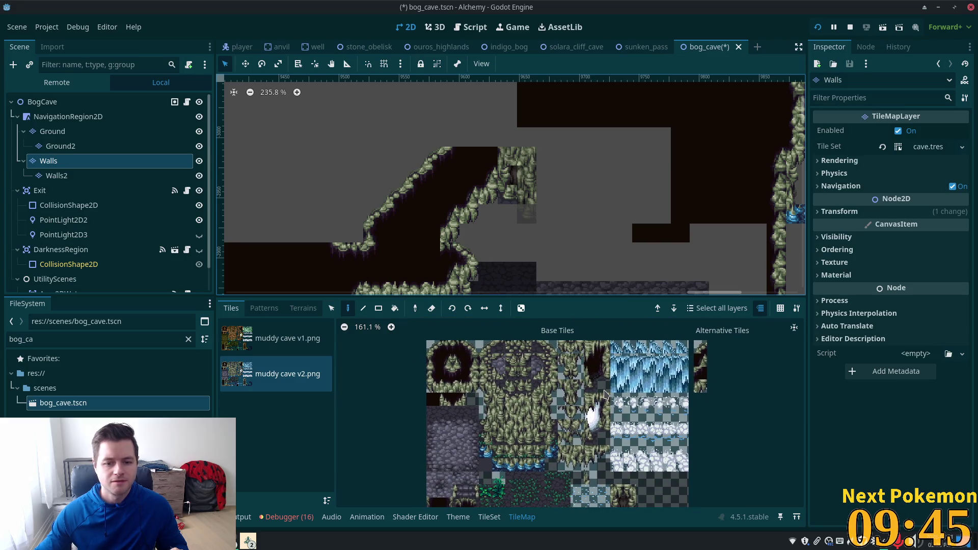
Step: Browse the muddy cave atlas and pick a wall tile for the Walls layer
left_click_drag(604, 393, 580, 385)
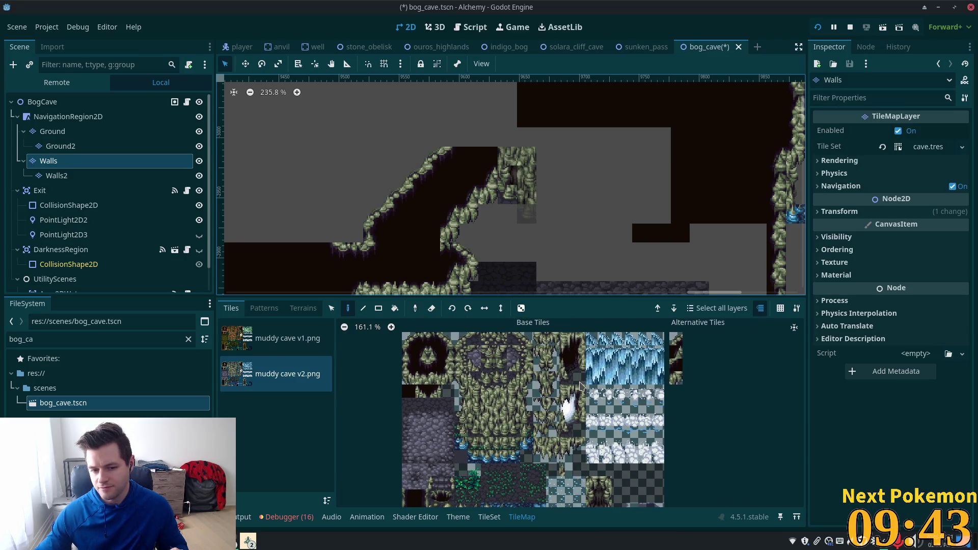
scroll(585, 461, "down", 3)
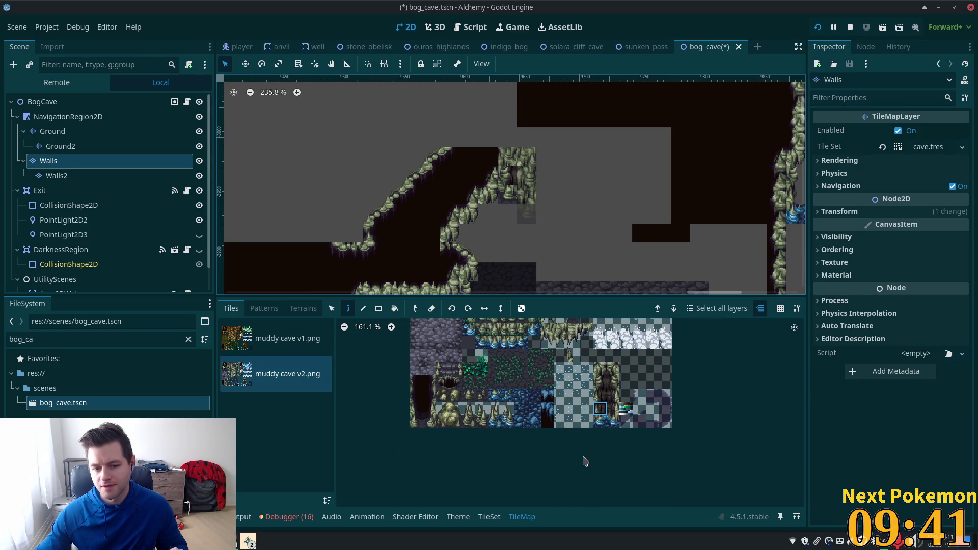
scroll(436, 399, "up", 2)
scroll(514, 423, "right", 3)
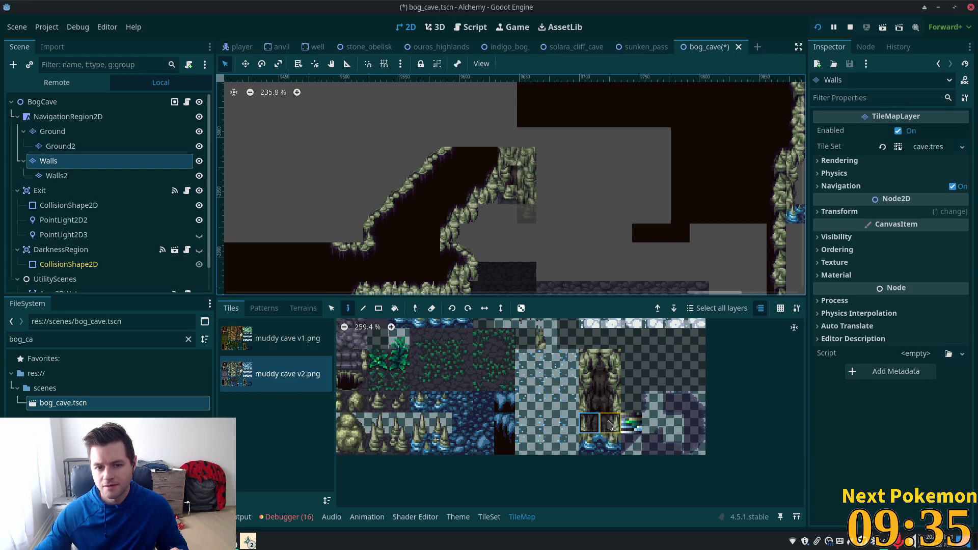
left_click(610, 423)
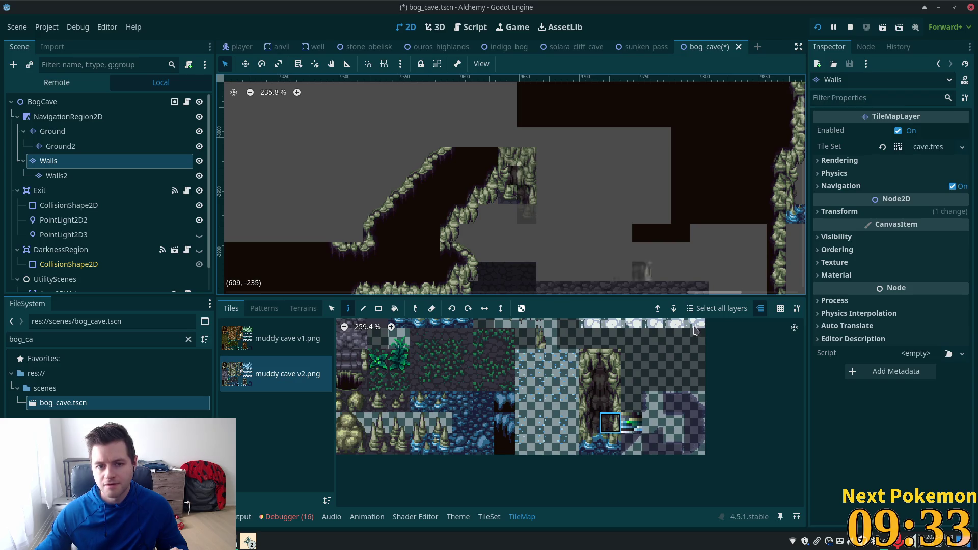
left_click(613, 405)
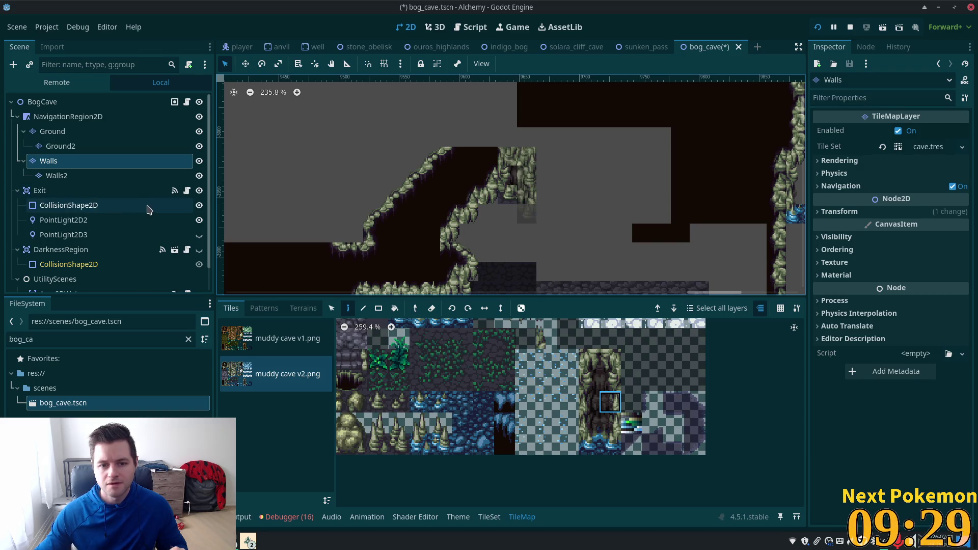
Step: On Walls2, pick two adjacent top wall tiles, then return to the whole-scene view
left_click(82, 176)
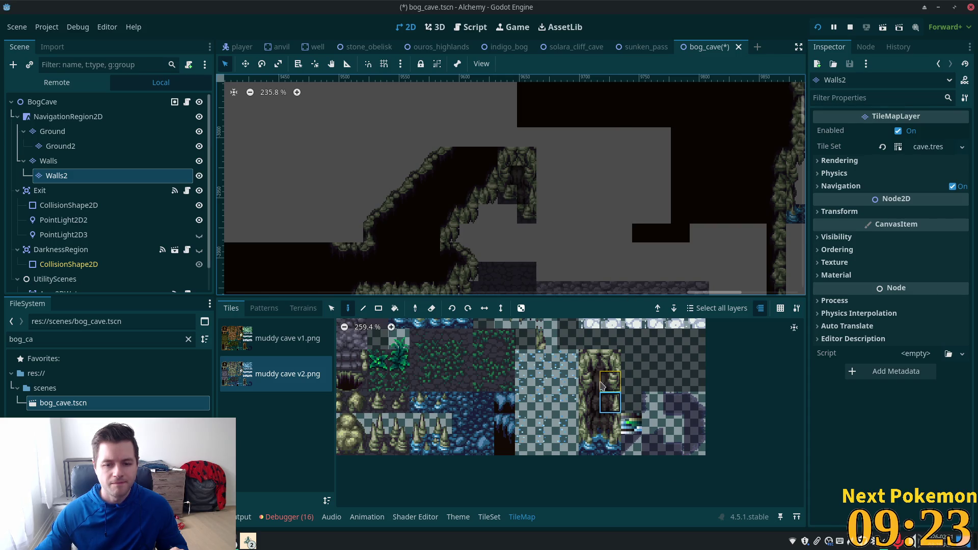
left_click_drag(589, 362, 614, 368)
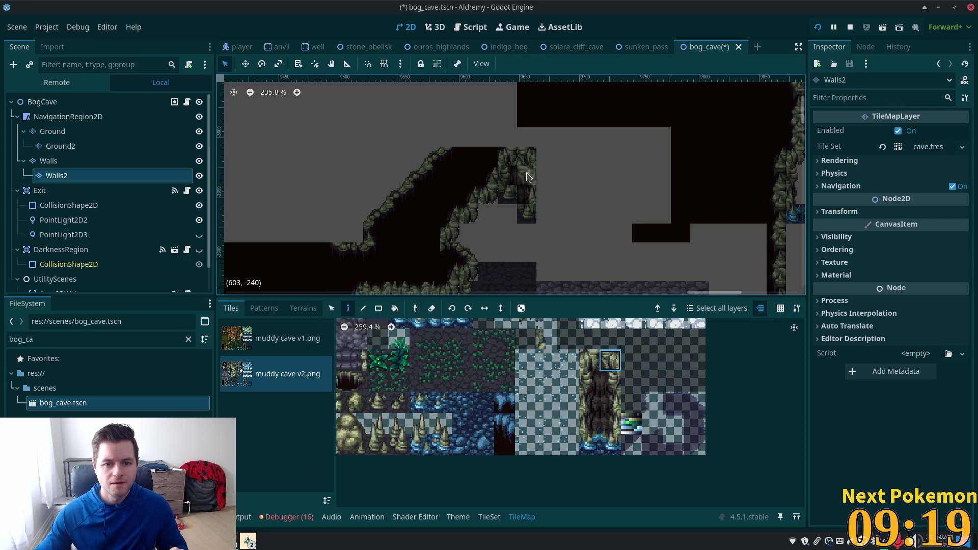
left_click(90, 102)
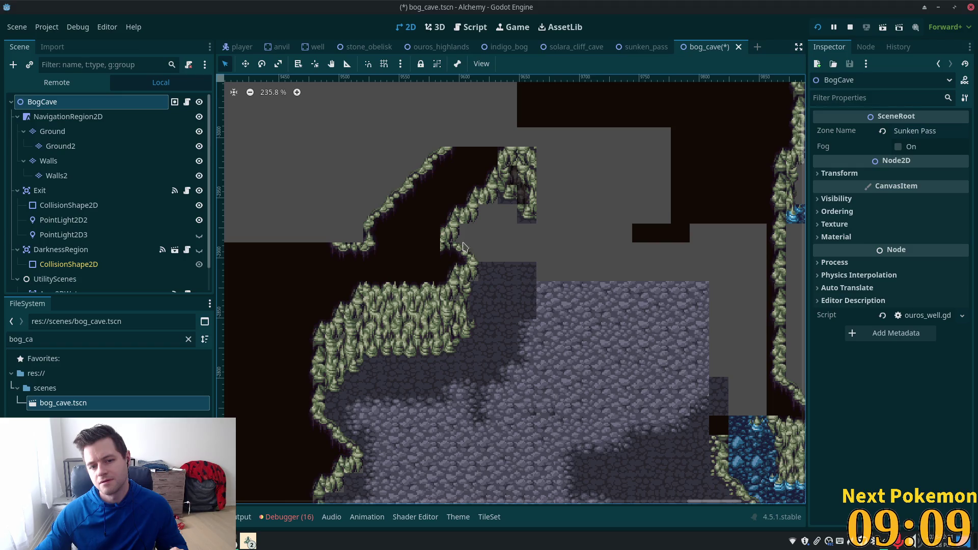
Step: Paint the lower cave-opening tile into the upper rock column on Walls and check it via BogCave
left_click(66, 162)
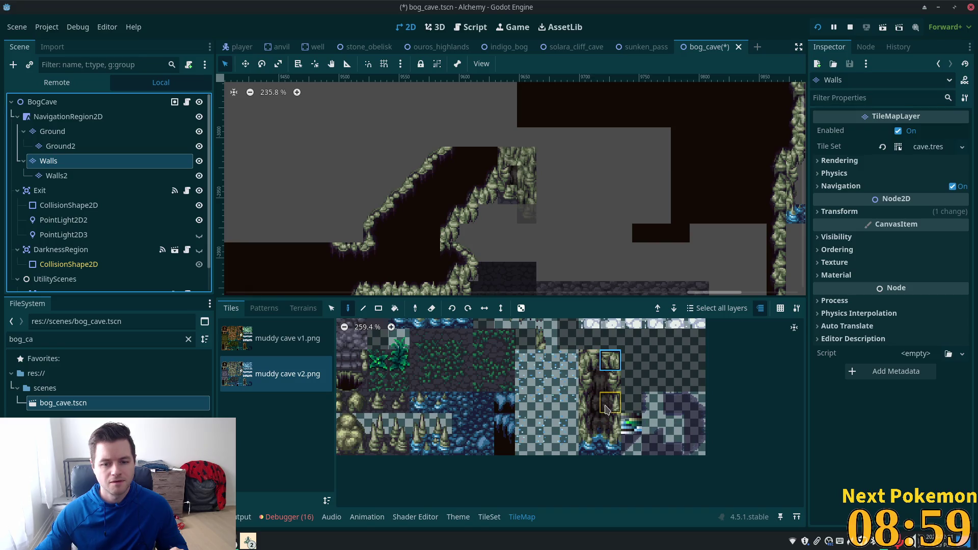
left_click(590, 402)
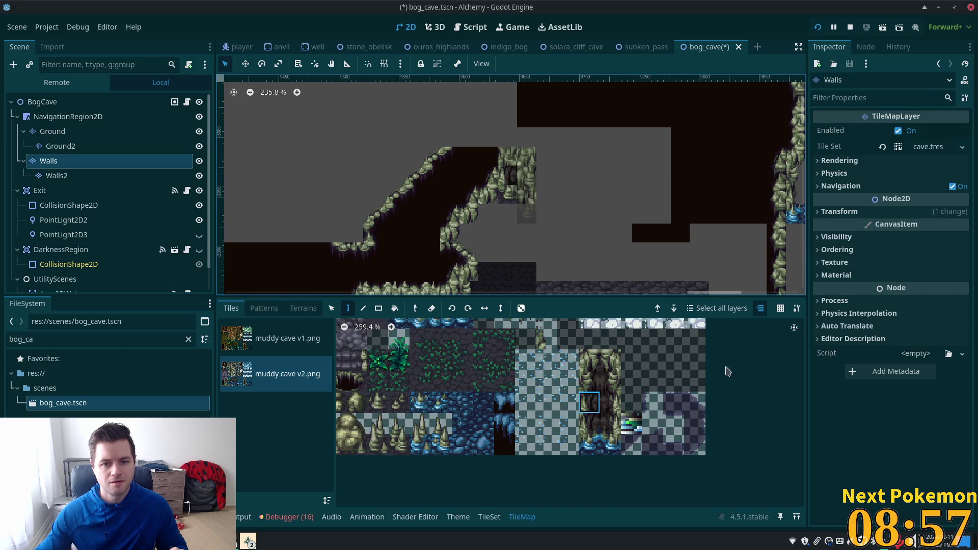
left_click(65, 104)
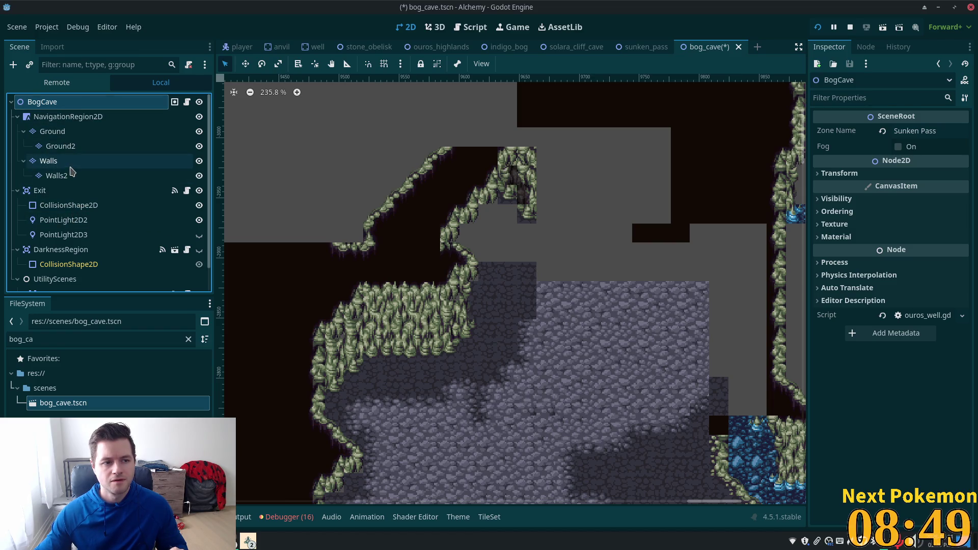
left_click(51, 161)
left_click(508, 185)
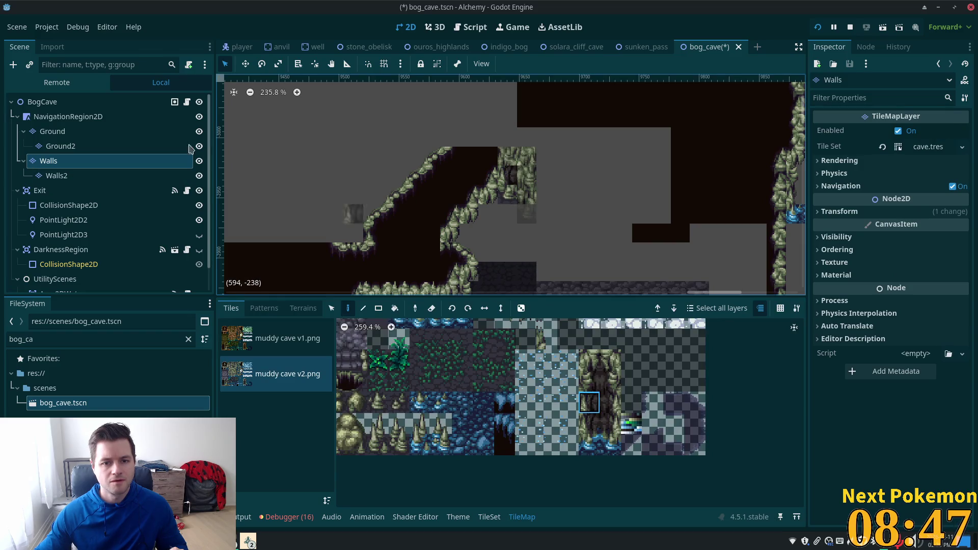
left_click(46, 102)
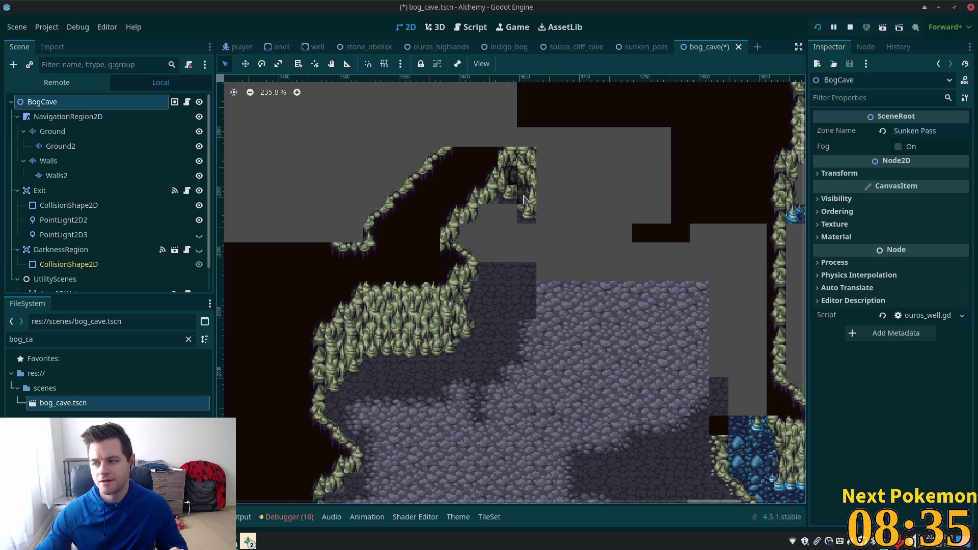
Step: Switch to the Ground layer and pan the muddy cave atlas to pick the dark opening tile
left_click(100, 132)
scroll(461, 359, "down", 3)
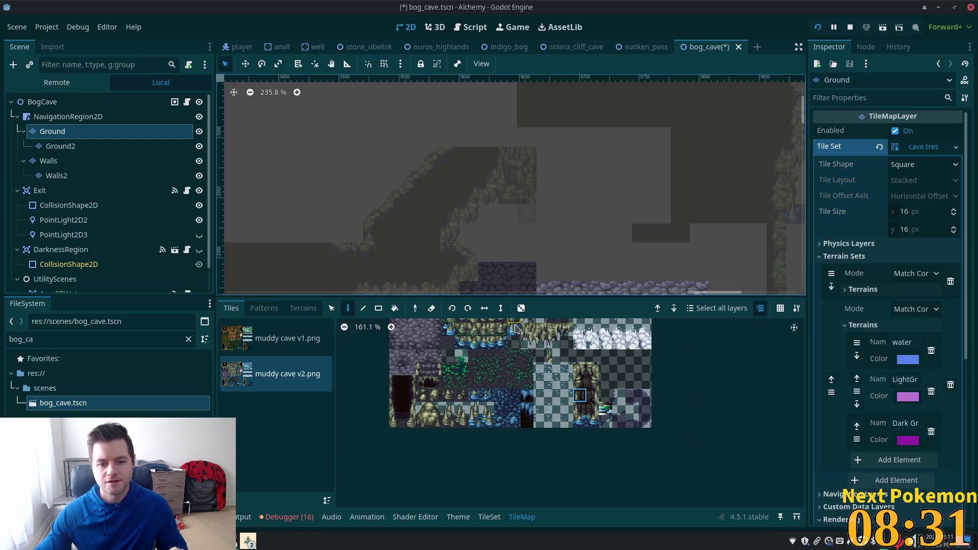
scroll(460, 358, "up", 3)
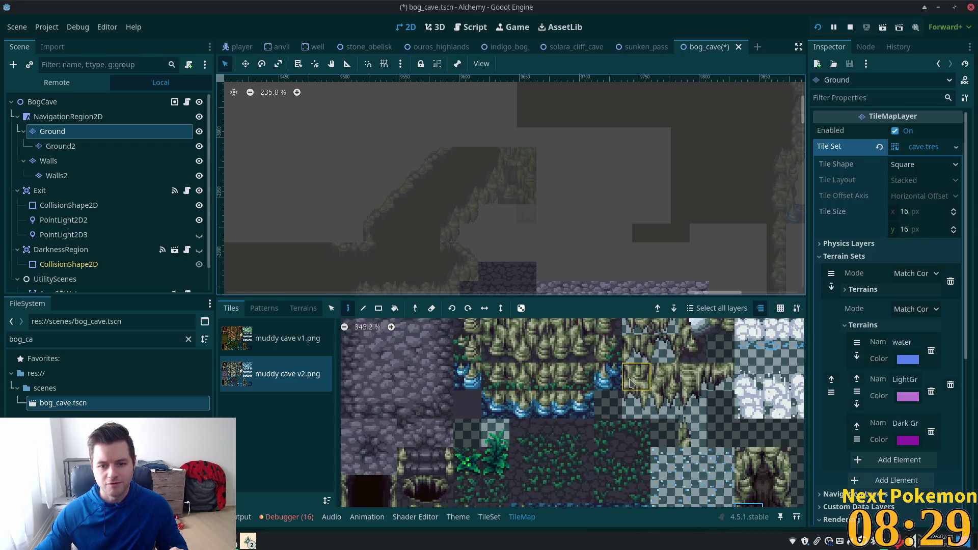
left_click_drag(702, 352, 646, 477)
left_click_drag(650, 408, 524, 480)
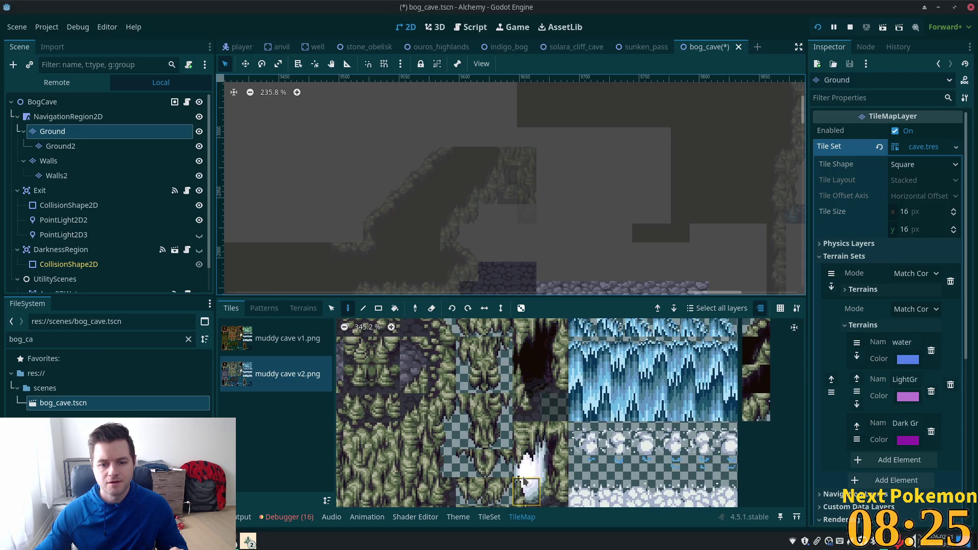
scroll(523, 477, "up", 3)
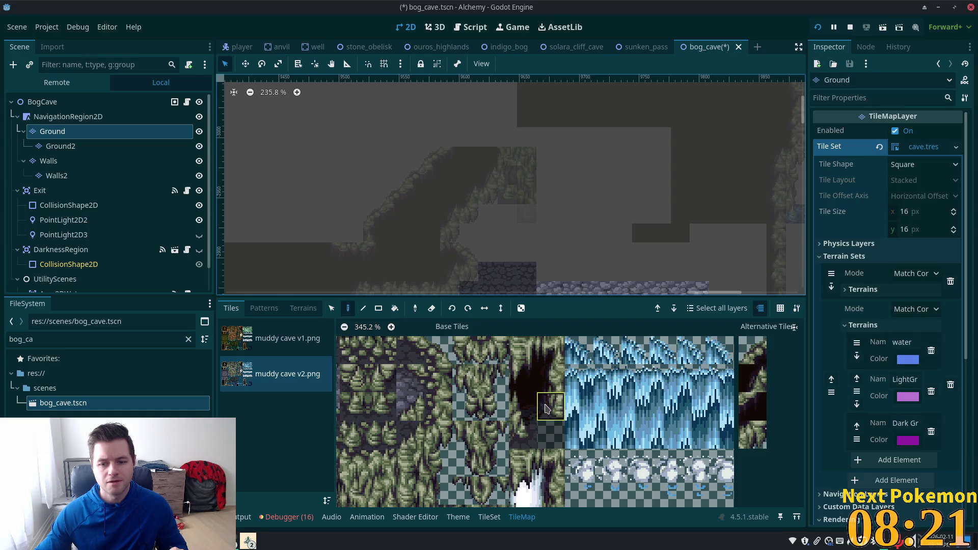
left_click(546, 409)
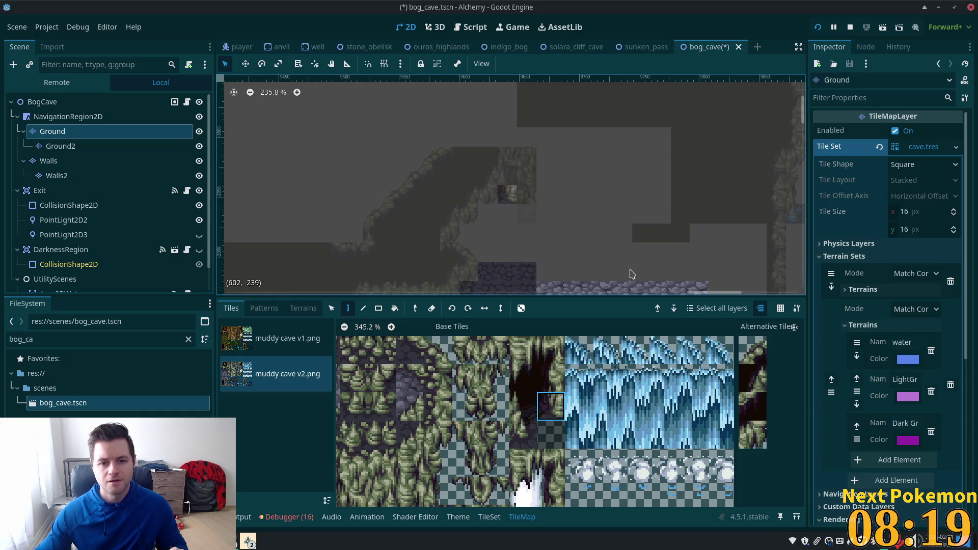
scroll(656, 378, "down", 2)
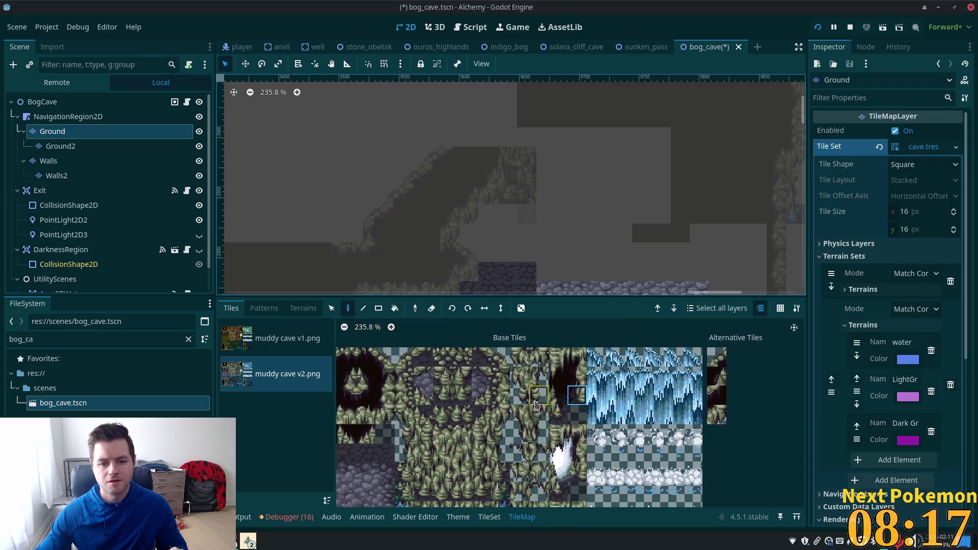
scroll(561, 340, "down", 3)
scroll(559, 340, "down", 3)
scroll(559, 340, "left", 3)
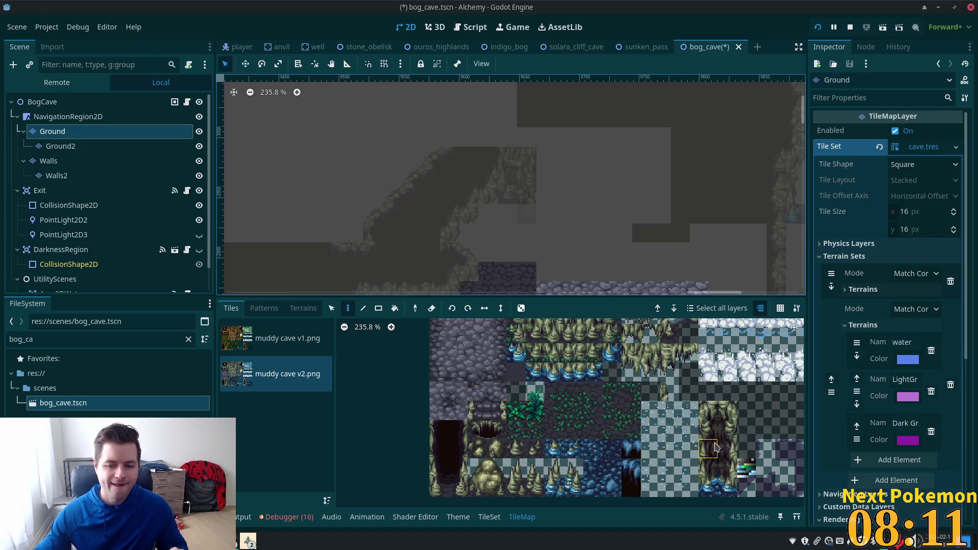
Step: Select the BogCave root to close tile painting and zoom the canvas onto the upper wall
left_click(42, 102)
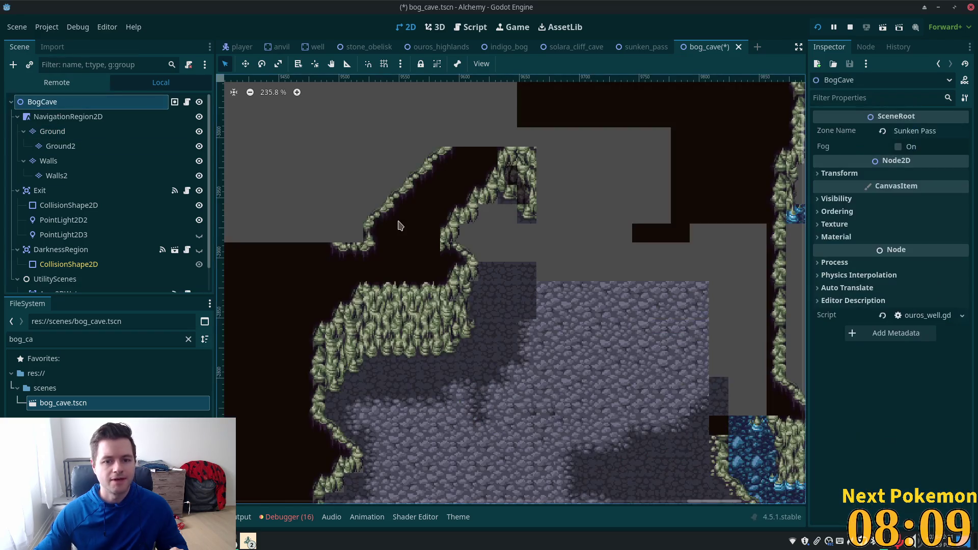
scroll(513, 219, "down", 4)
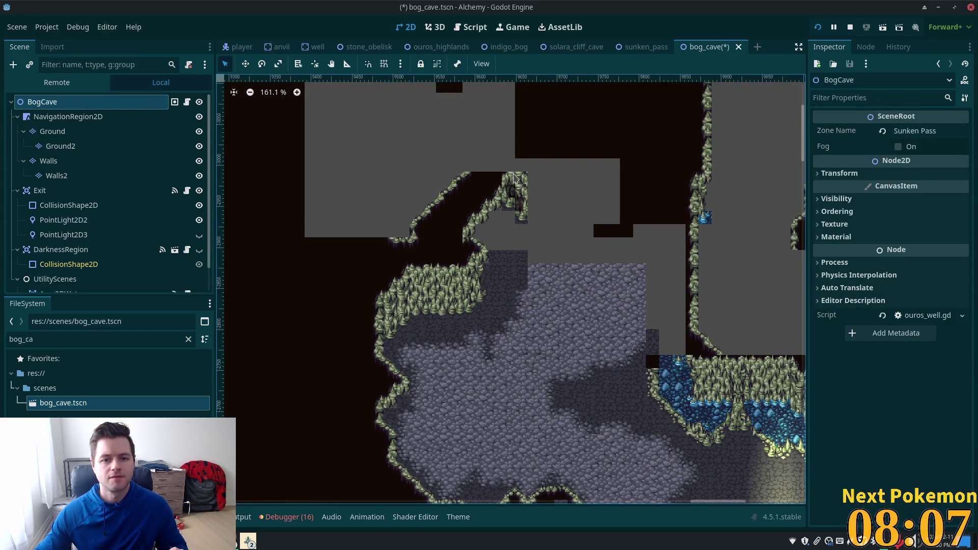
scroll(513, 177, "up", 6)
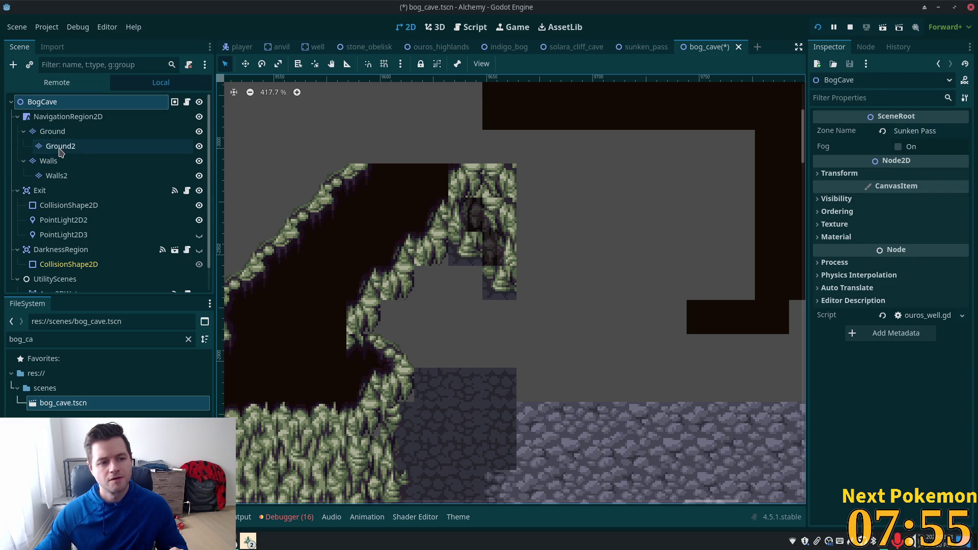
Step: Switch to the Walls2 layer and pick a rock tile from the atlas
left_click(50, 176)
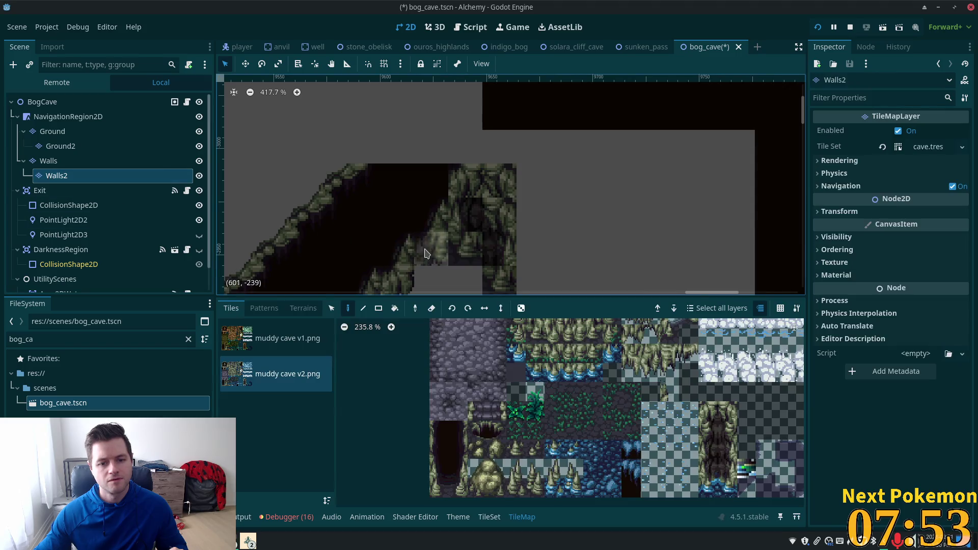
scroll(459, 224, "down", 3)
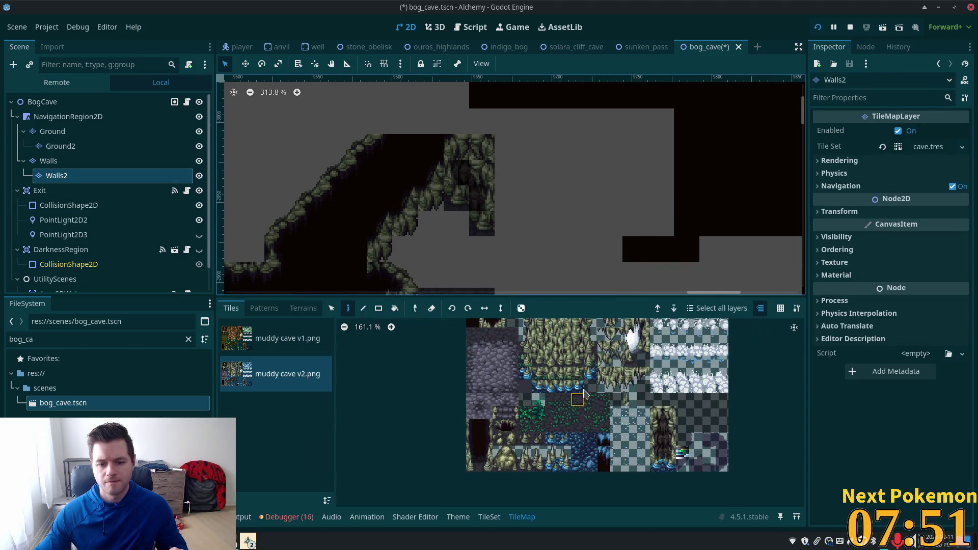
scroll(560, 397, "up", 2)
scroll(540, 377, "up", 2)
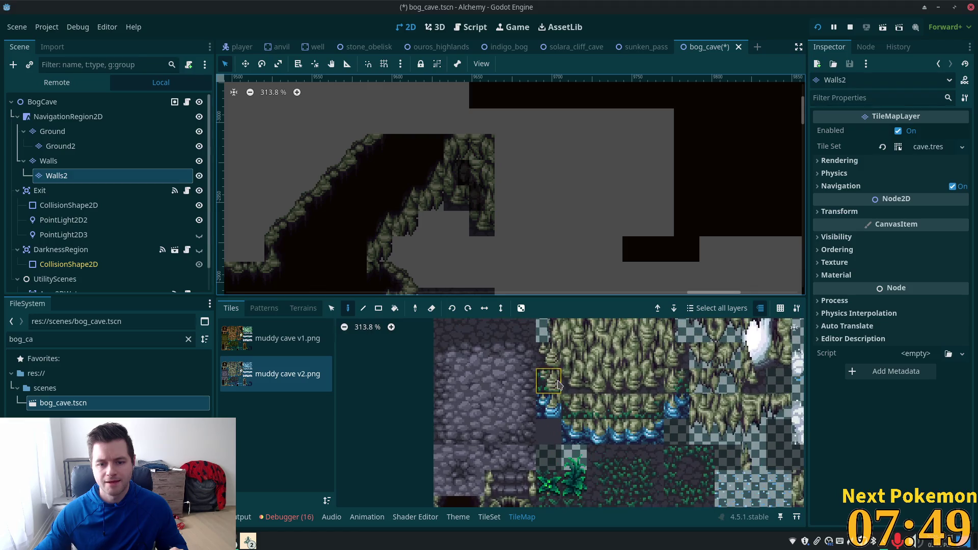
left_click(550, 357)
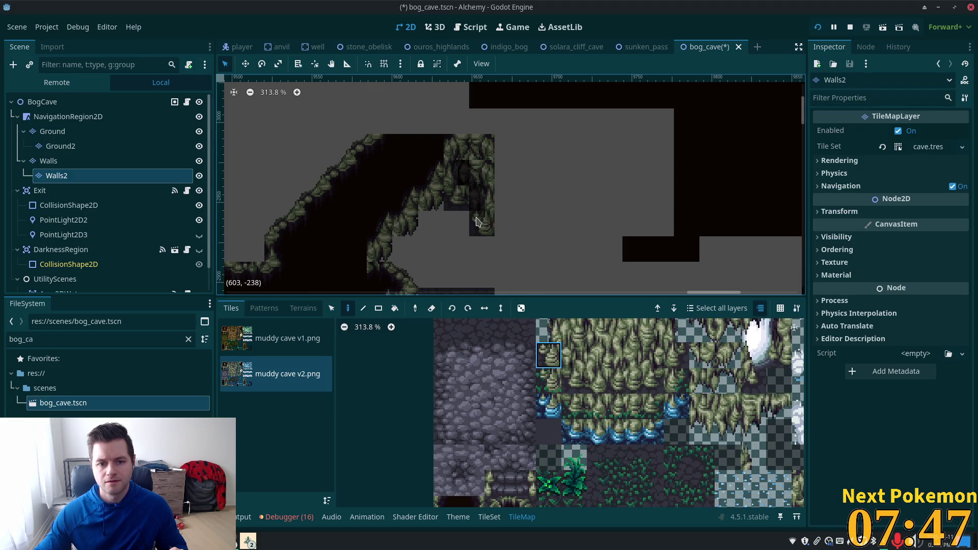
Step: Return to the BogCave root and zoom around the map to inspect the walls
left_click(43, 102)
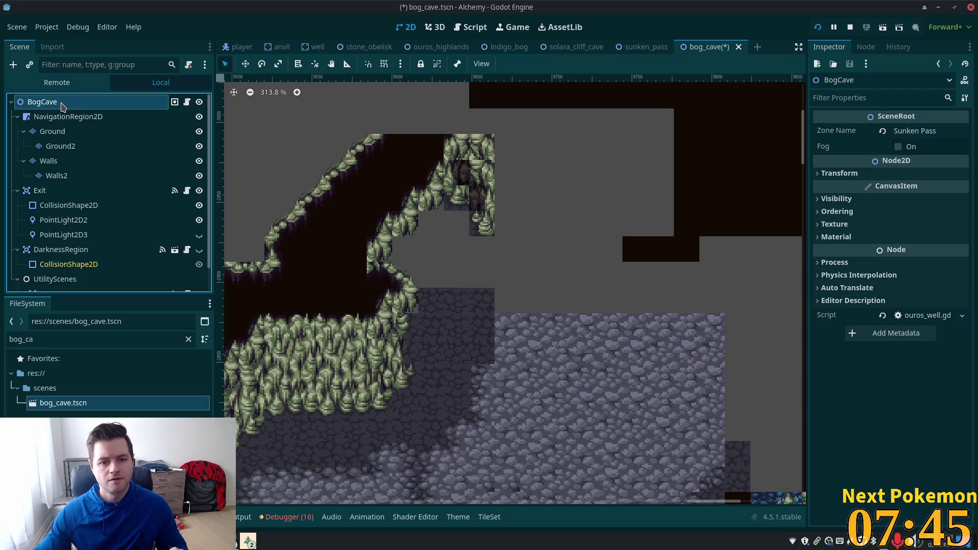
scroll(603, 225, "down", 3)
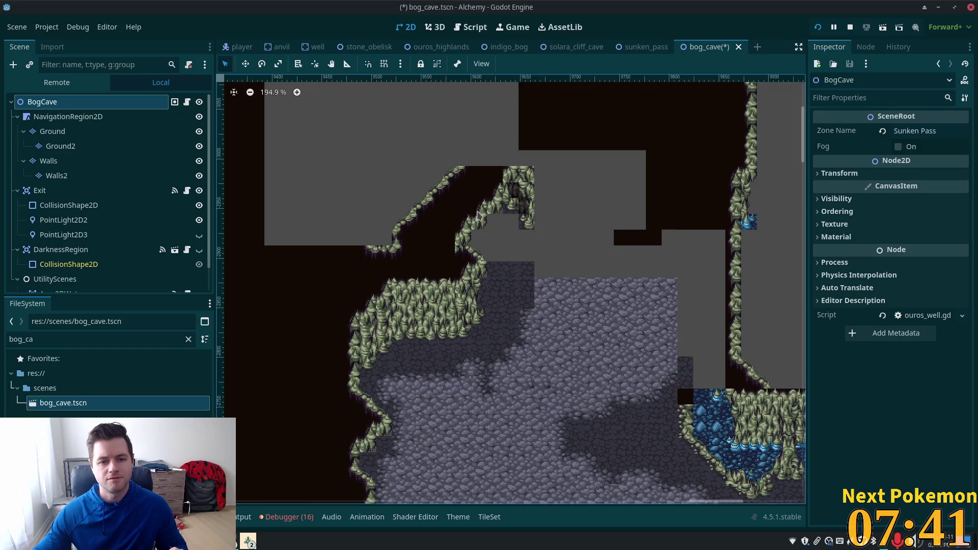
scroll(471, 213, "up", 5)
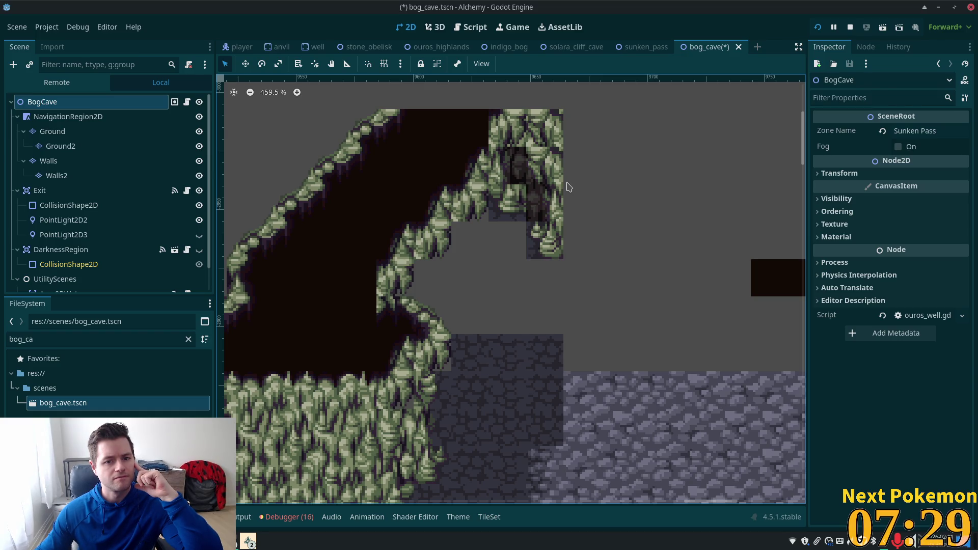
left_click(76, 163)
scroll(508, 434, "down", 3)
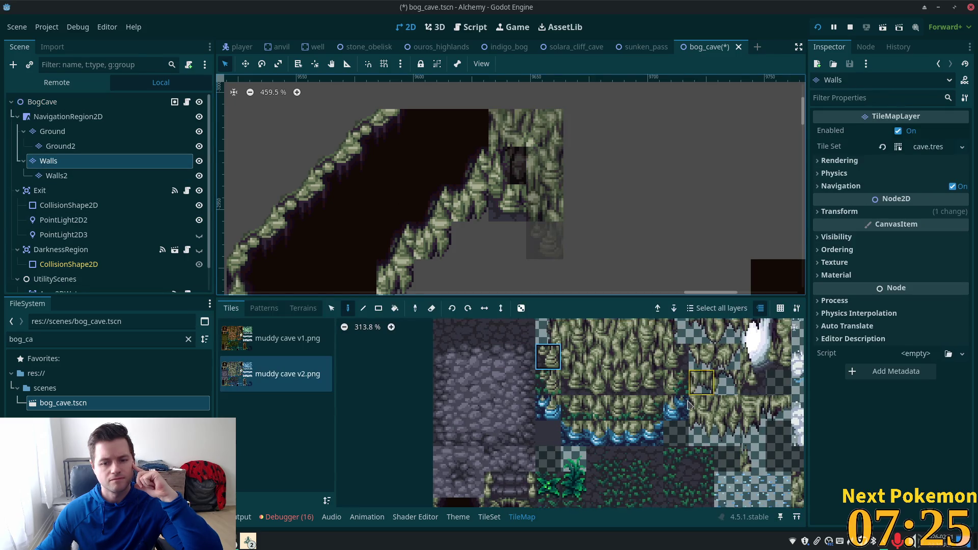
scroll(508, 434, "right", 3)
left_click(578, 364)
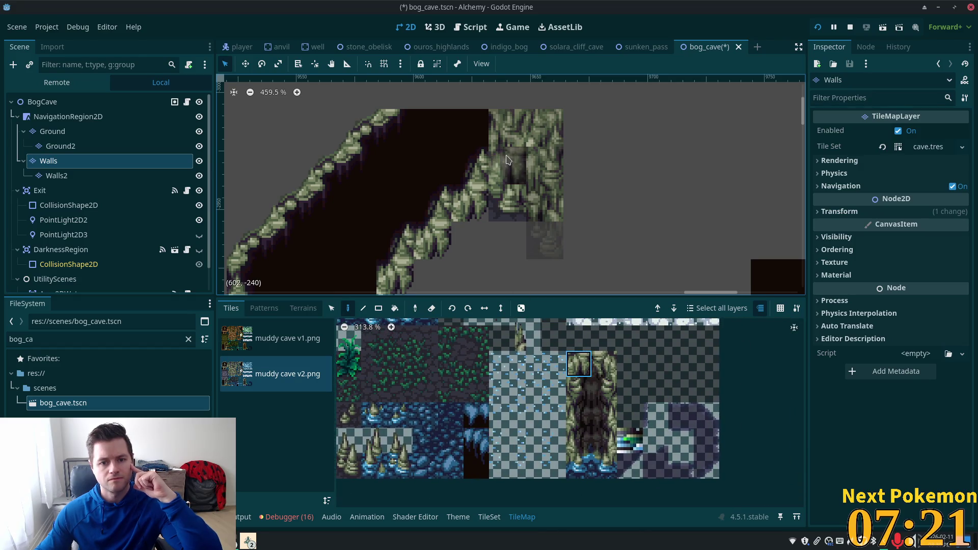
left_click(48, 103)
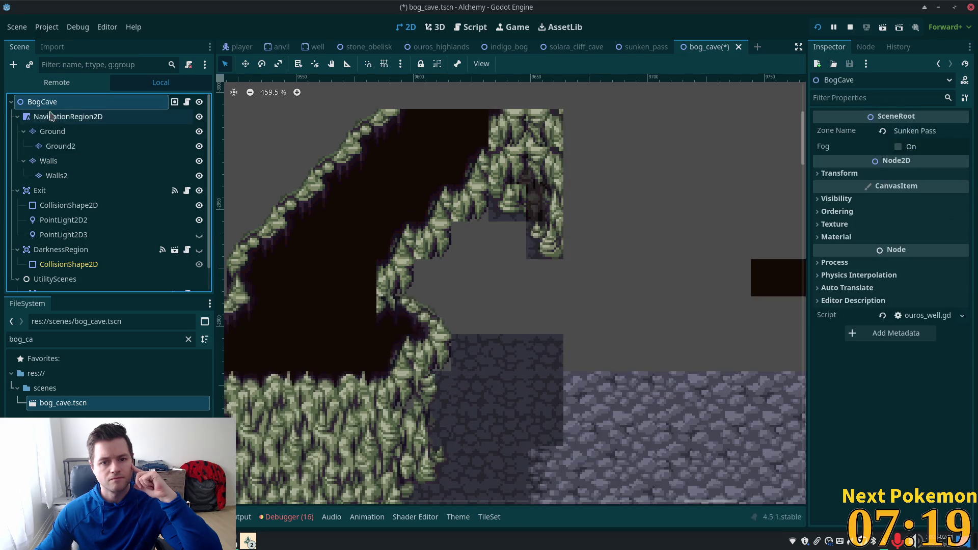
scroll(366, 214, "down", 3)
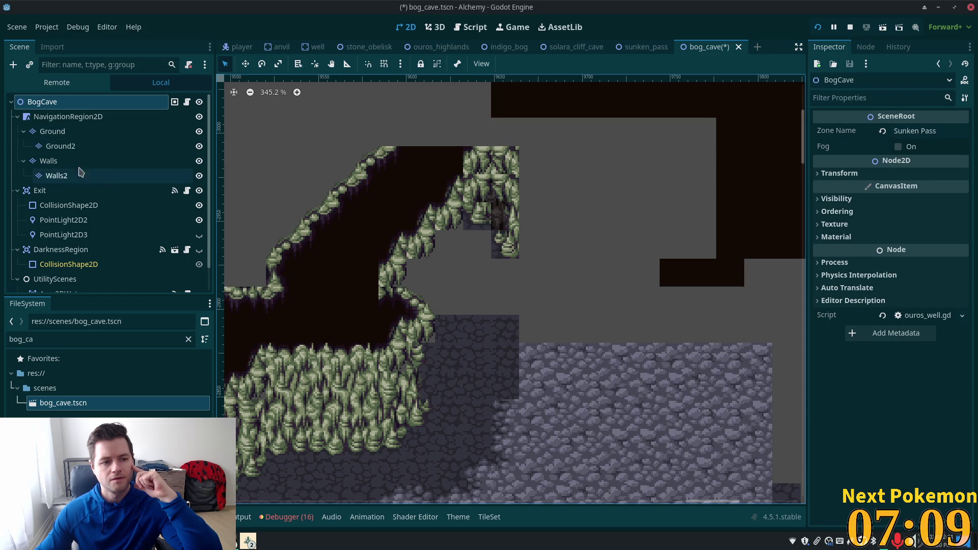
left_click(463, 218)
left_click(43, 102)
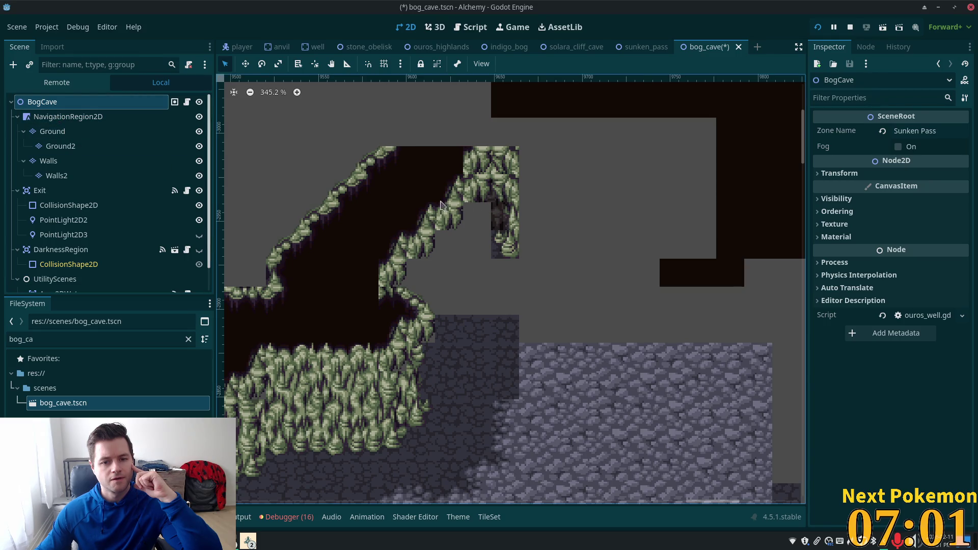
left_click(81, 131)
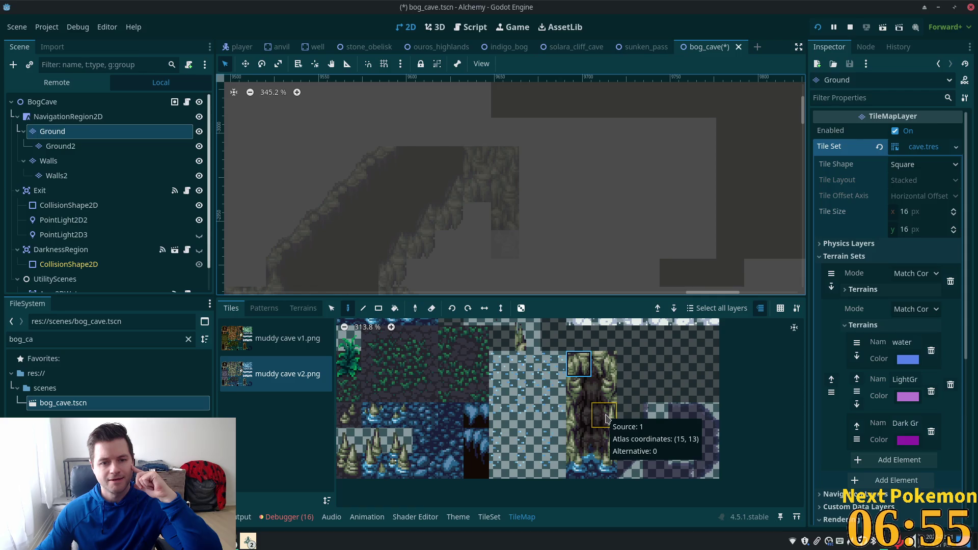
scroll(605, 438, "down", 1)
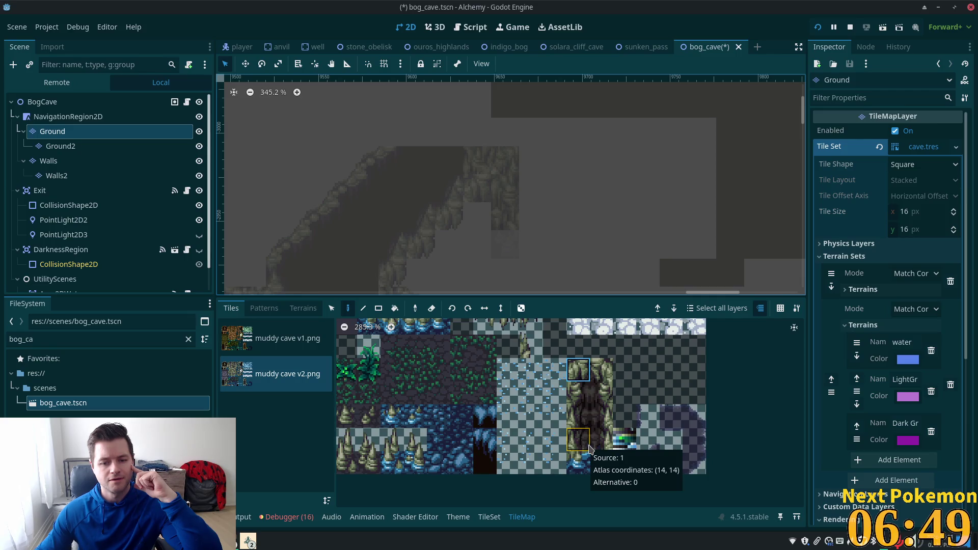
left_click(589, 448)
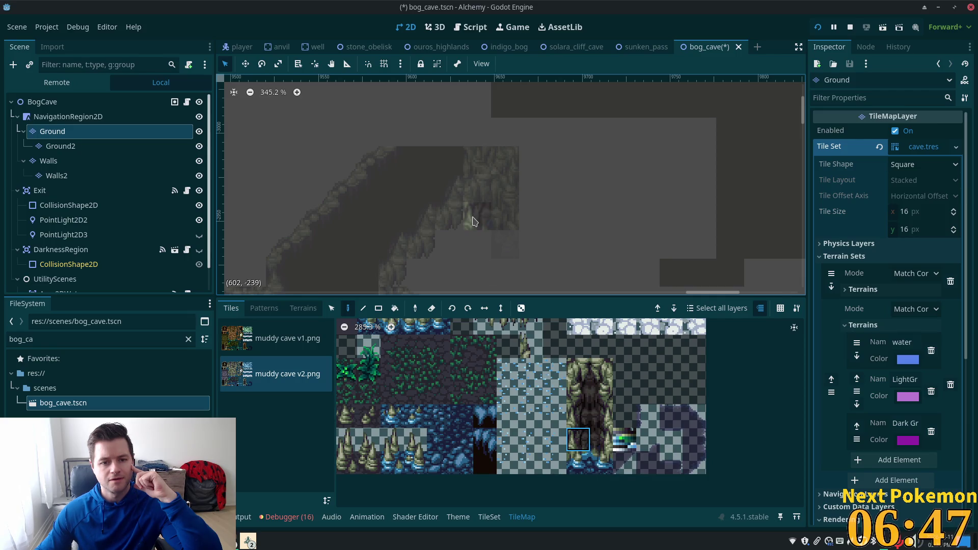
left_click(75, 107)
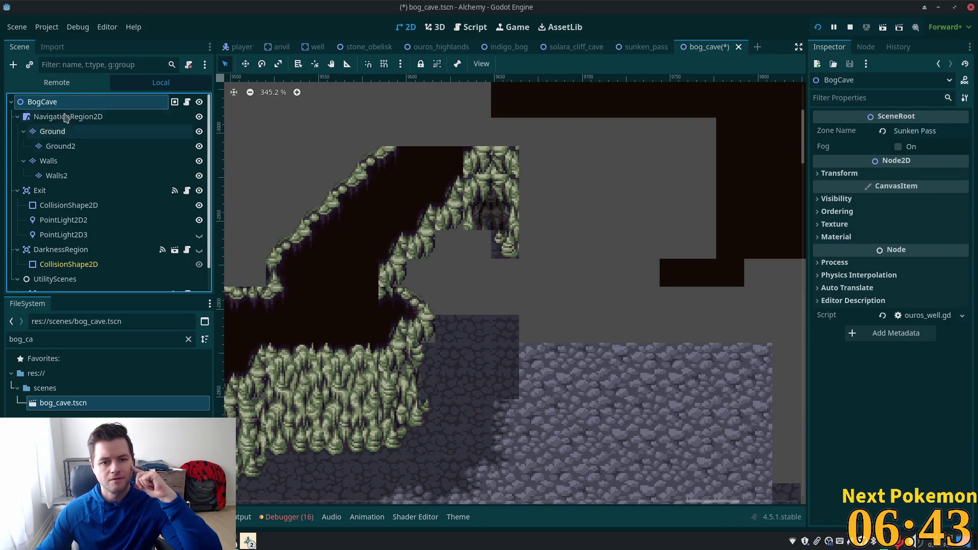
scroll(254, 227, "down", 4)
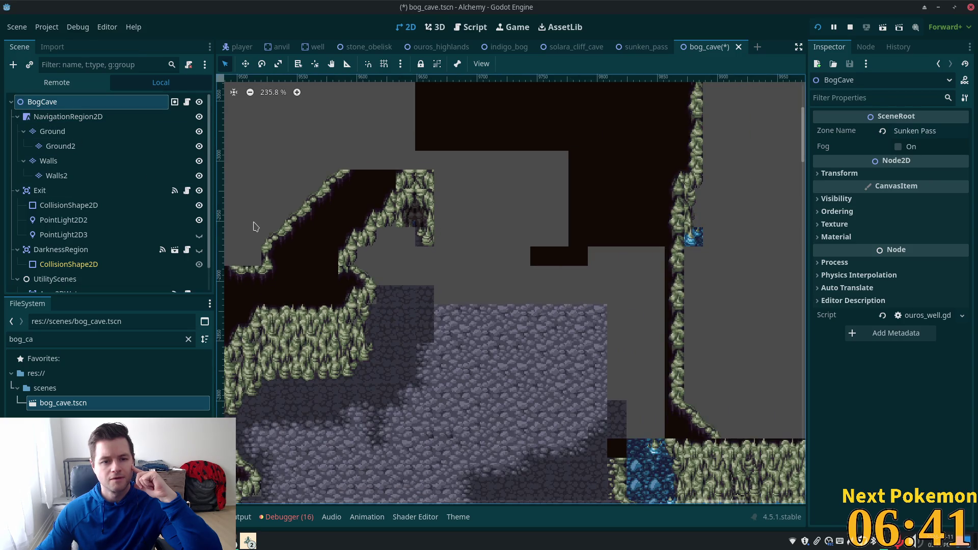
scroll(403, 224, "up", 9)
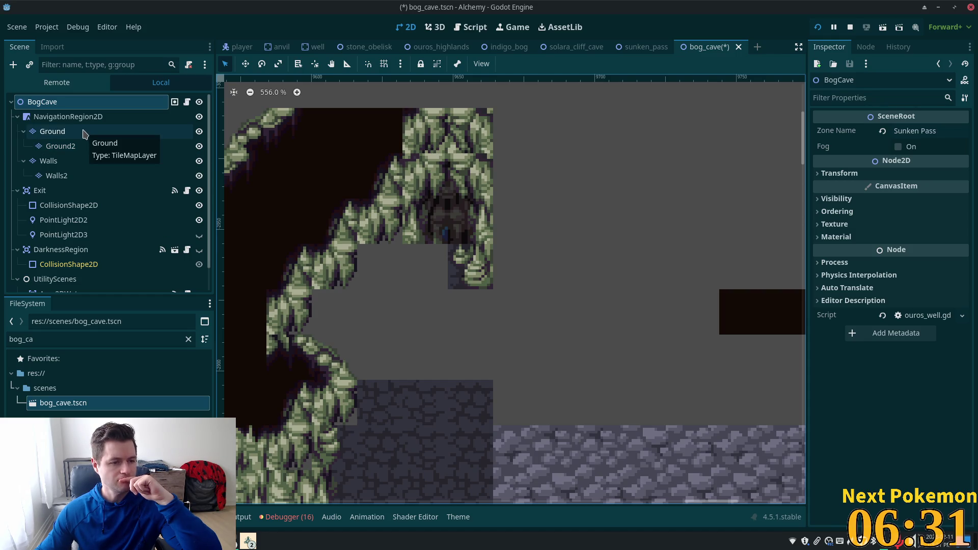
left_click(75, 176)
Step: Try a rock tile on the Walls layer, undo it, then review all layers from BogCave
left_click(71, 161)
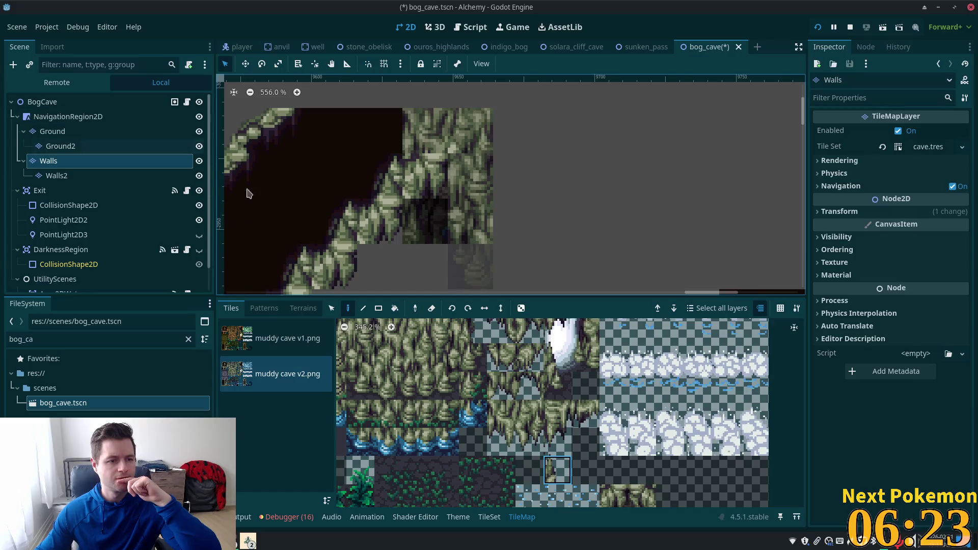
left_click(385, 220)
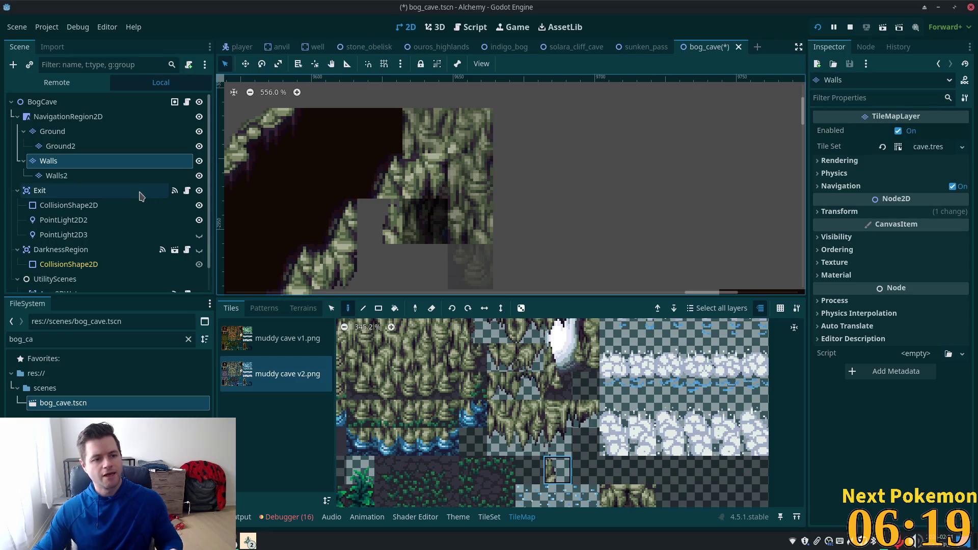
key("ctrl+z")
left_click(93, 176)
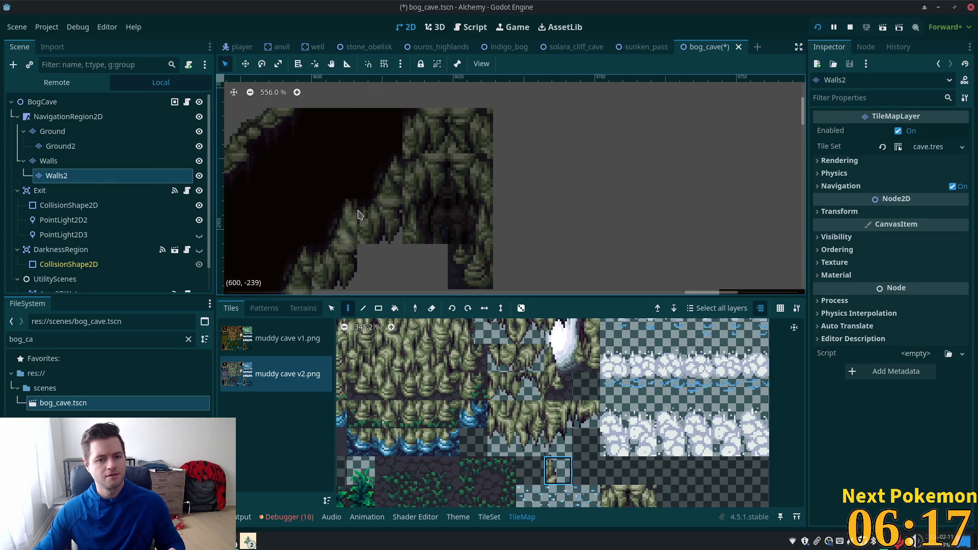
left_click(67, 101)
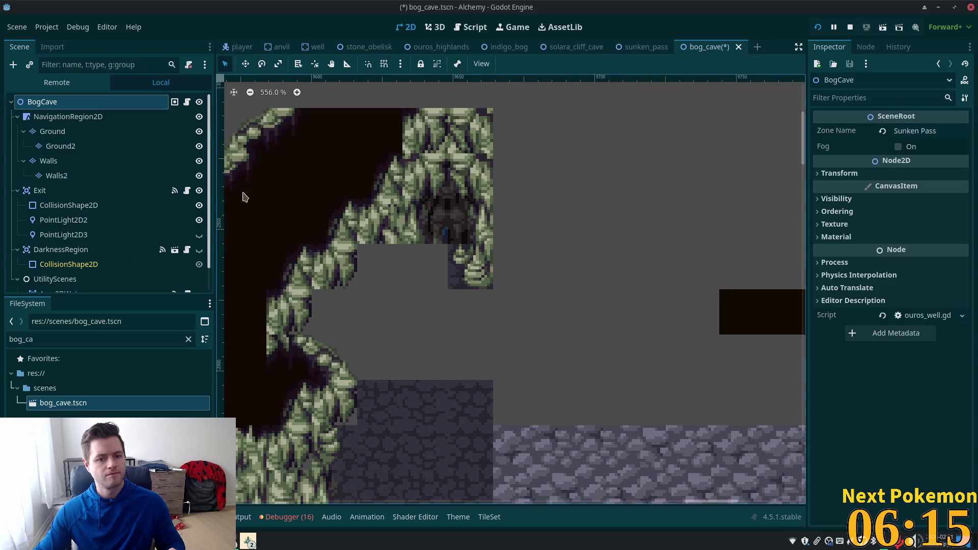
scroll(254, 199, "down", 3)
scroll(469, 249, "down", 1)
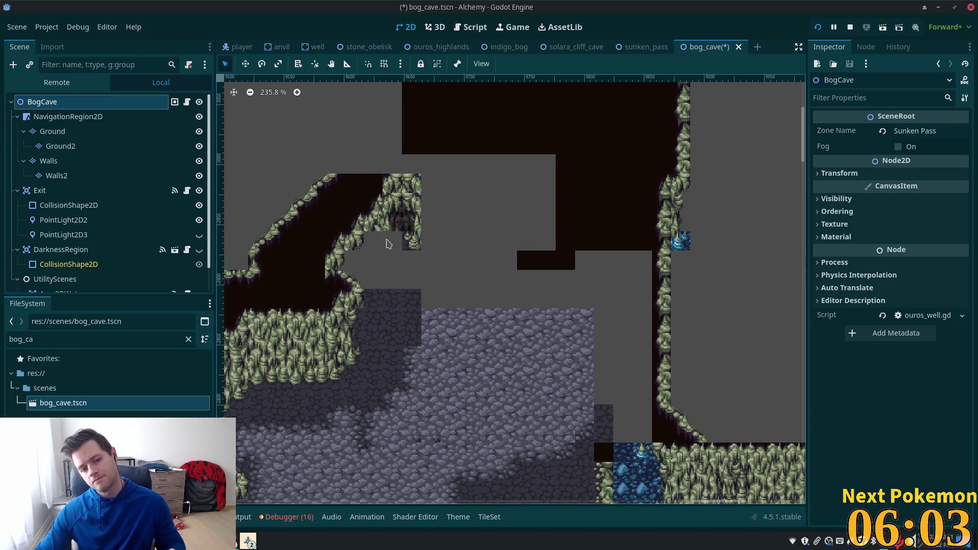
scroll(387, 244, "up", 5)
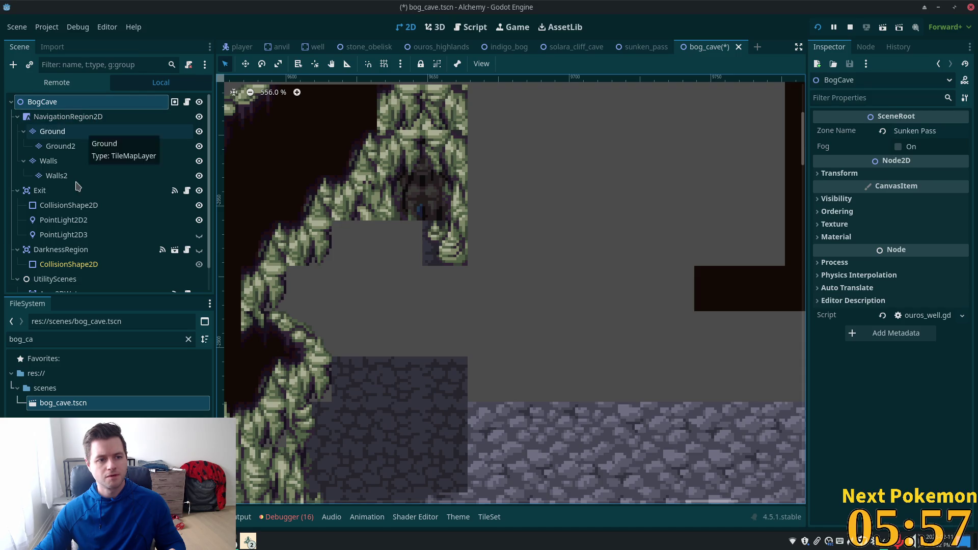
Step: Paint a rock wall tile beneath the overhang on the Walls layer and review the map
left_click(76, 161)
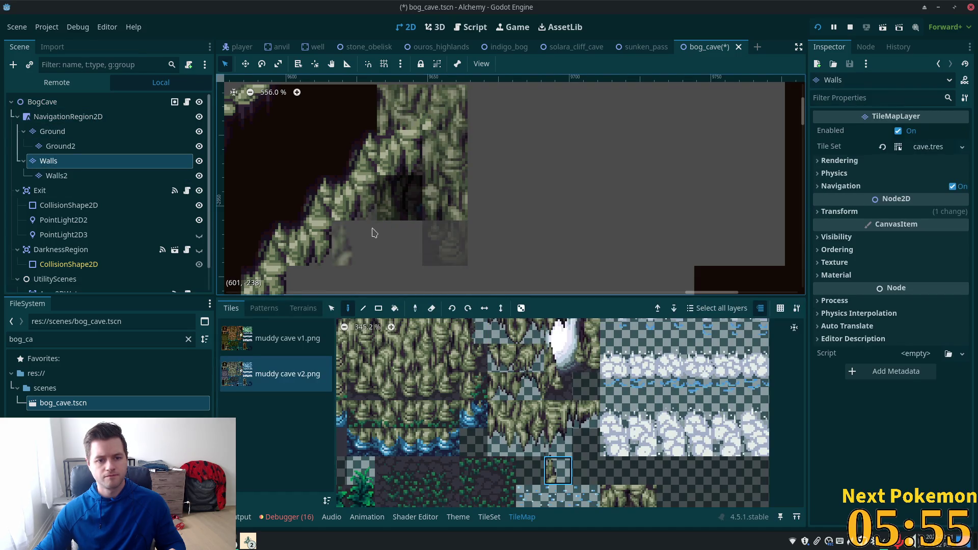
left_click(445, 387)
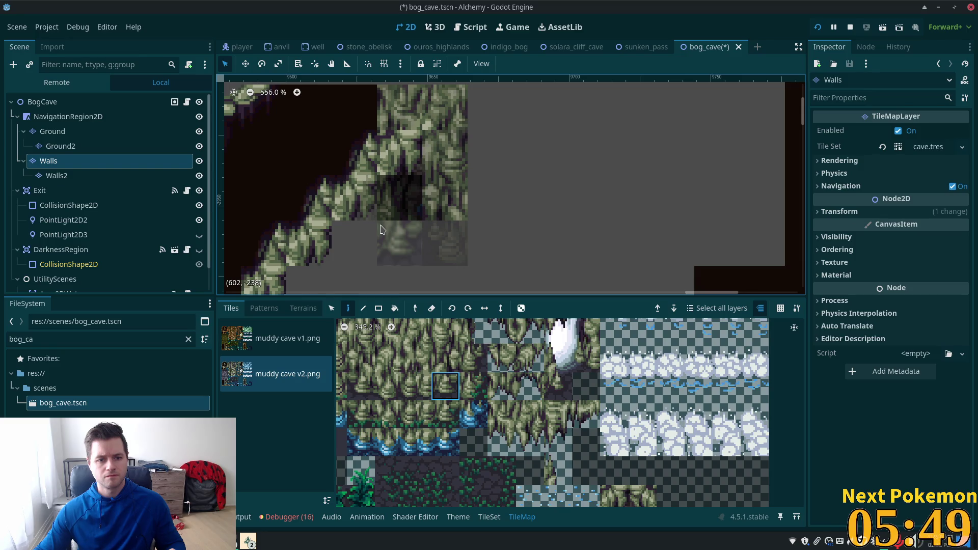
left_click(360, 387)
left_click(355, 243)
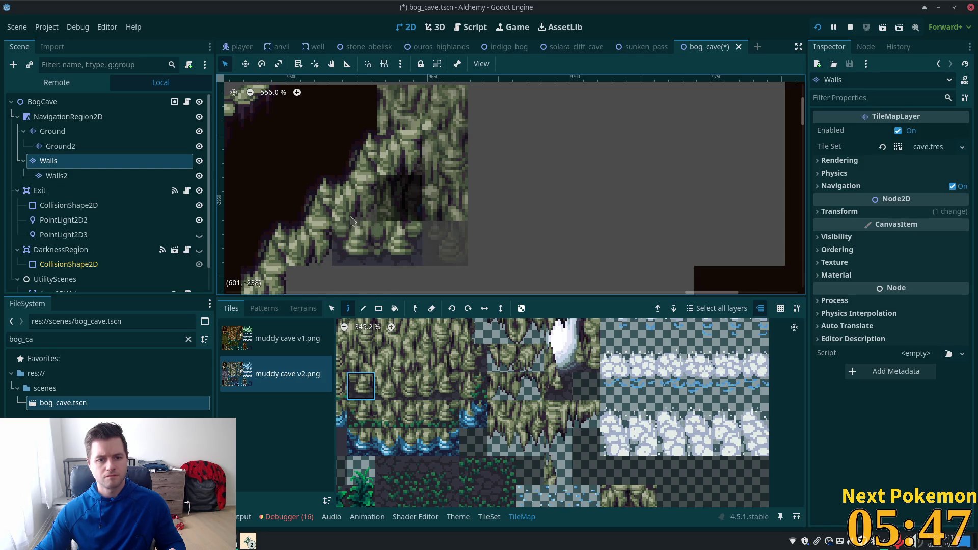
left_click(102, 102)
scroll(176, 199, "down", 1)
scroll(583, 270, "down", 6)
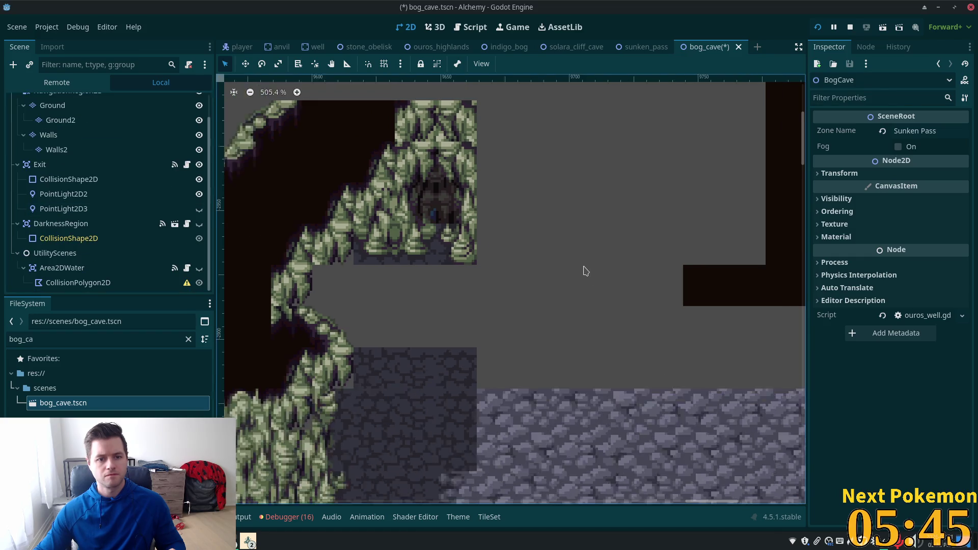
scroll(587, 275, "down", 4)
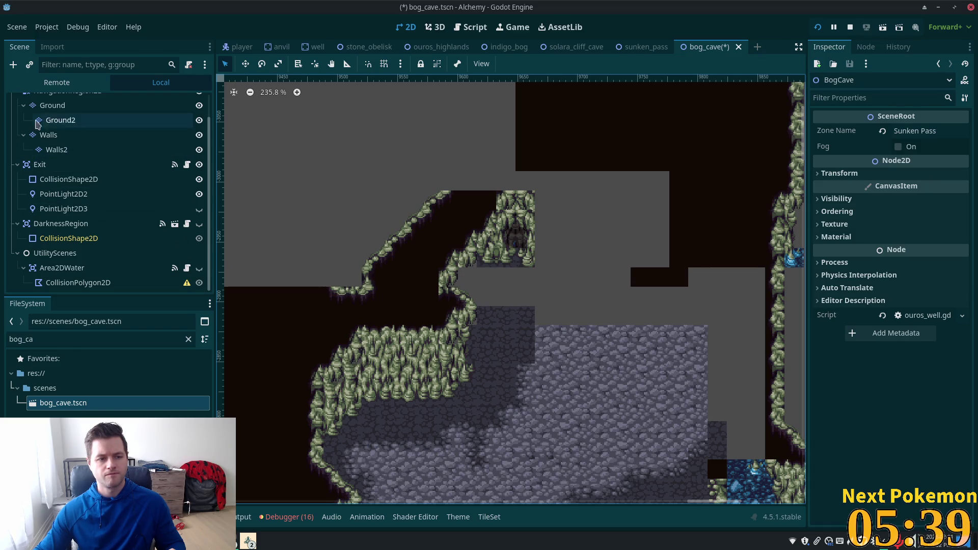
Step: On the Ground layer, paint Dark Ground terrain into three floor cells
left_click(52, 106)
left_click(303, 309)
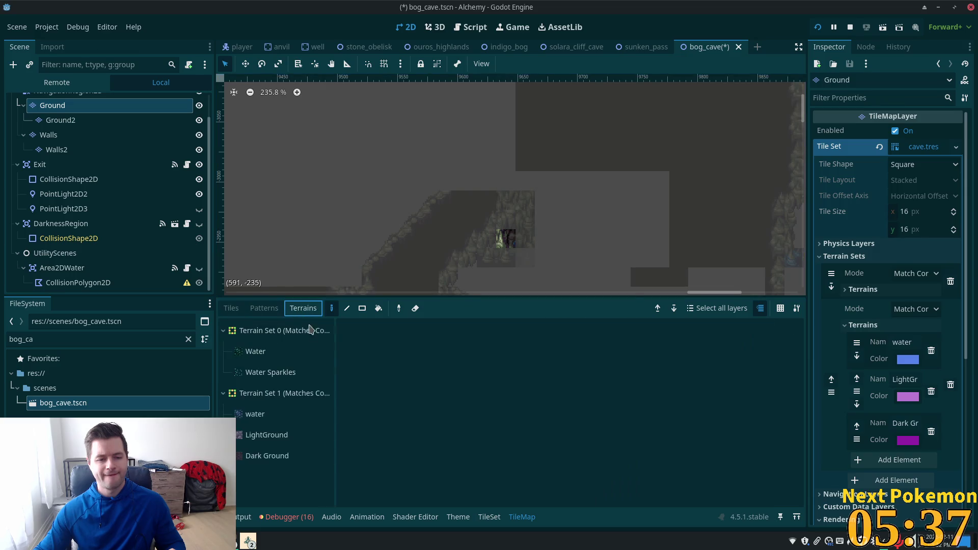
left_click(249, 442)
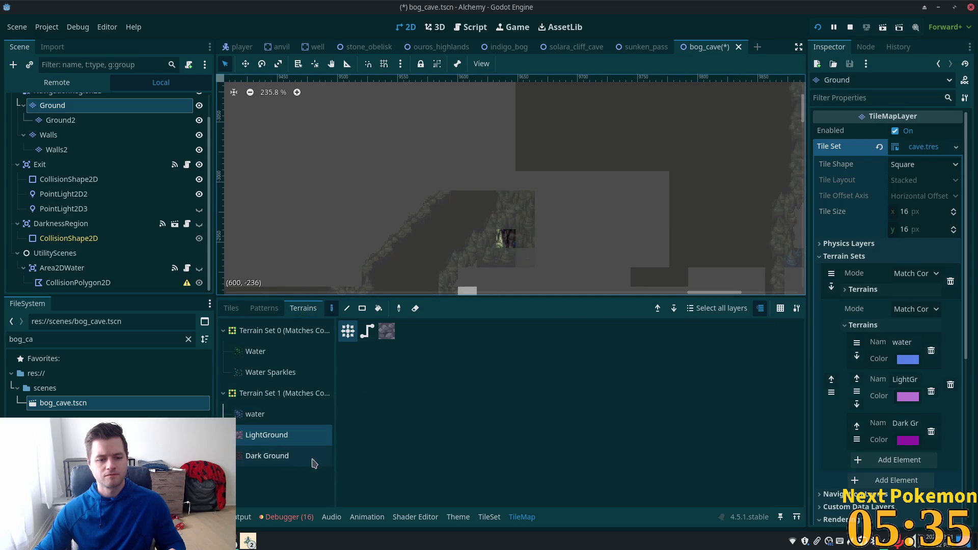
left_click(267, 455)
scroll(541, 214, "down", 3)
scroll(540, 214, "right", 2)
mouse_move(456, 250)
left_mouse_down()
mouse_move(449, 218)
mouse_move(422, 220)
left_mouse_up()
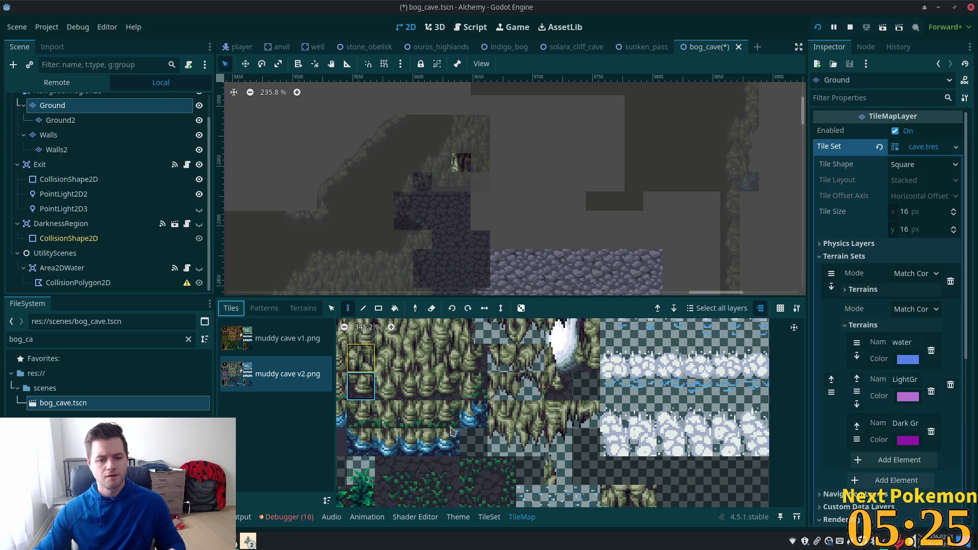
scroll(610, 423, "down", 4)
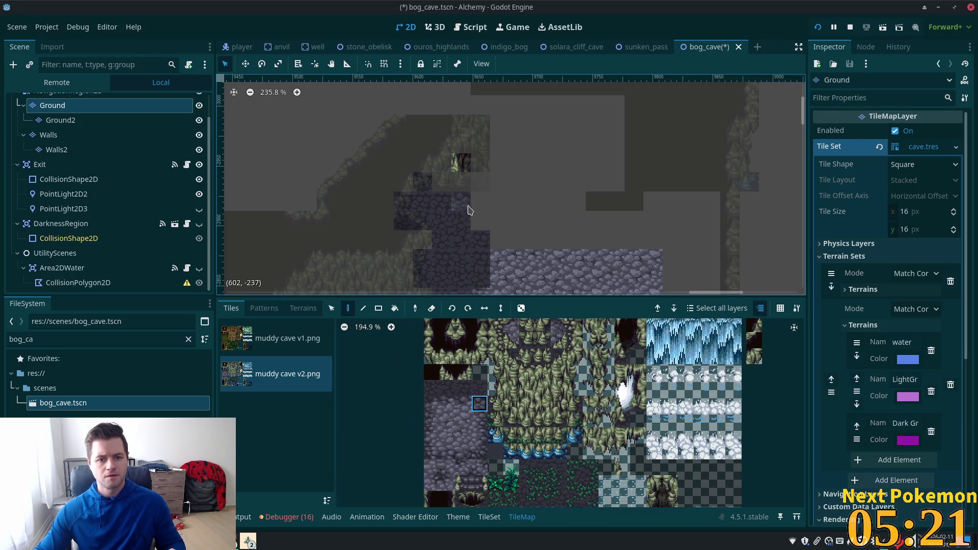
Step: Pick cobblestone floor tiles from the atlas, then view the whole cave map at full brightness
left_click(431, 453)
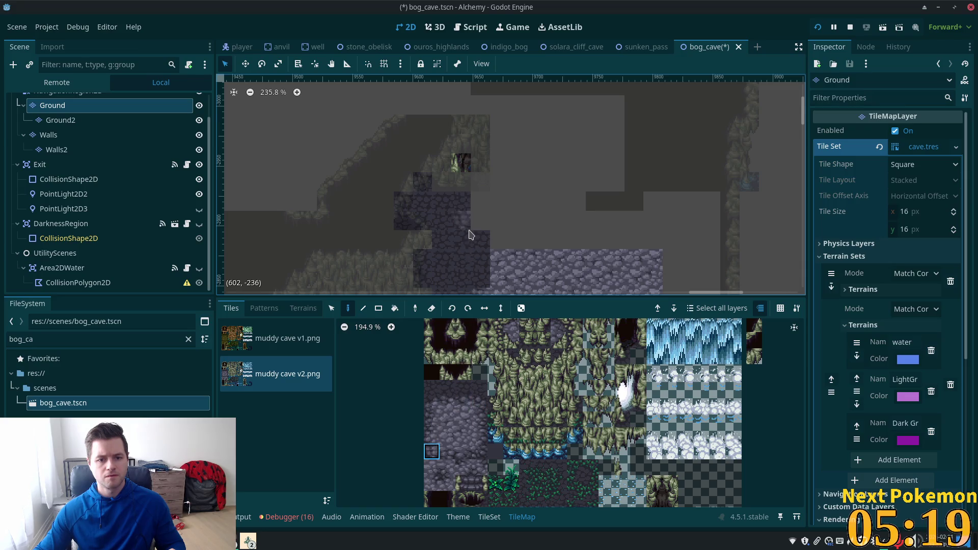
left_click(428, 435)
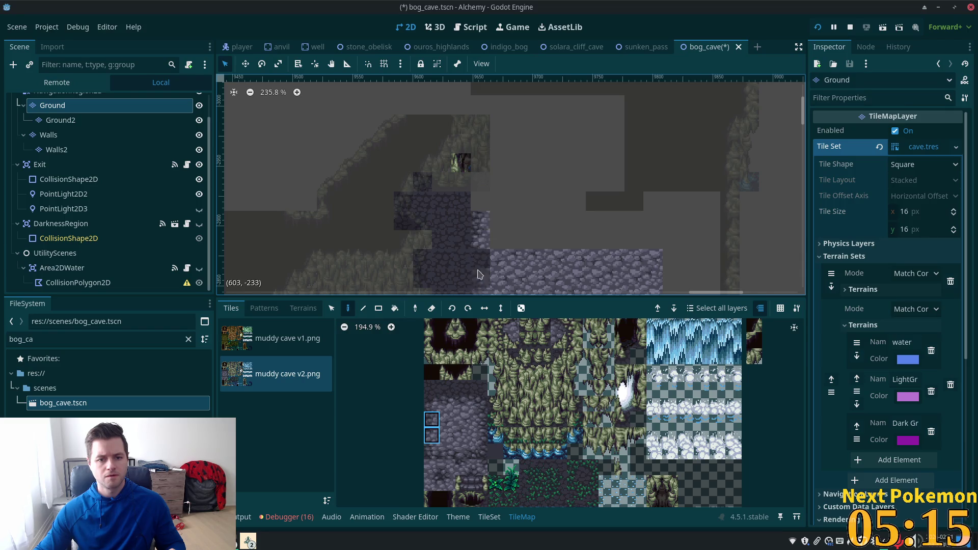
left_click_drag(448, 435, 448, 468)
left_click(447, 468)
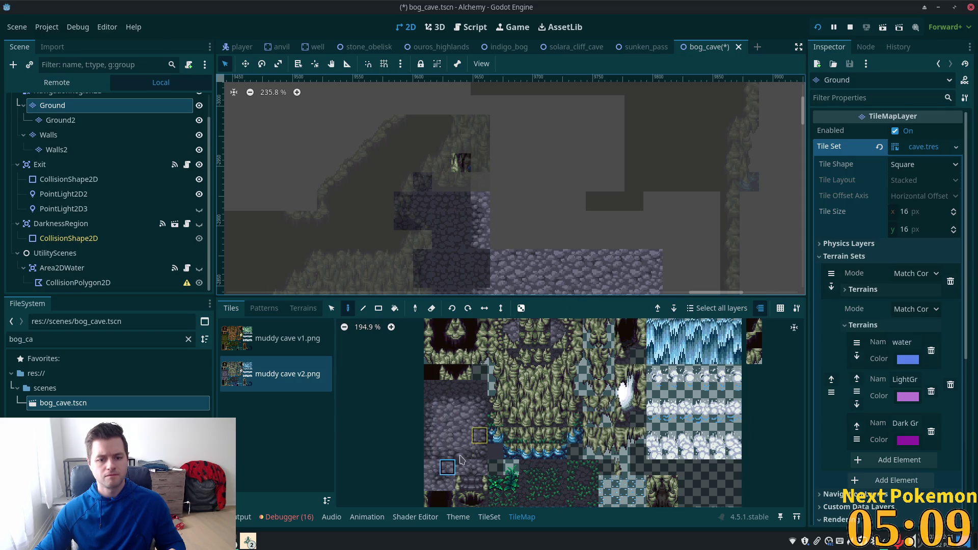
left_click(431, 484)
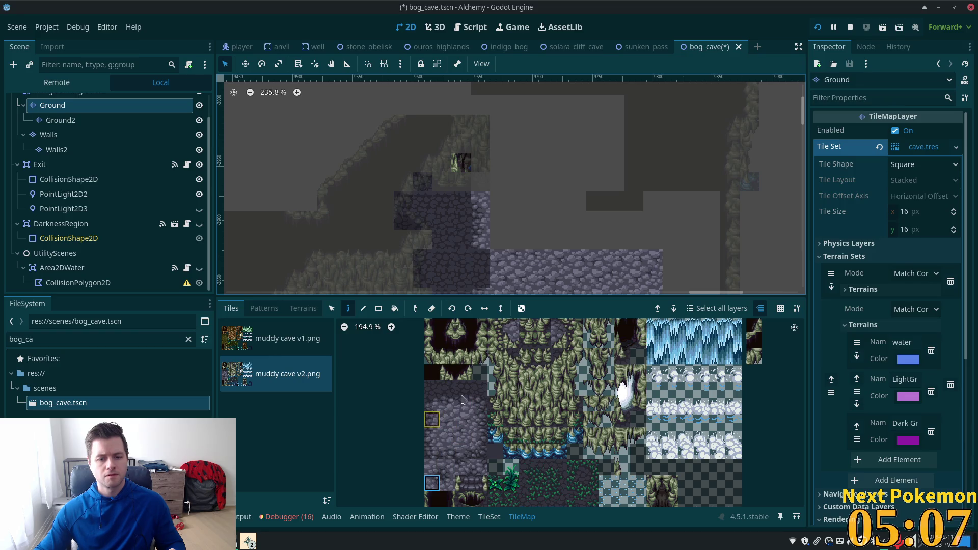
left_click(428, 455)
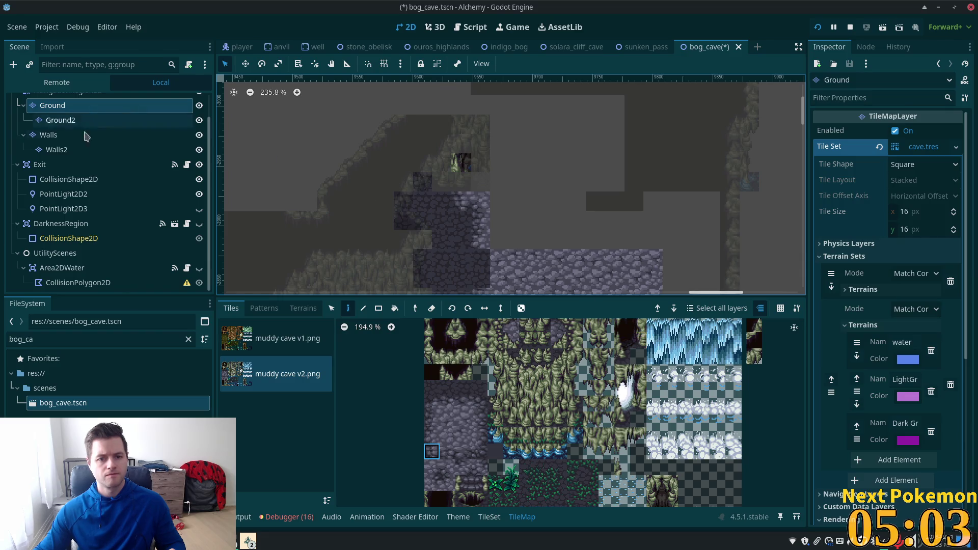
scroll(62, 105, "up", 2)
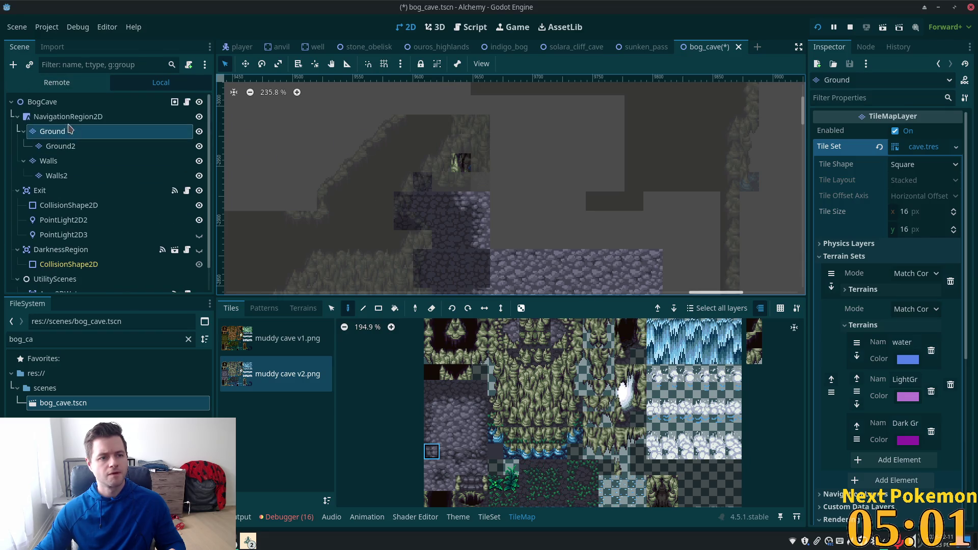
left_click(64, 117)
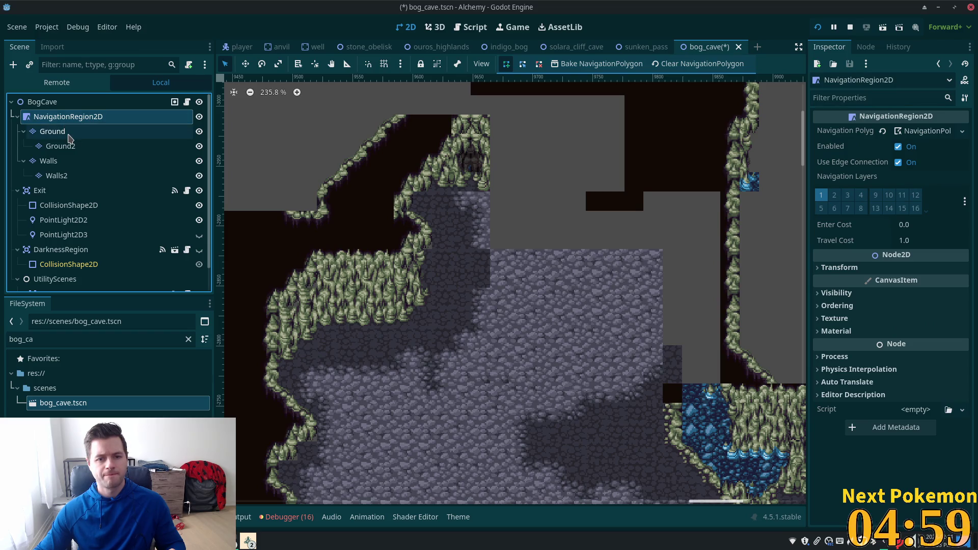
scroll(477, 175, "up", 5)
scroll(477, 175, "up", 1)
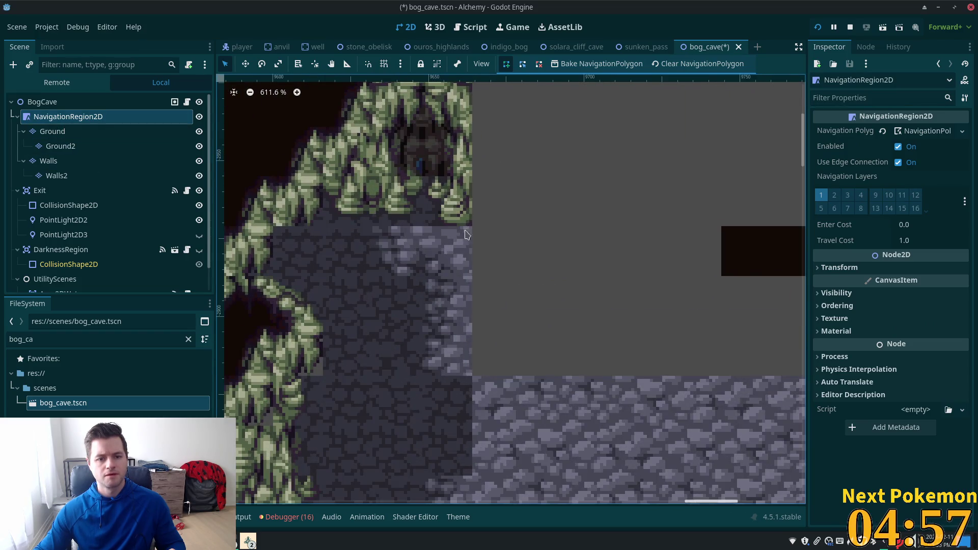
Step: Paint more cobblestone tiles along the Ground layer's floor edge and view all layers undimmed
left_click(53, 131)
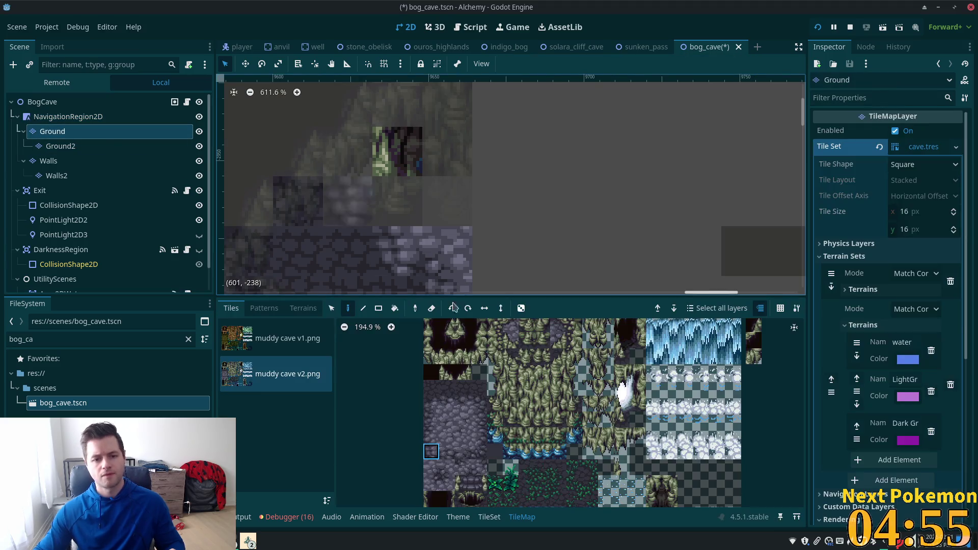
left_click(431, 403)
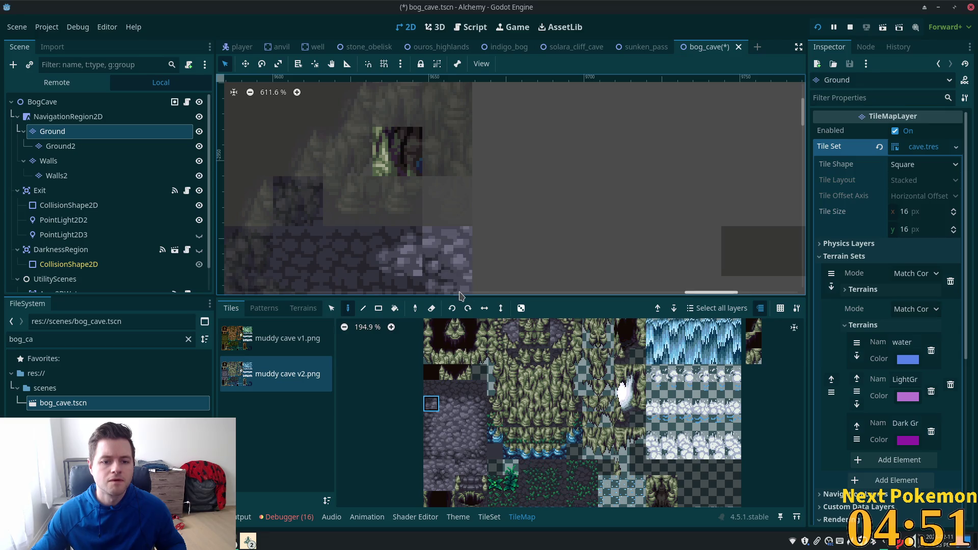
scroll(575, 217, "down", 1)
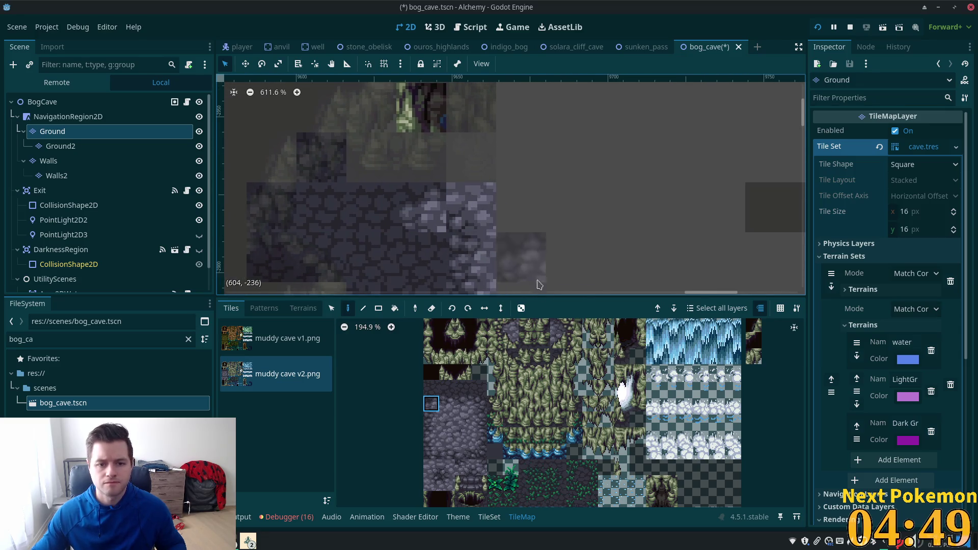
left_click_drag(564, 262, 582, 222)
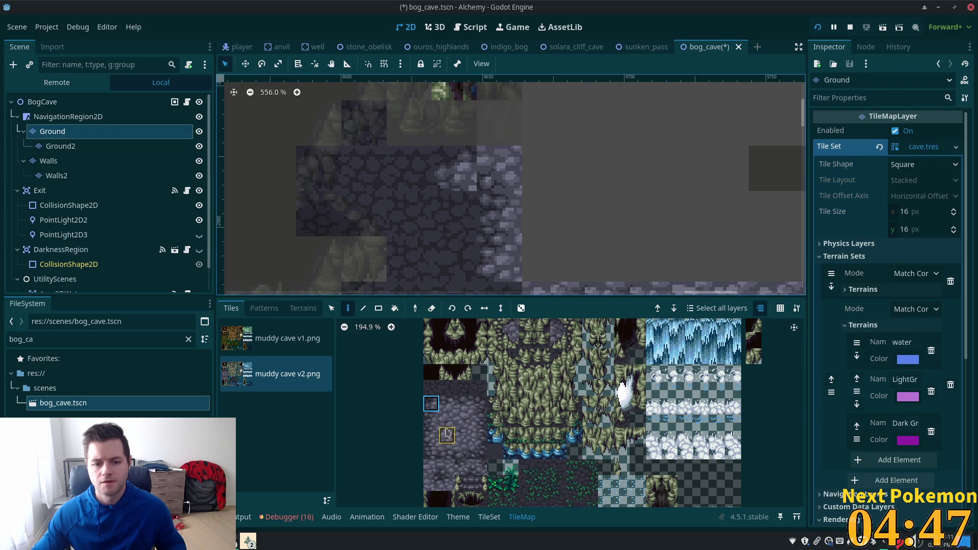
left_click(431, 483)
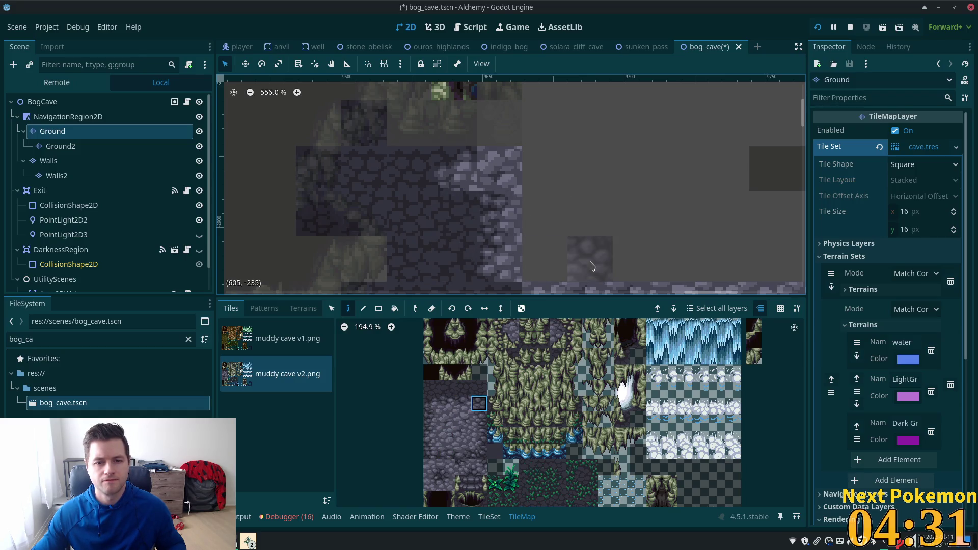
left_click(430, 456)
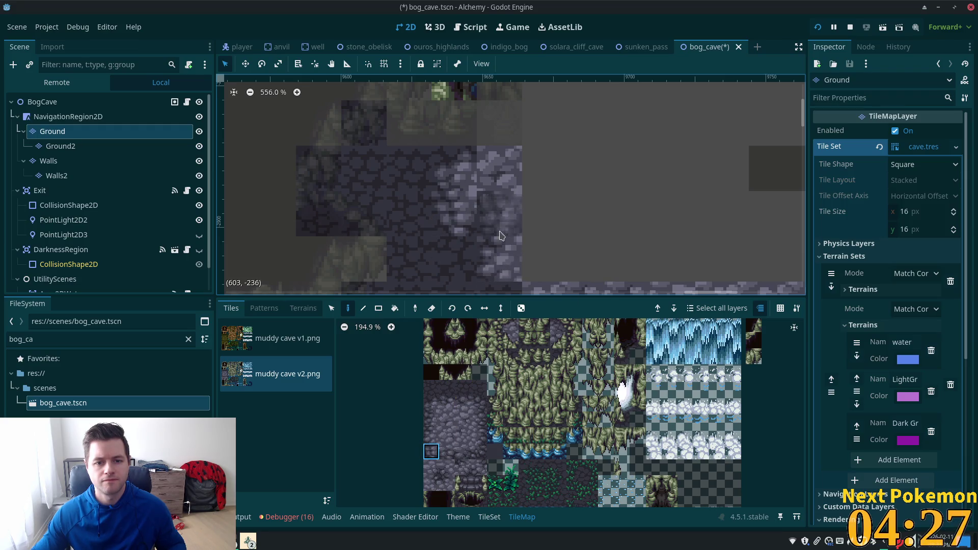
left_click_drag(446, 404, 447, 419)
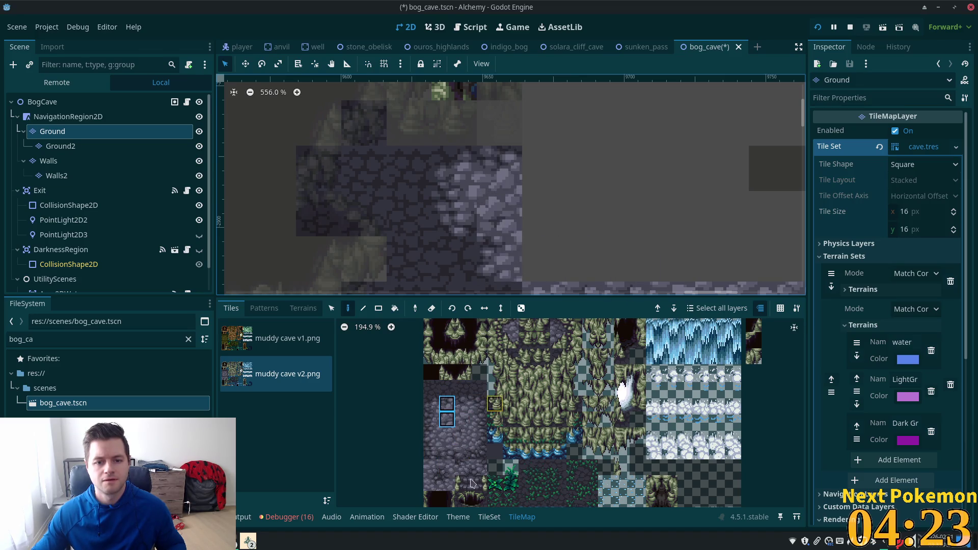
left_click(445, 469)
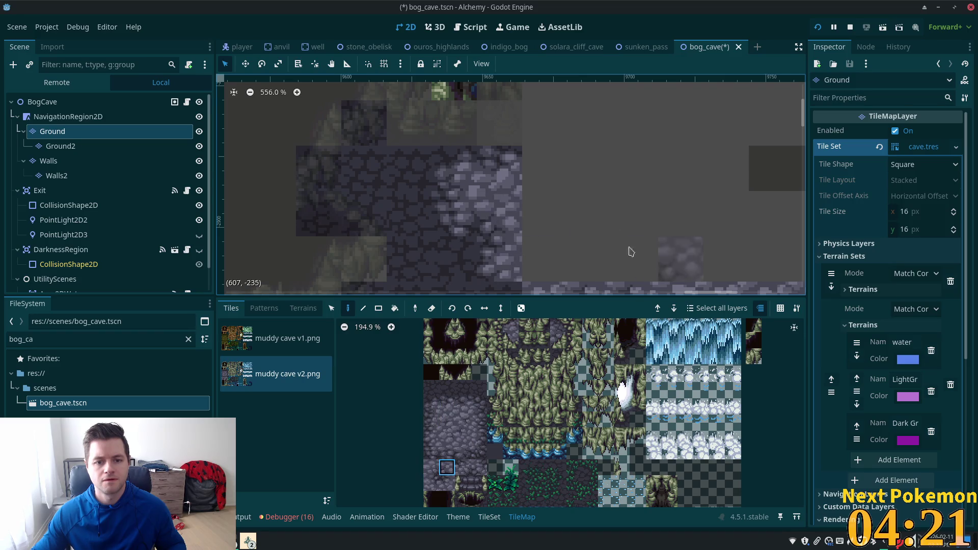
left_click(43, 102)
scroll(611, 237, "down", 4)
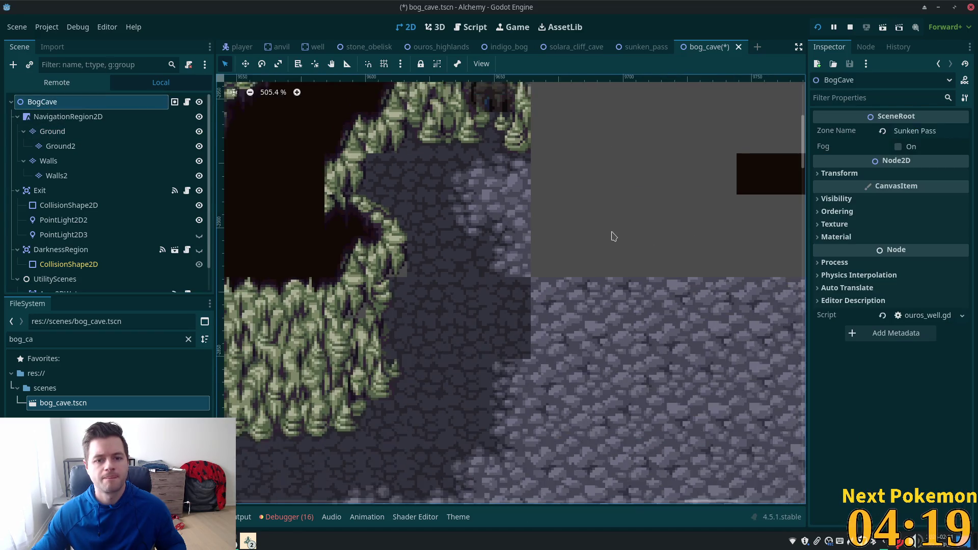
Step: Pick a cave wall tile on the Walls layer and check the map with all layers undimmed
scroll(611, 238, "down", 2)
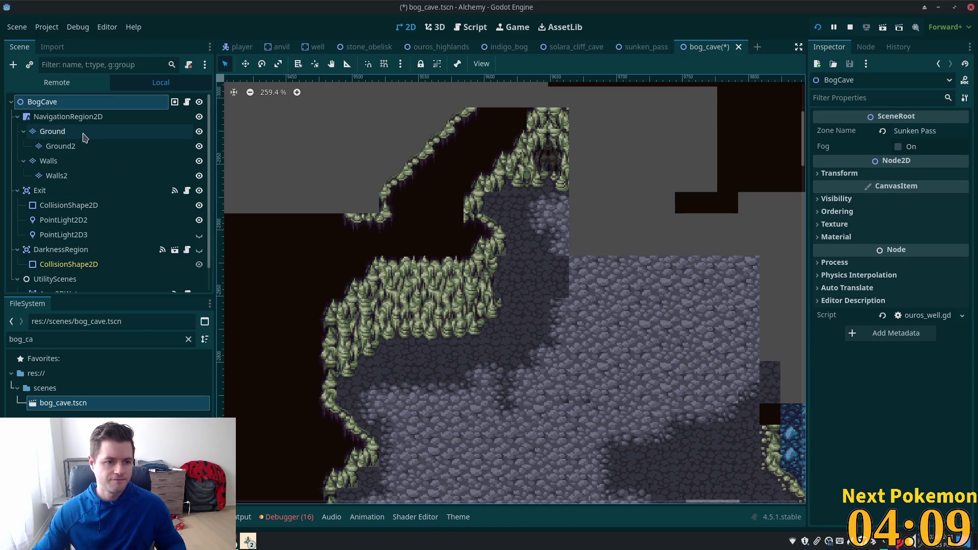
left_click(51, 162)
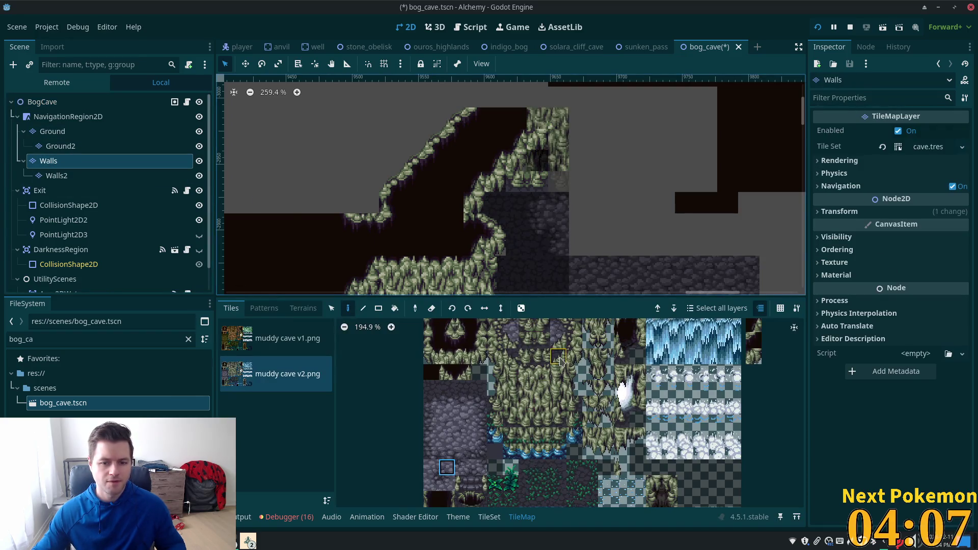
scroll(761, 354, "up", 2)
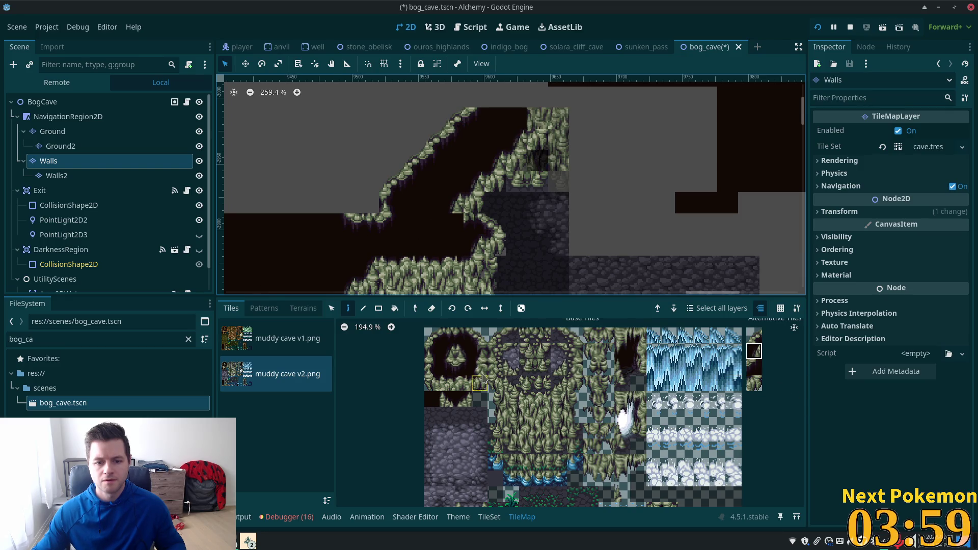
left_click(446, 367)
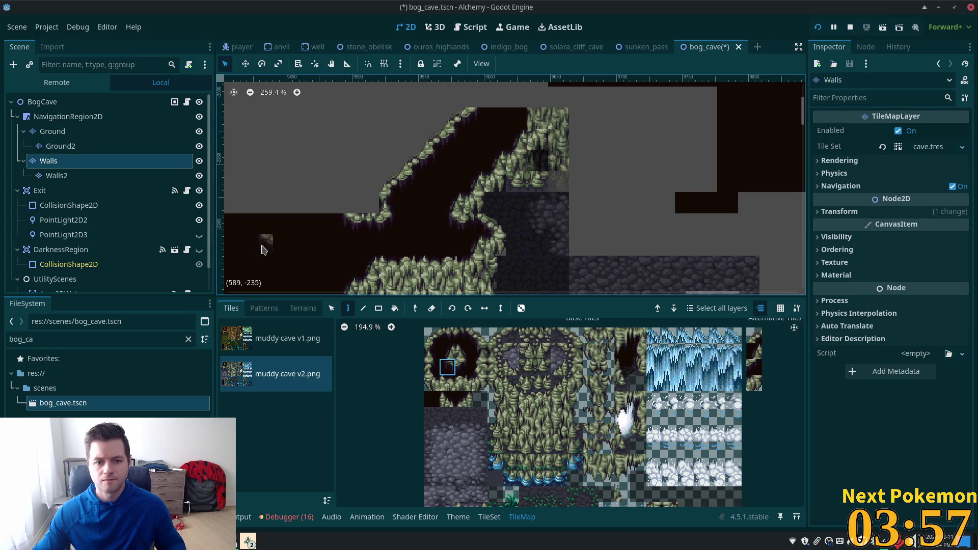
left_click(40, 104)
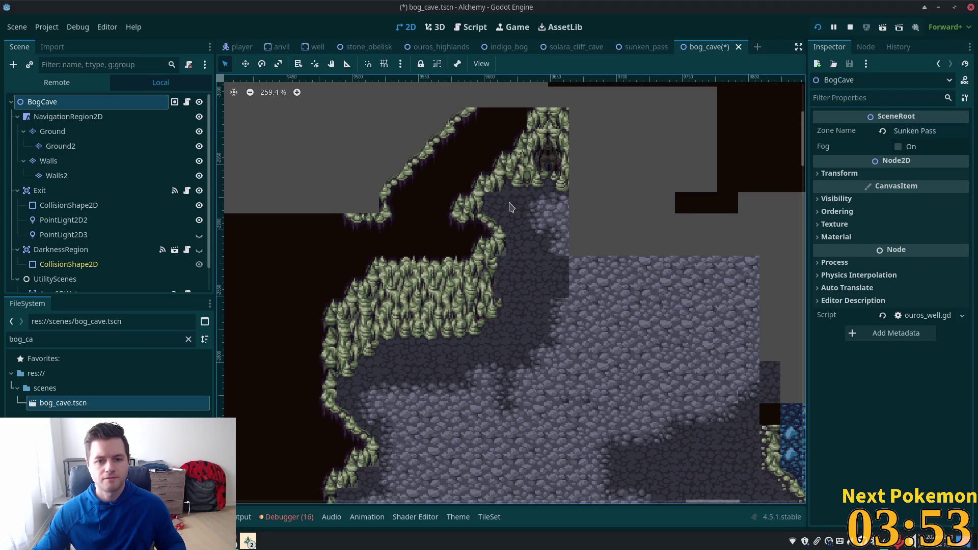
scroll(550, 234, "up", 3)
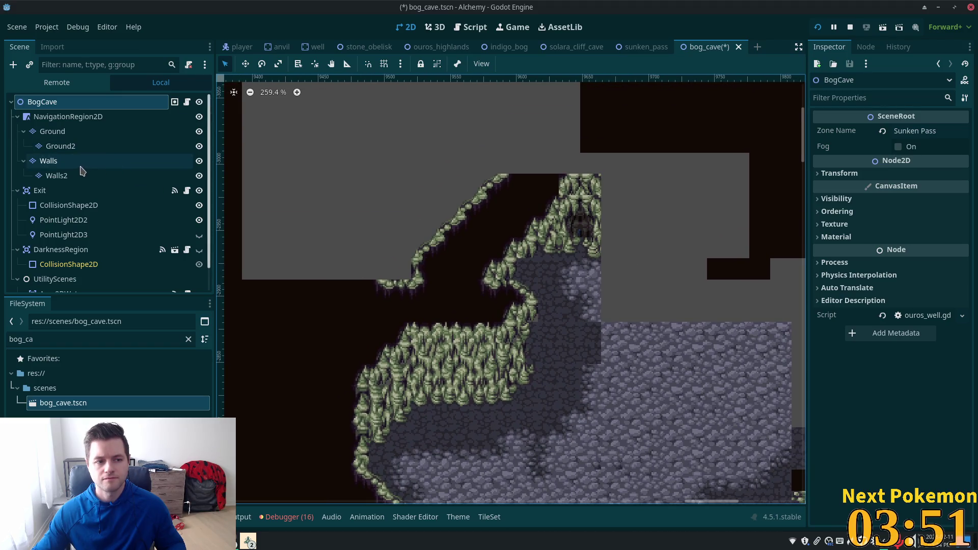
Step: Paint two wall tiles along the cave's upper edge on the Walls layer
left_click(49, 160)
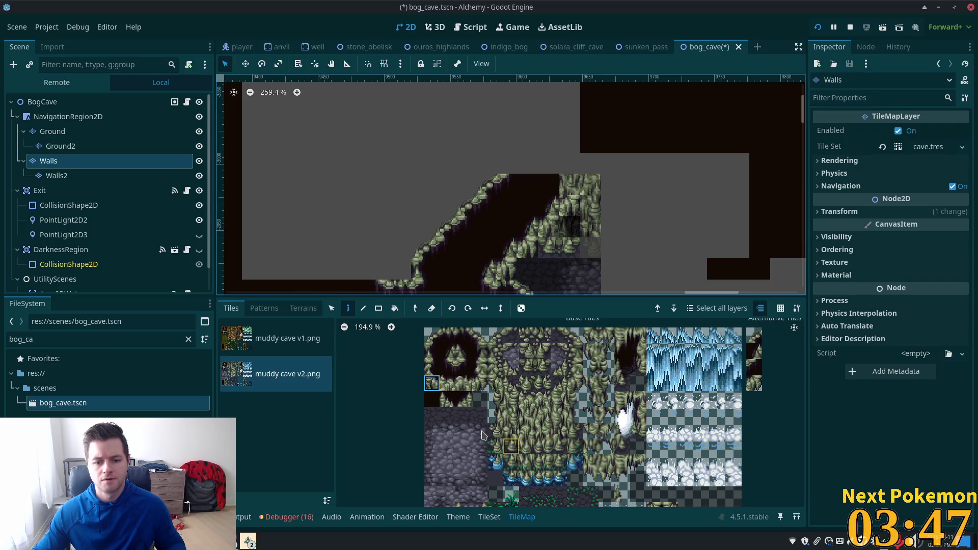
left_click(509, 446)
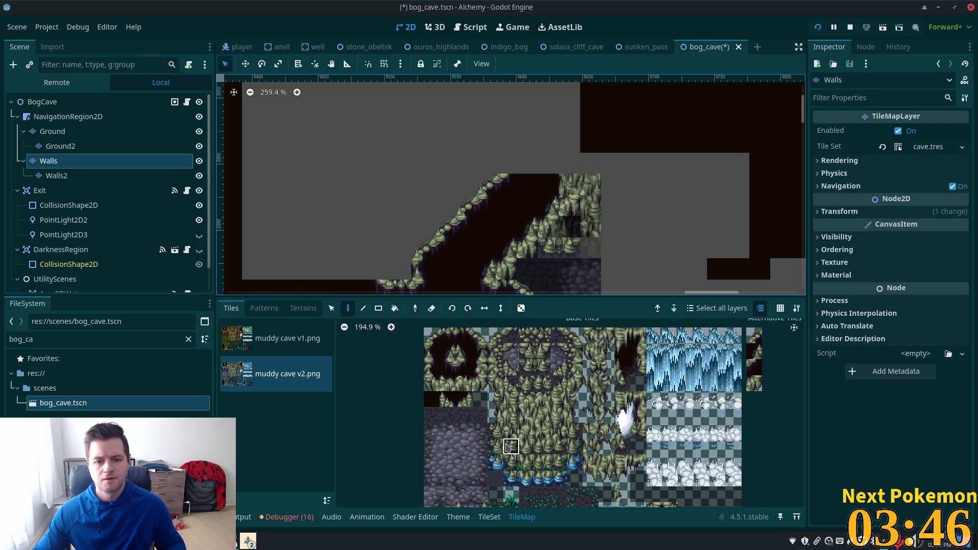
left_click(530, 225)
left_click(503, 205)
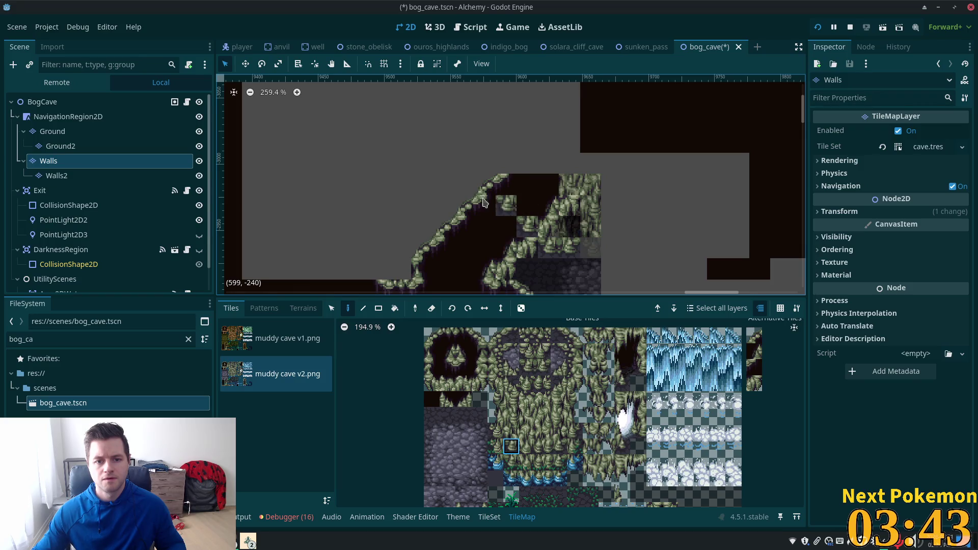
left_click(51, 102)
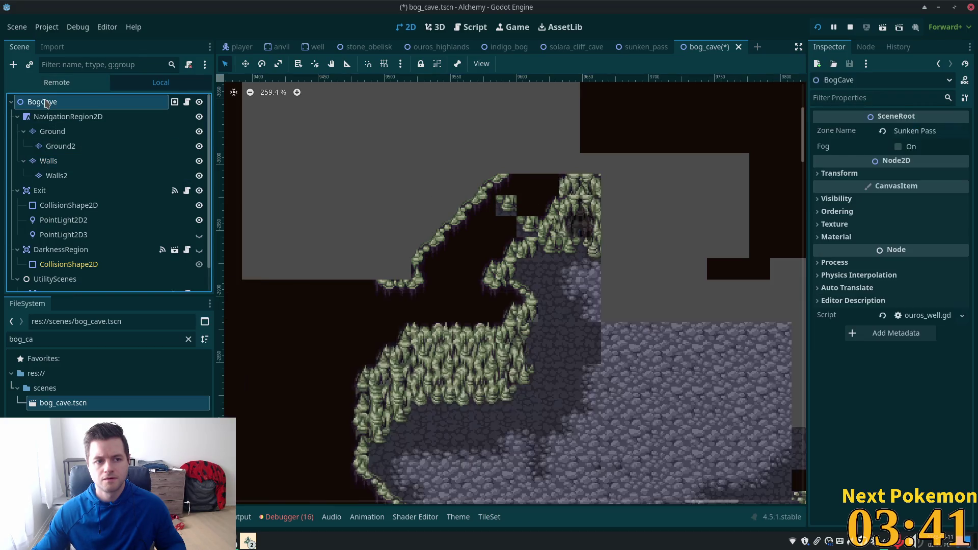
Step: Pick the dark top-left tile on Walls2, then save the bog_cave scene from the BogCave root
left_click(57, 176)
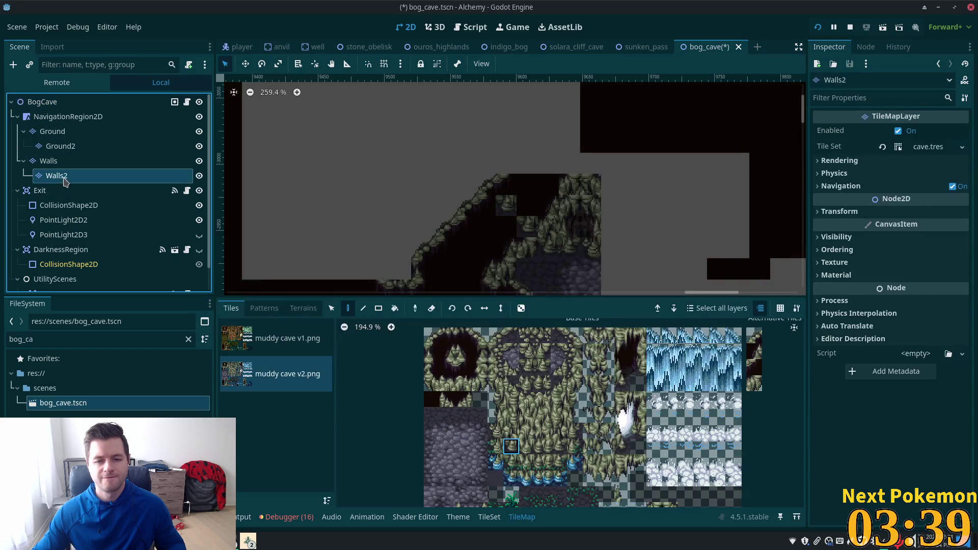
left_click(428, 404)
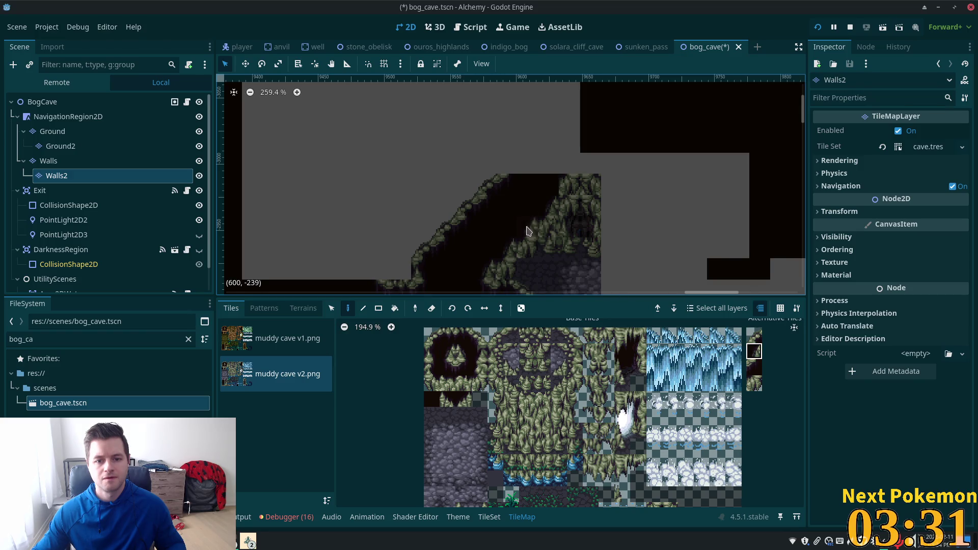
left_click(46, 102)
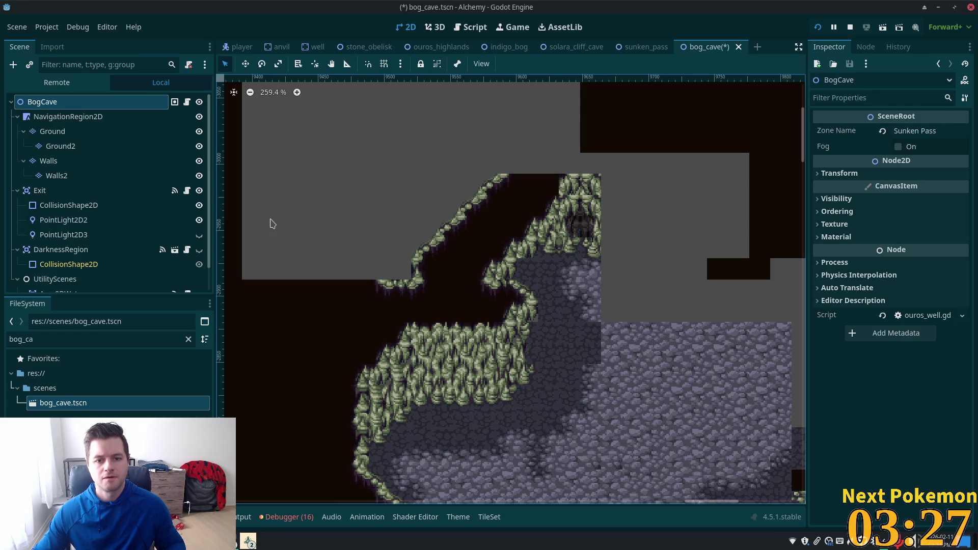
key("ctrl+s")
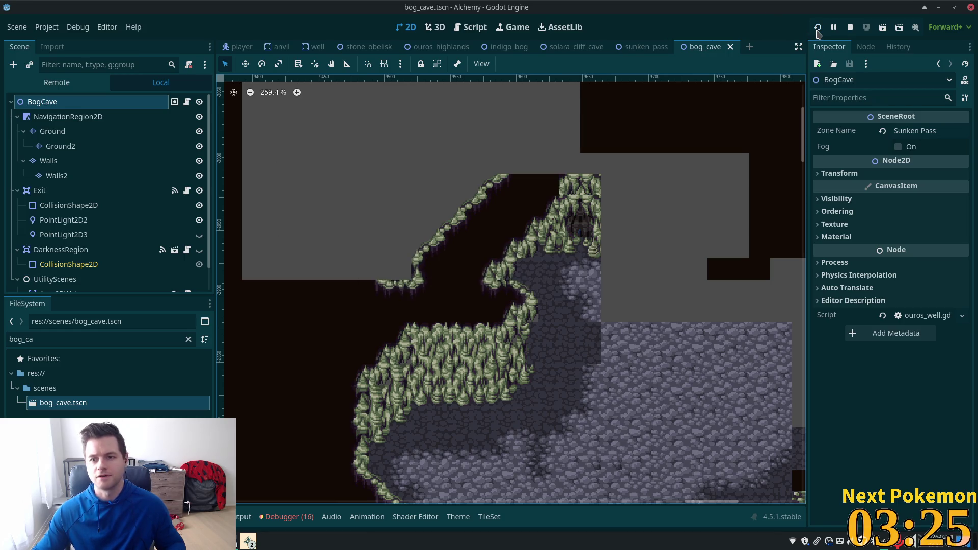
Step: Test-run the project to check the cave, then stop the game with F8
left_click(818, 27)
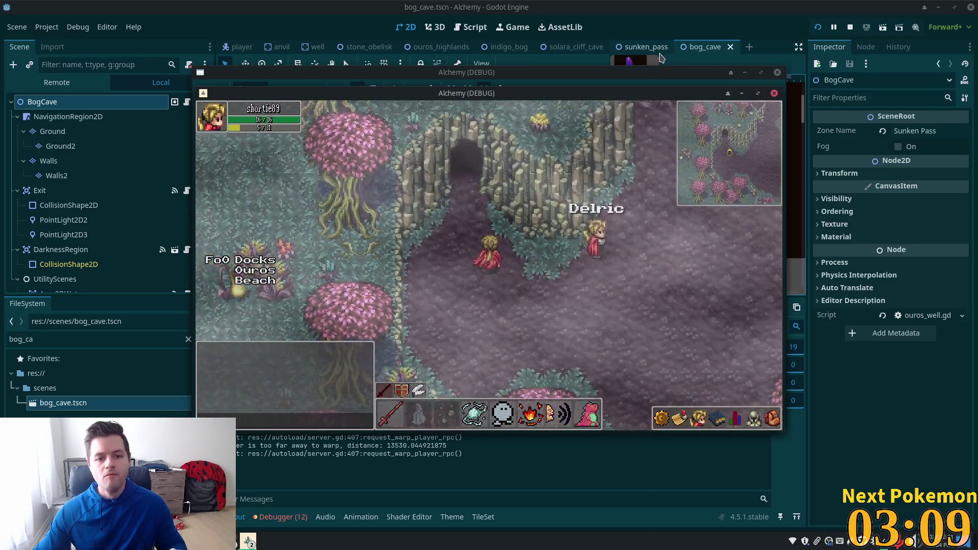
key("F8")
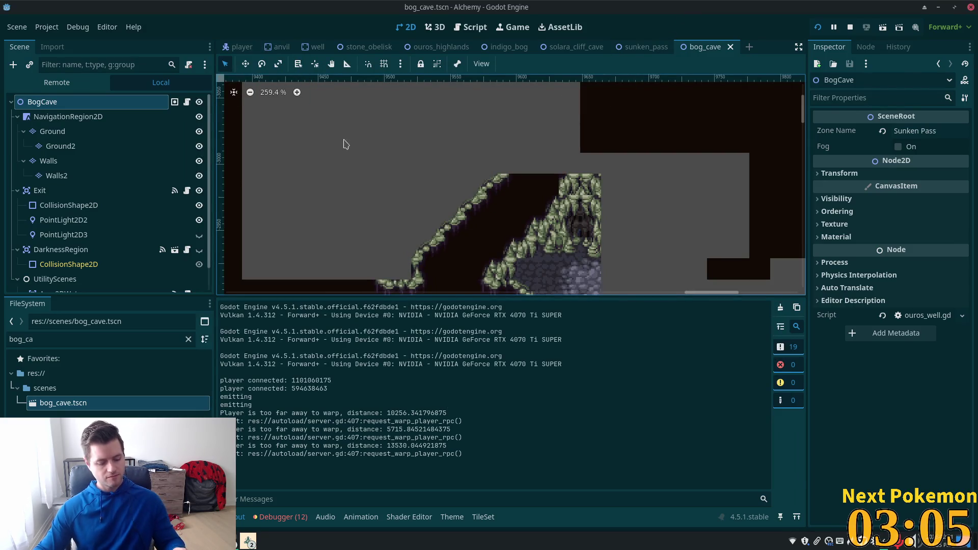
key("alt+Tab")
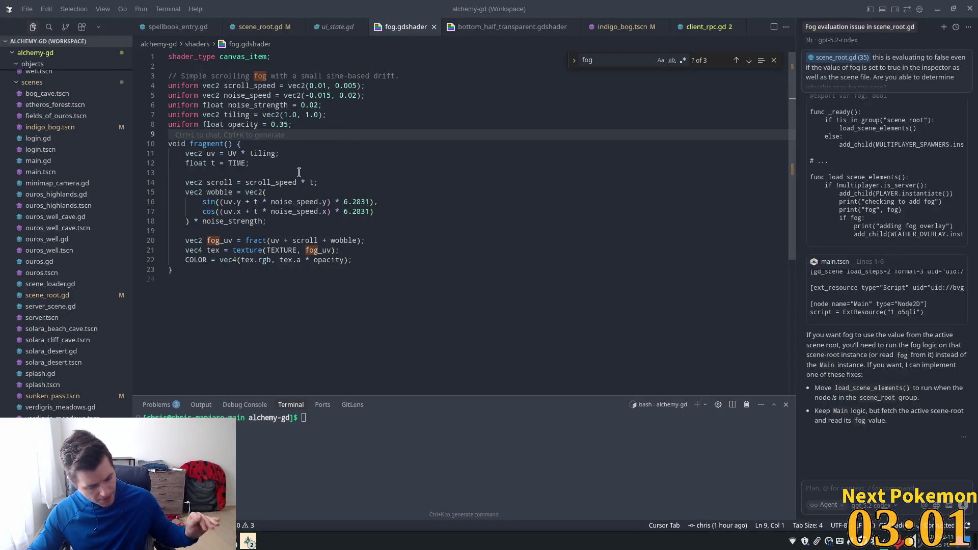
Step: Search the project for 'indigo' and open scene_loader.gd at the indigo_bog path entry
left_click(403, 164)
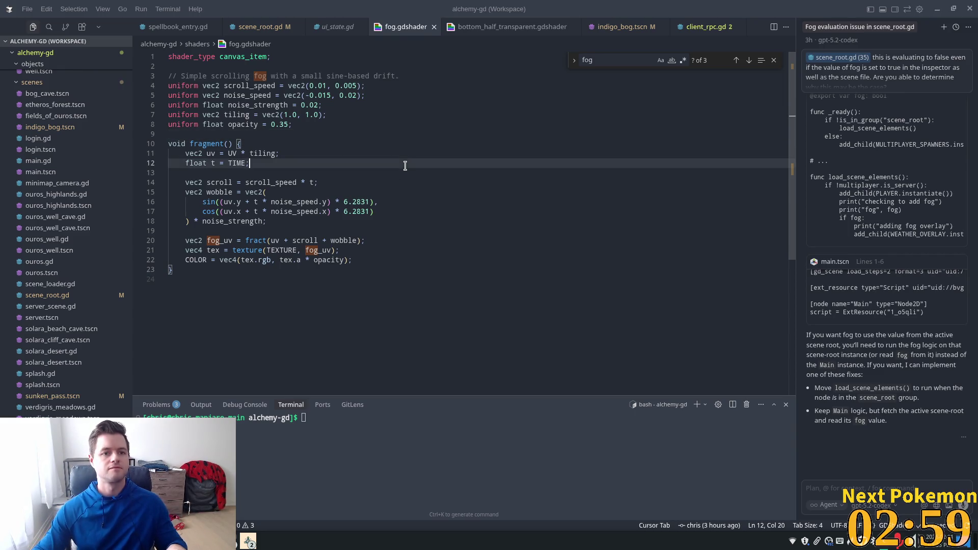
left_click(47, 29)
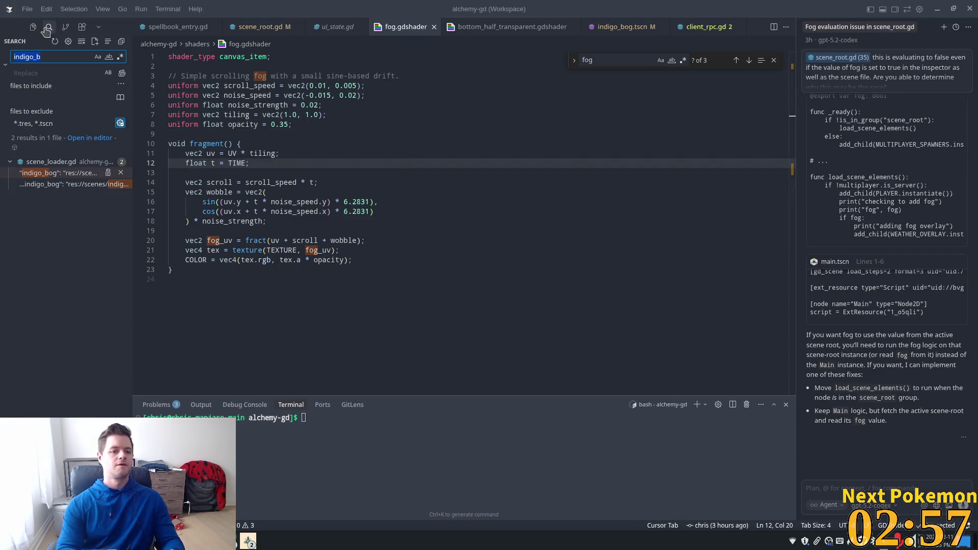
type("indigo")
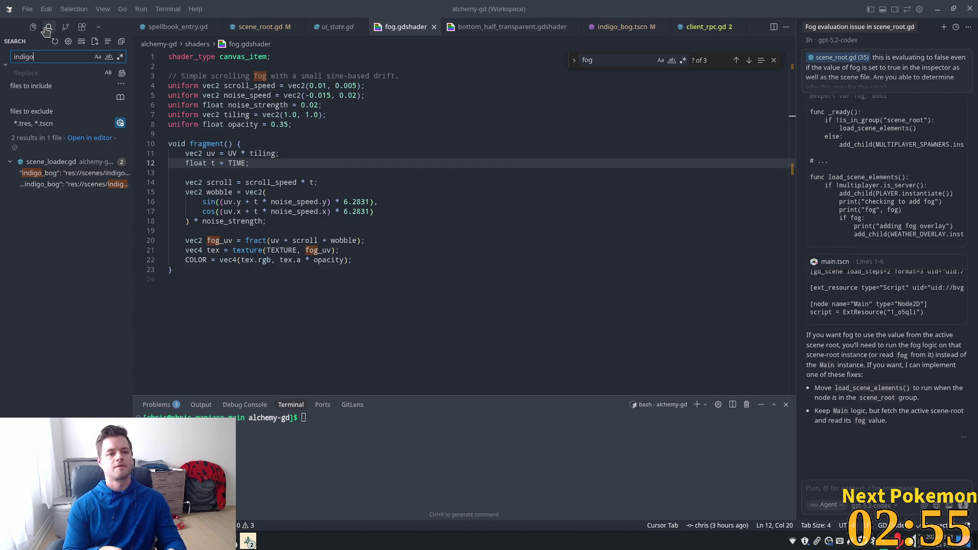
left_click(31, 174)
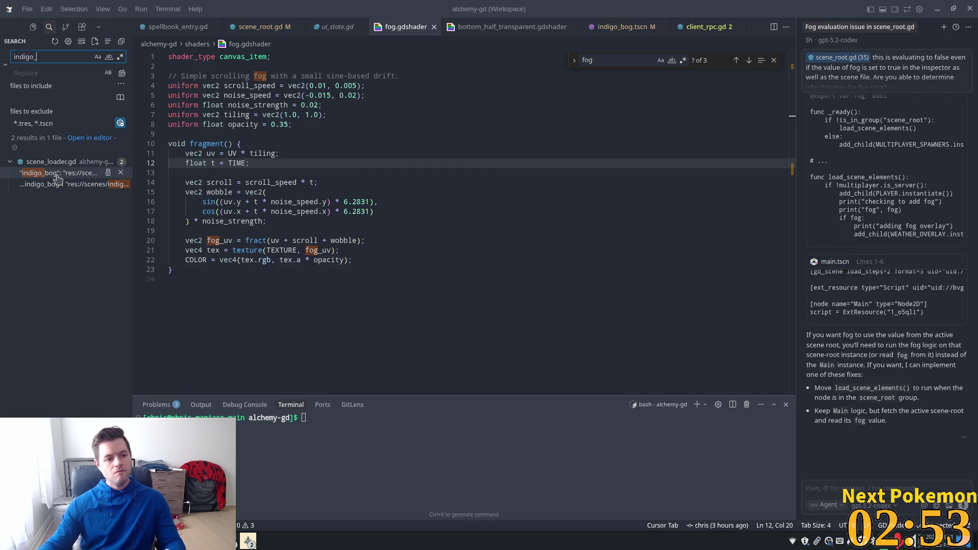
left_click(279, 220)
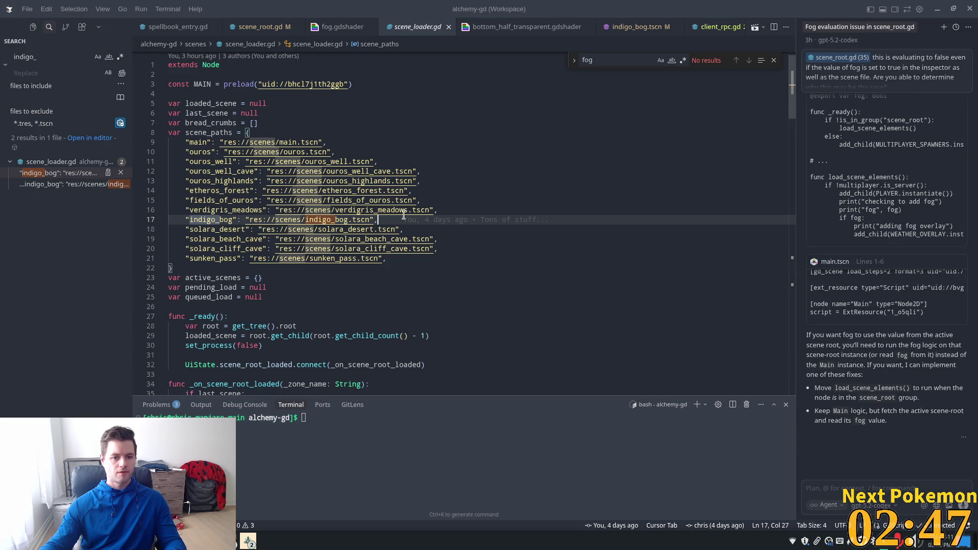
left_click(427, 216)
key("shift+Home")
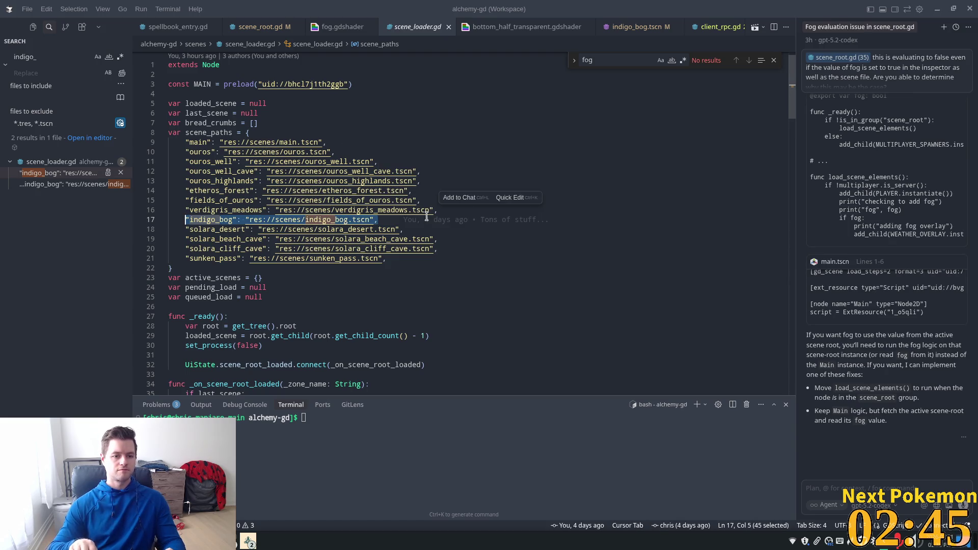
Step: Duplicate the sunken_pass line into a bog_cave entry for res://scenes/bog_cave.tscn and save
left_click(406, 259)
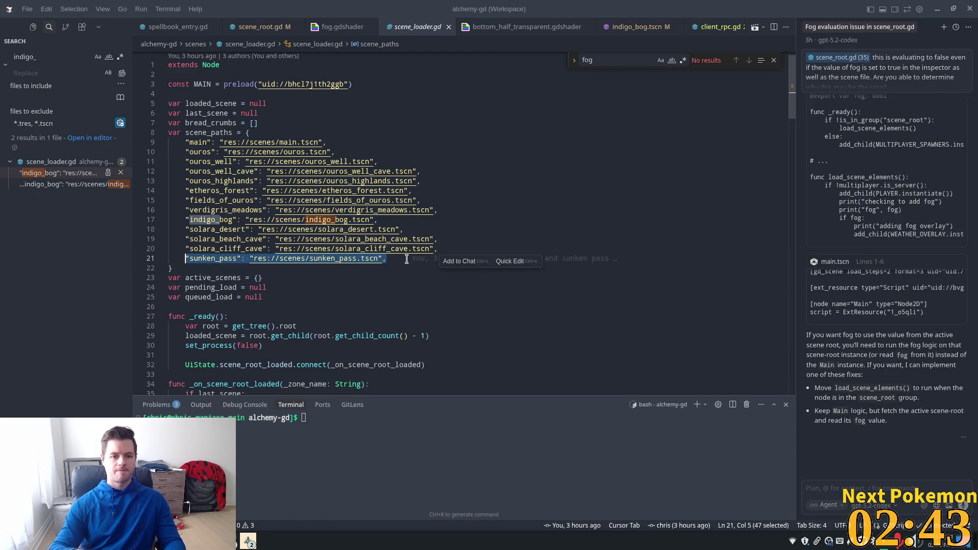
key("shift+alt+Down")
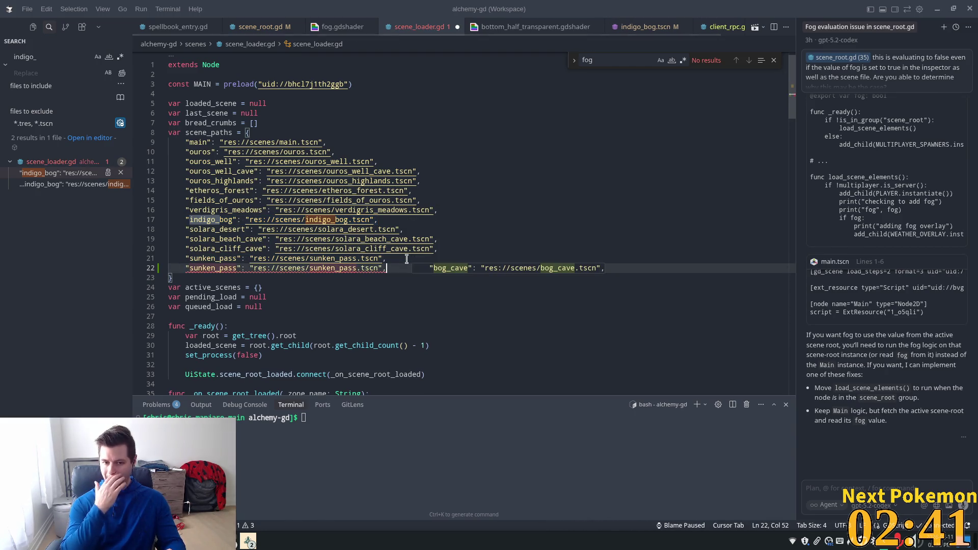
key("Tab")
key("ctrl+s")
left_click(365, 218)
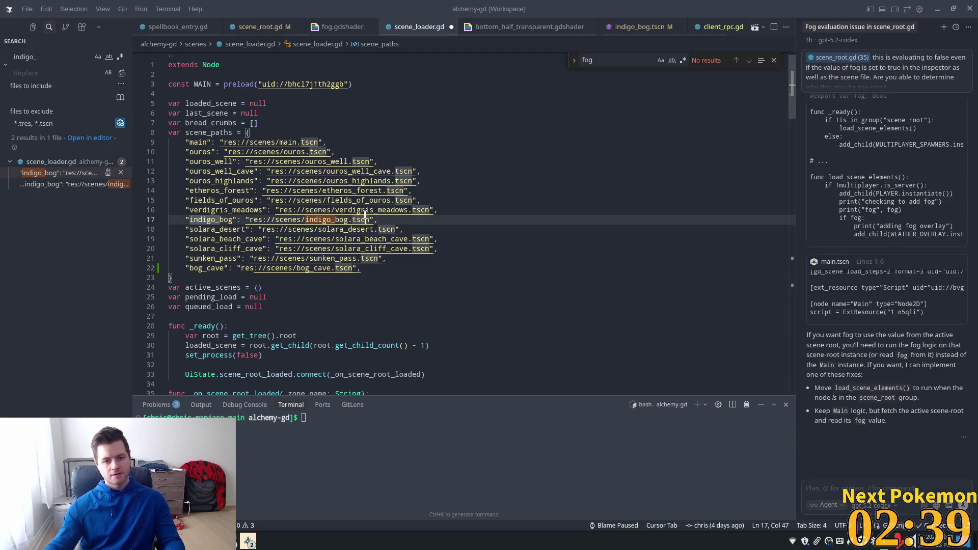
key("alt+Tab")
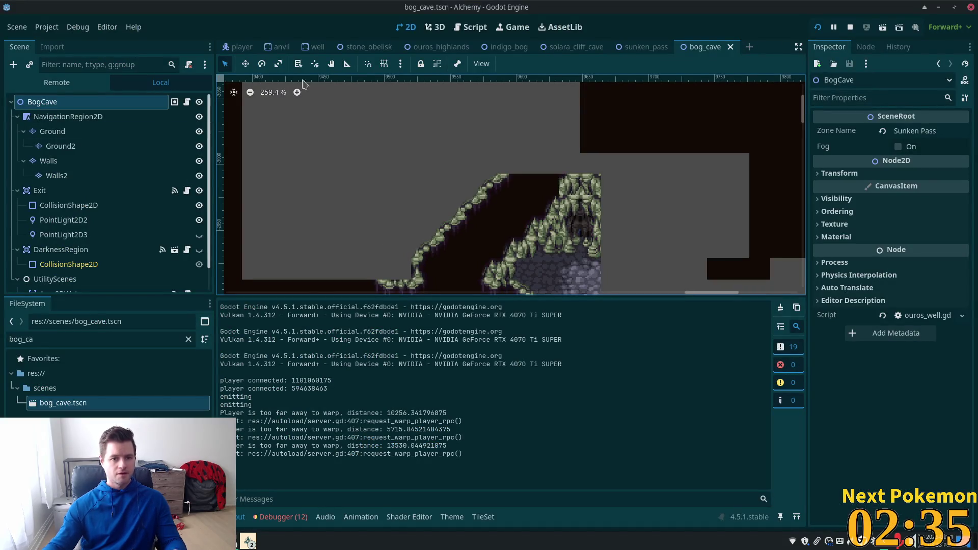
Step: Open the indigo_bog scene and select the BogCaveExit warp zone
left_click(494, 51)
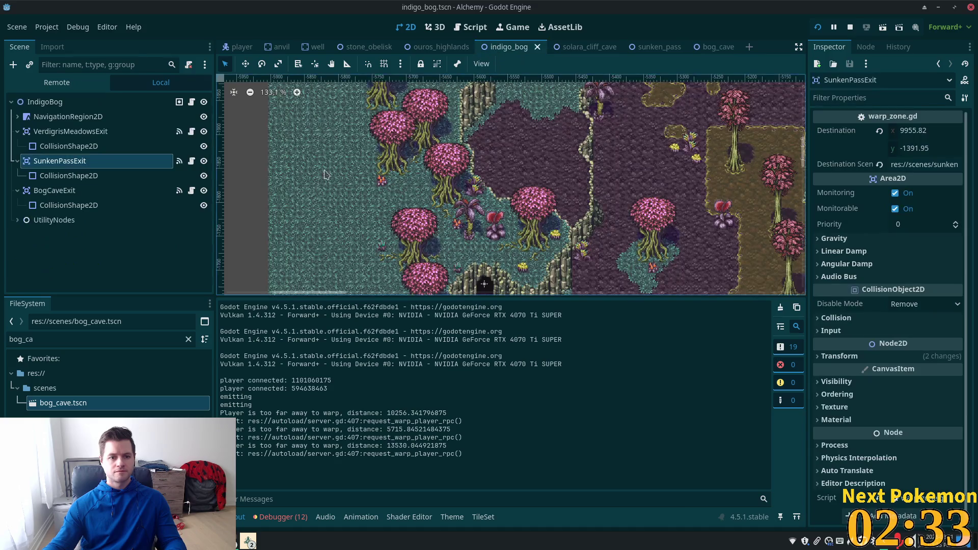
scroll(474, 128, "up", 5)
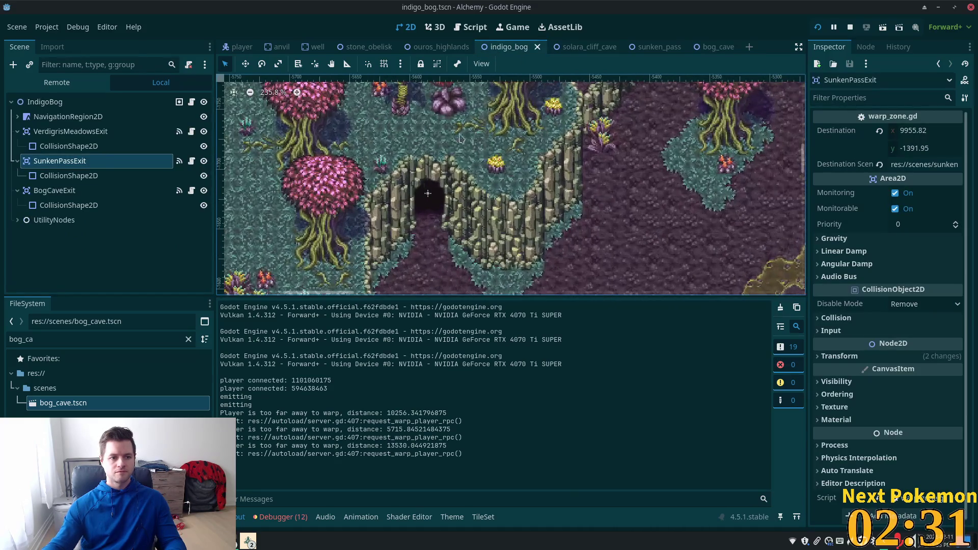
left_click(65, 190)
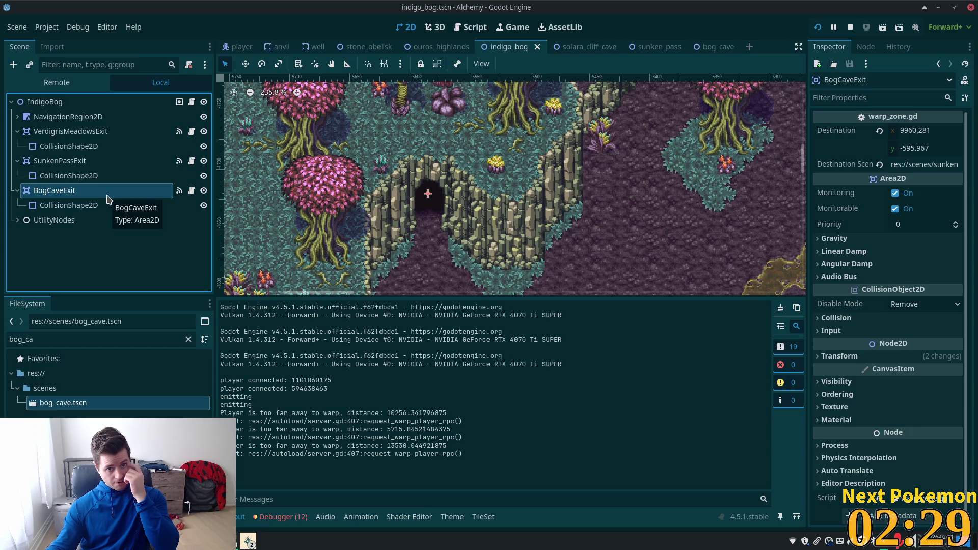
left_click(80, 207)
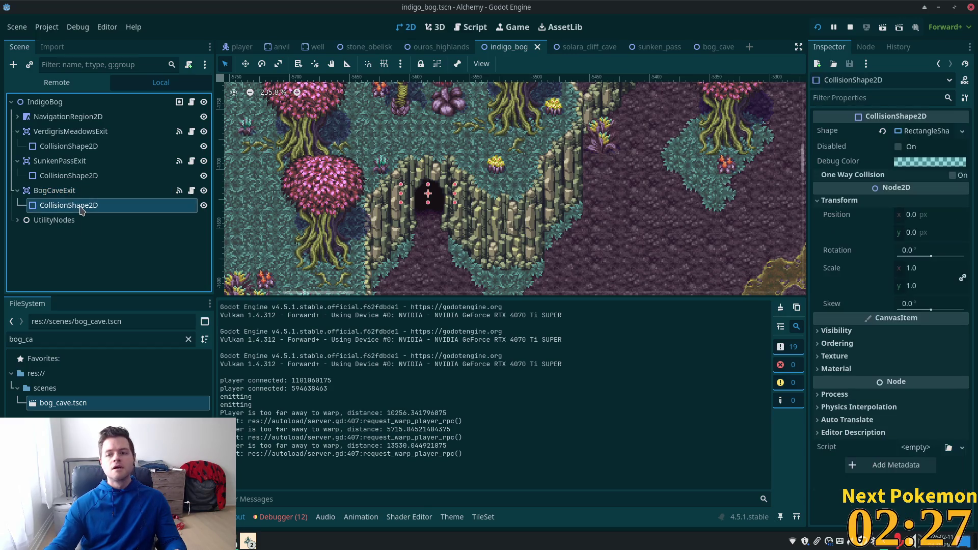
left_click(62, 191)
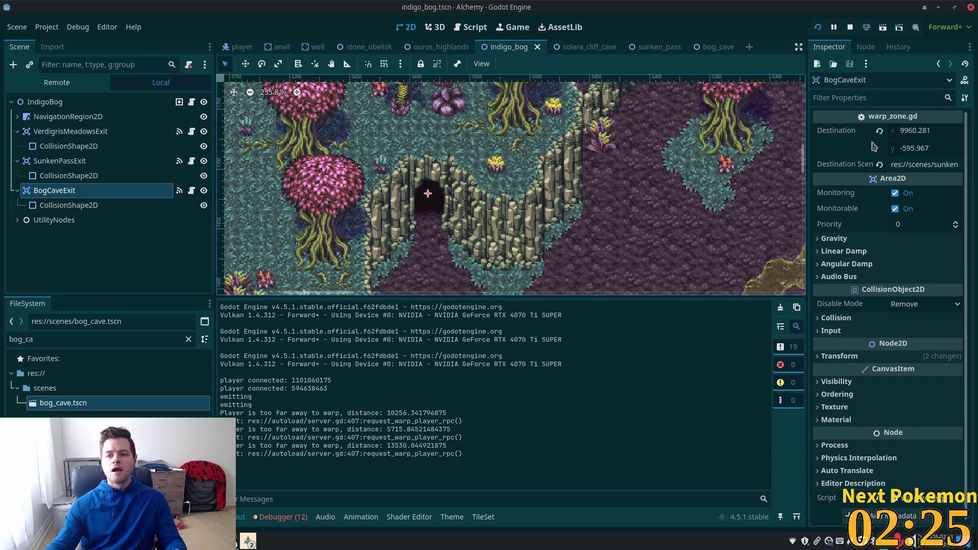
Step: Change BogCaveExit's Destination Scene to res://scenes/bog_cave.tscn and save the scene
left_click(942, 164)
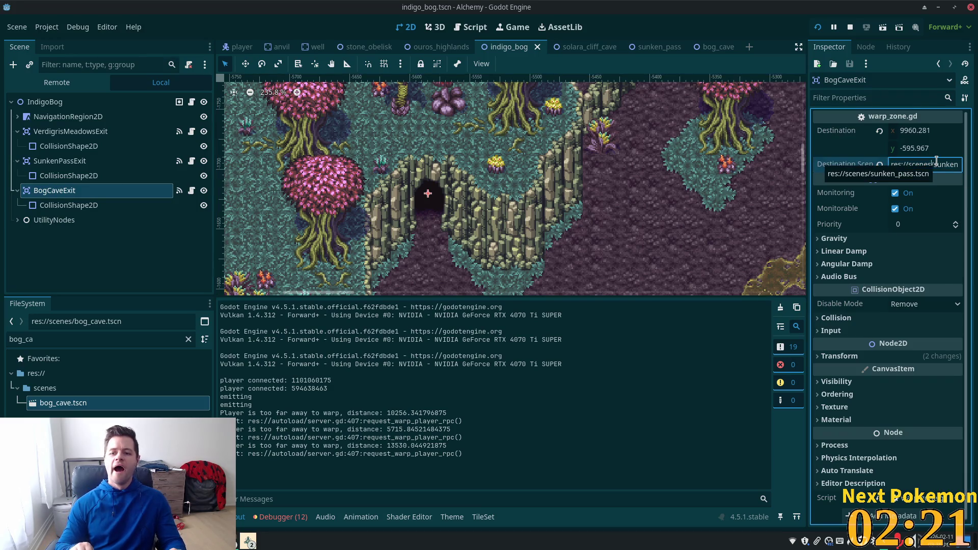
double_click(937, 161)
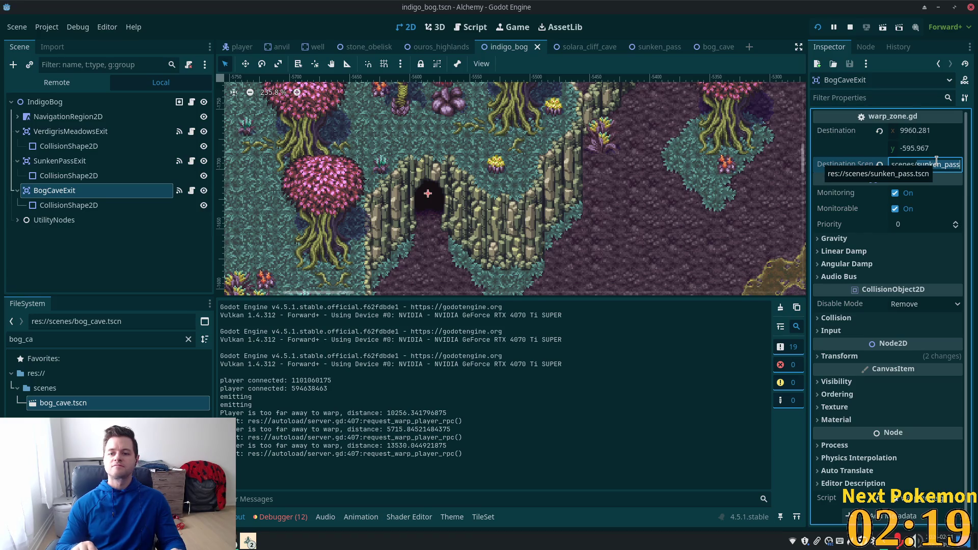
type("bog_cave")
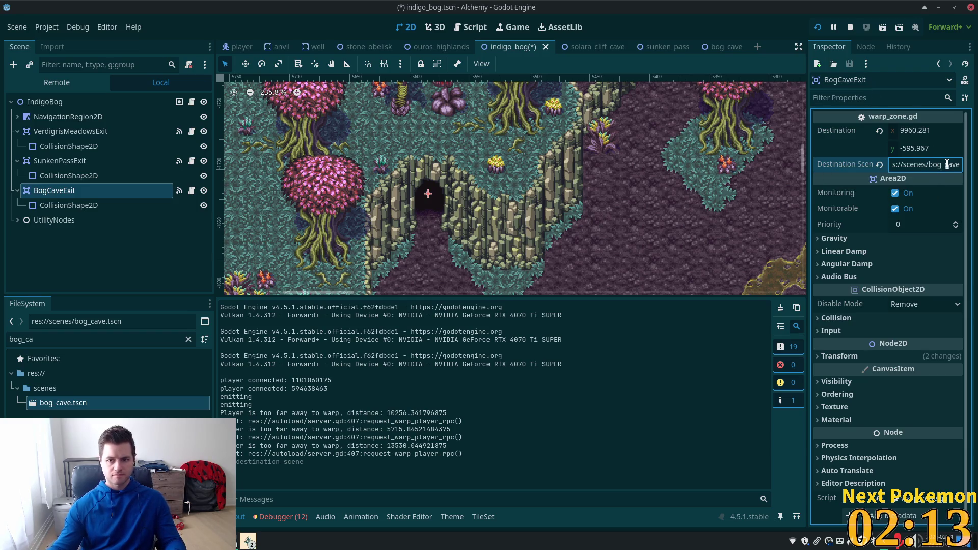
key("Right")
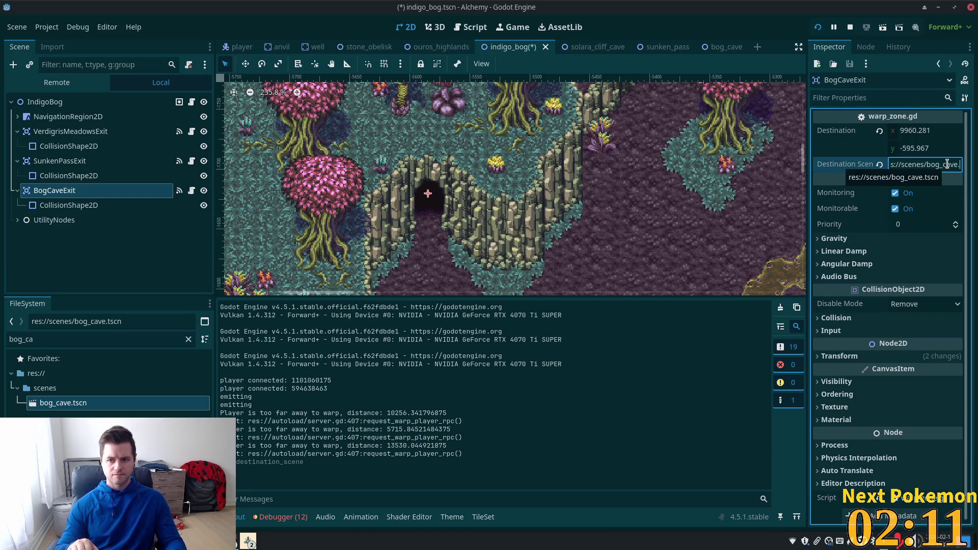
key("Right")
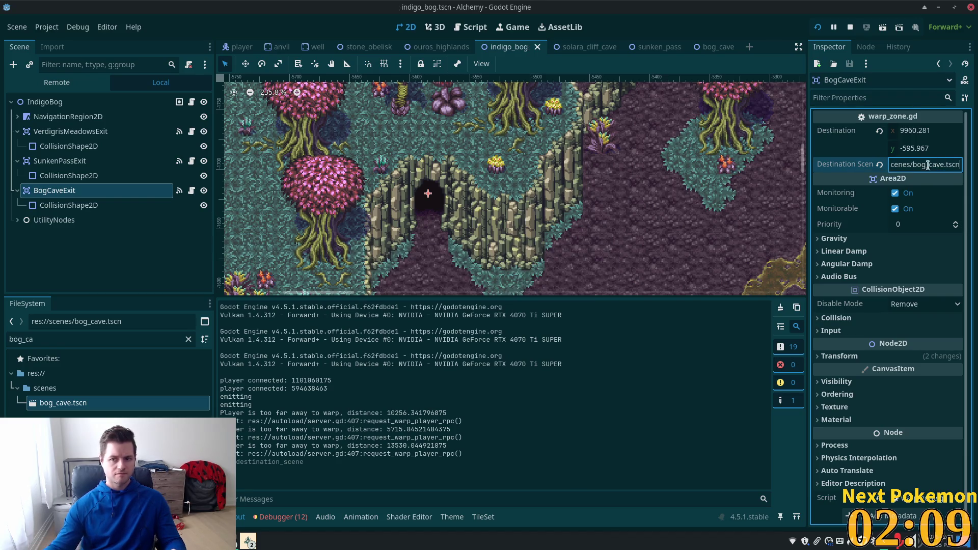
left_click(864, 193)
key("ctrl+s")
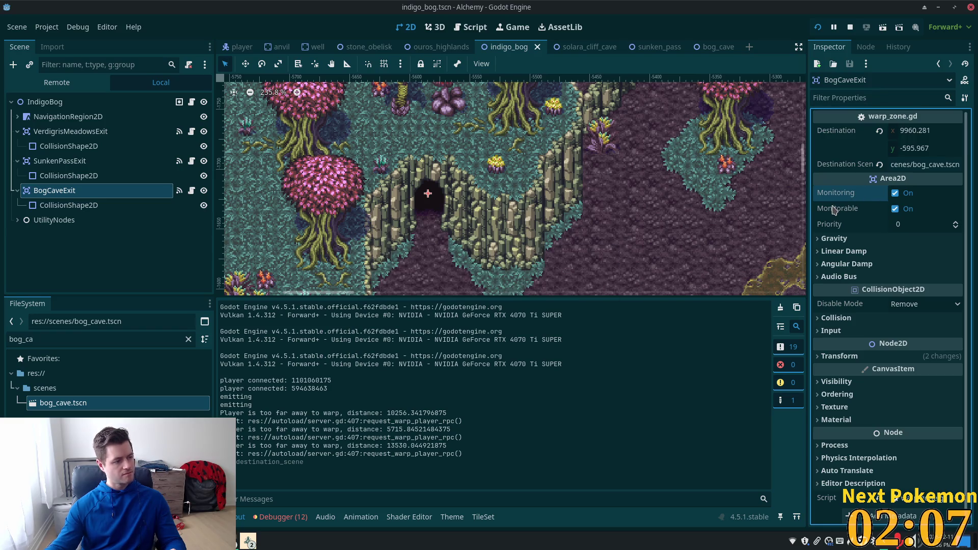
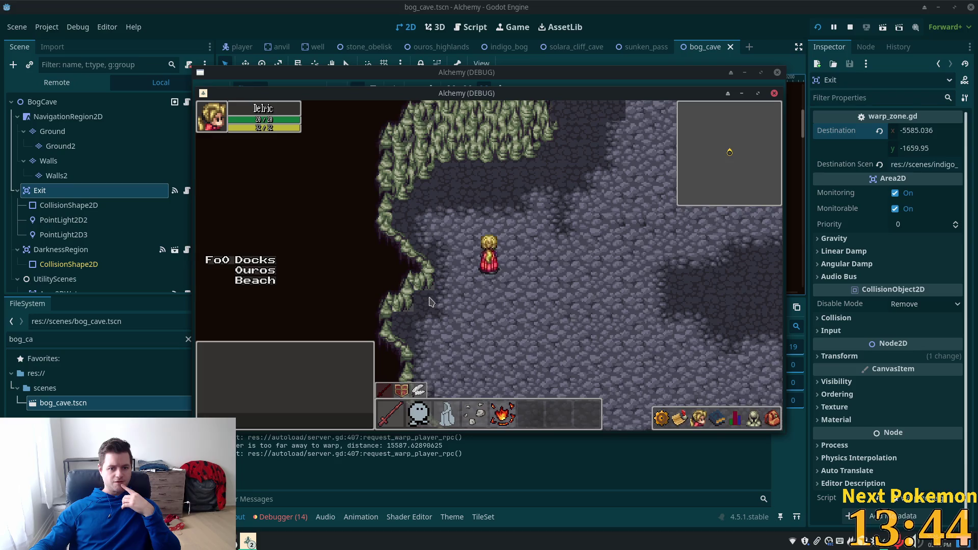
Step: Walk the player left, then up along the cave wall into the cave
key("Left")
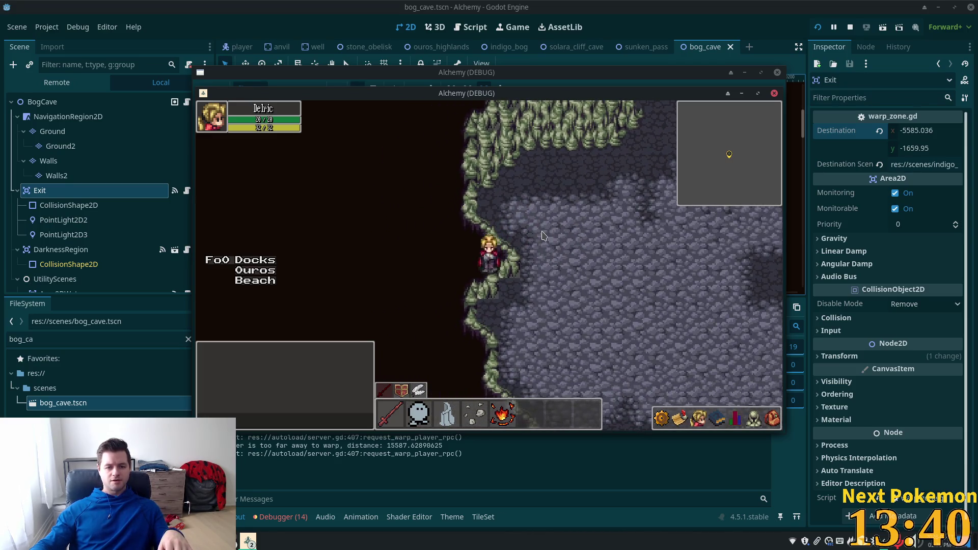
key("Up")
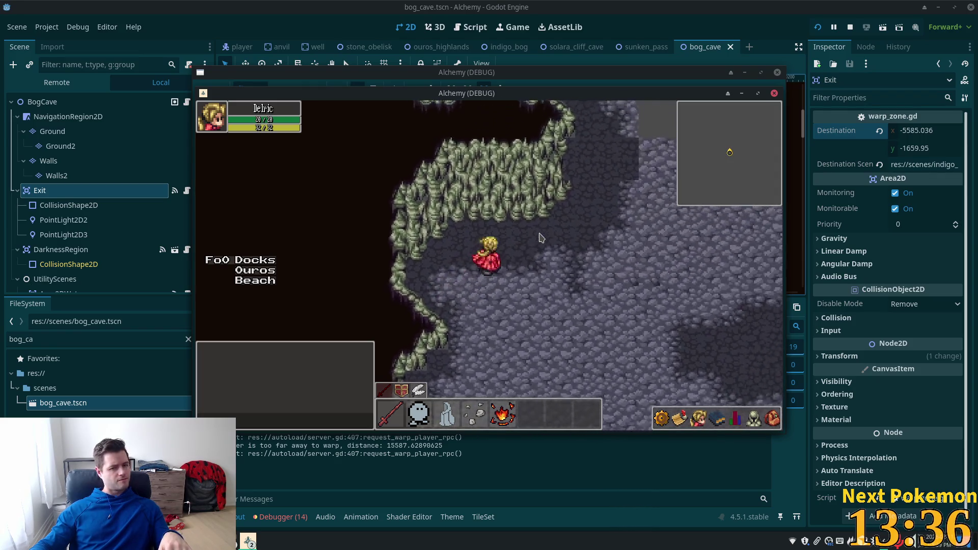
key("Up")
key("Right")
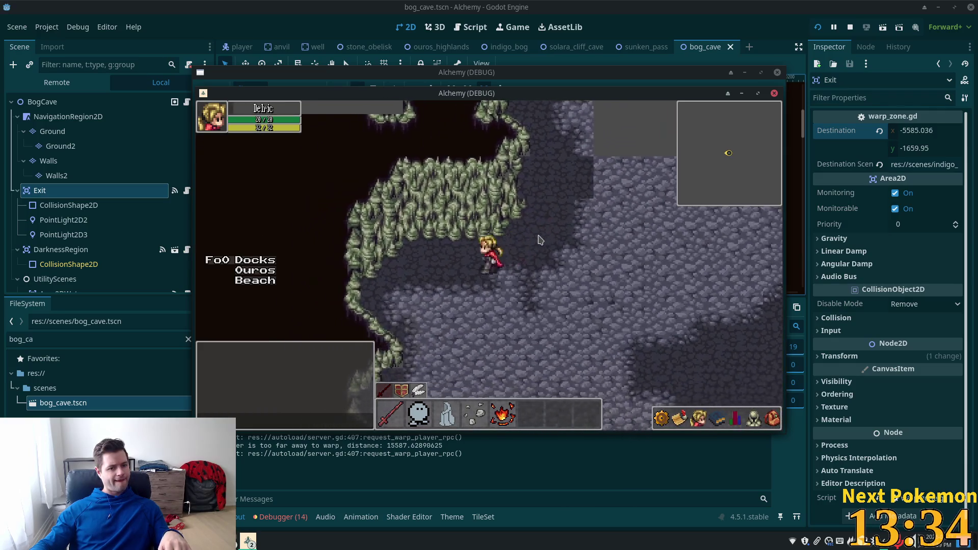
key("Left")
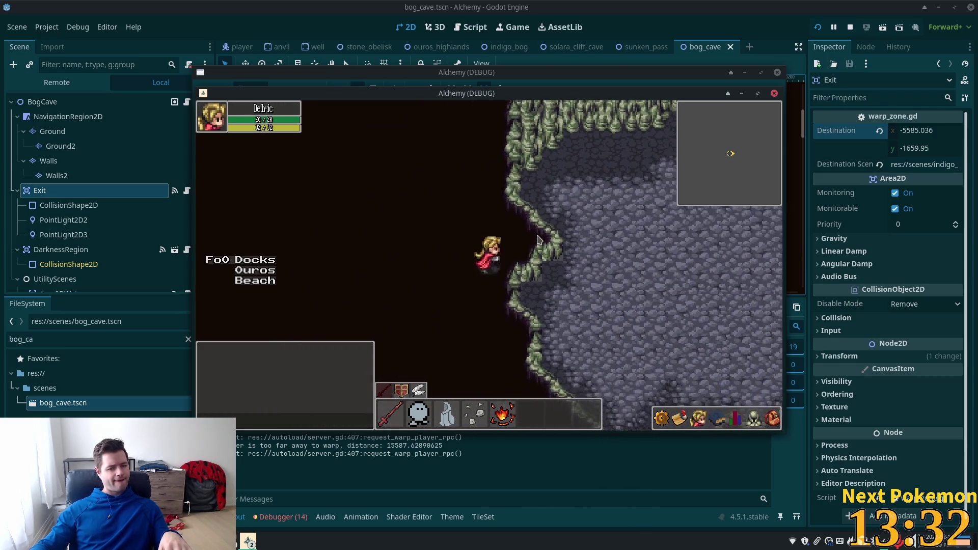
key("Up")
key("Right")
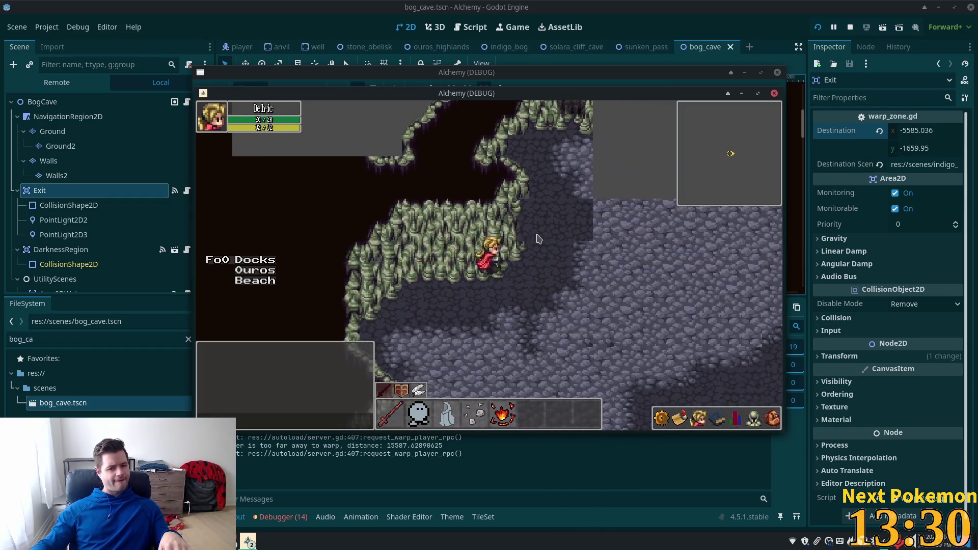
key("Up")
key("Left")
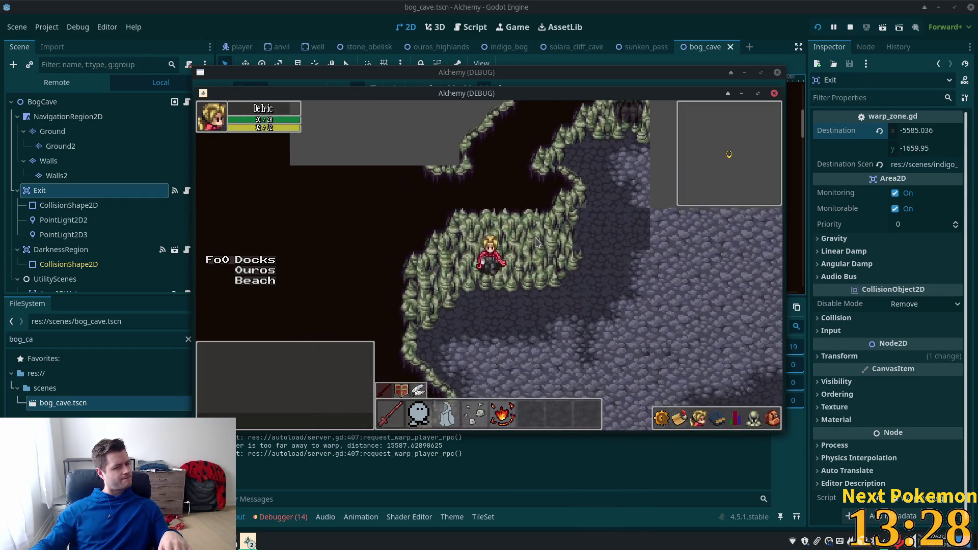
key("Up")
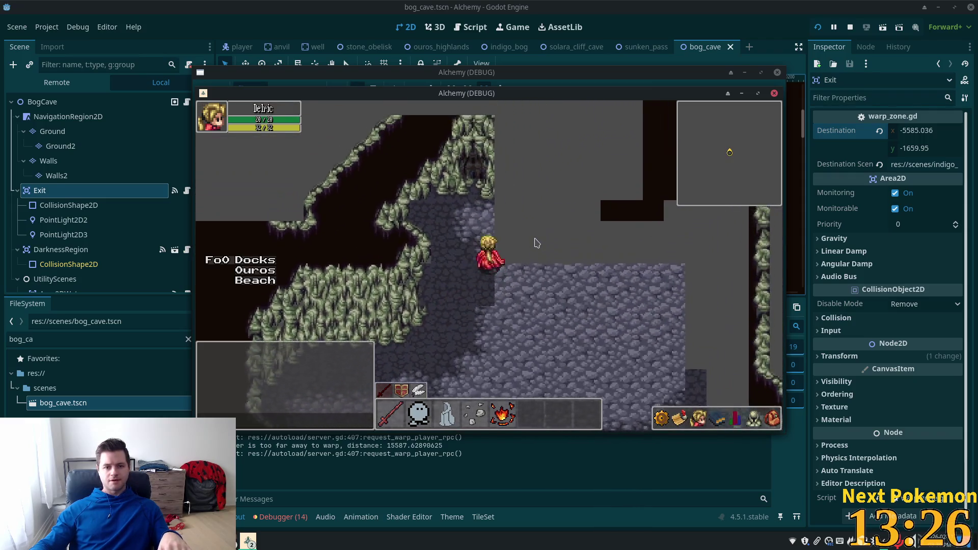
Step: Test the cave walls by walking up-left and down-right, then stop the debug run (F8)
key("Up")
key("Left")
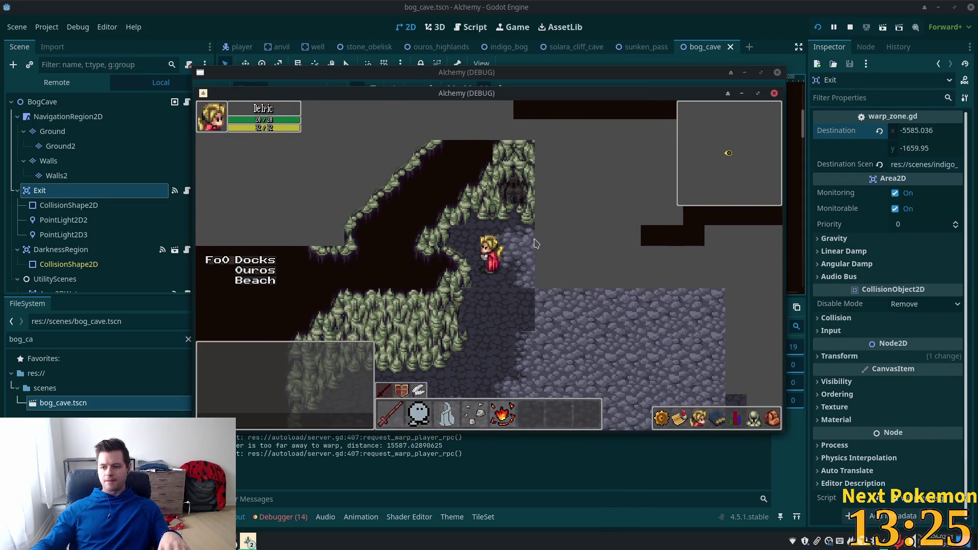
key("Up")
key("Left")
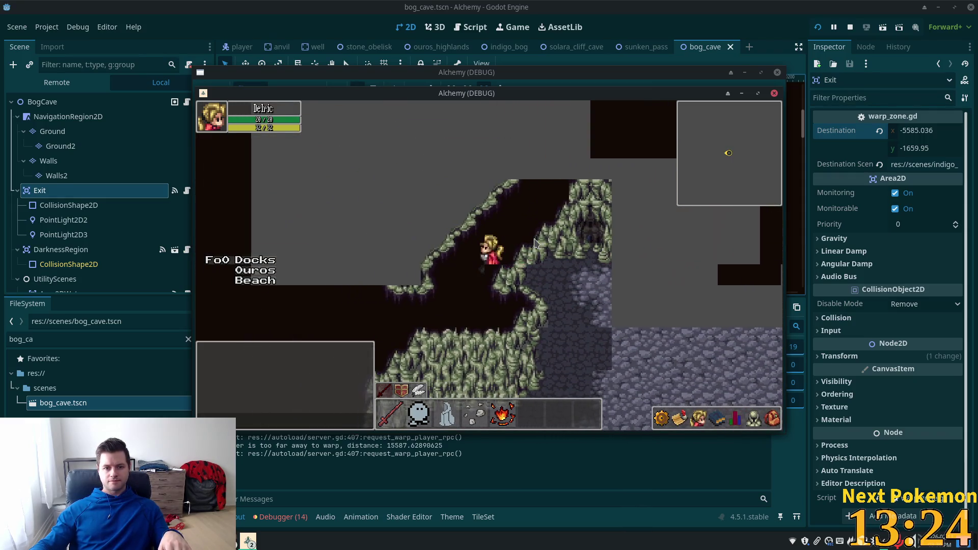
key("Up")
key("Right")
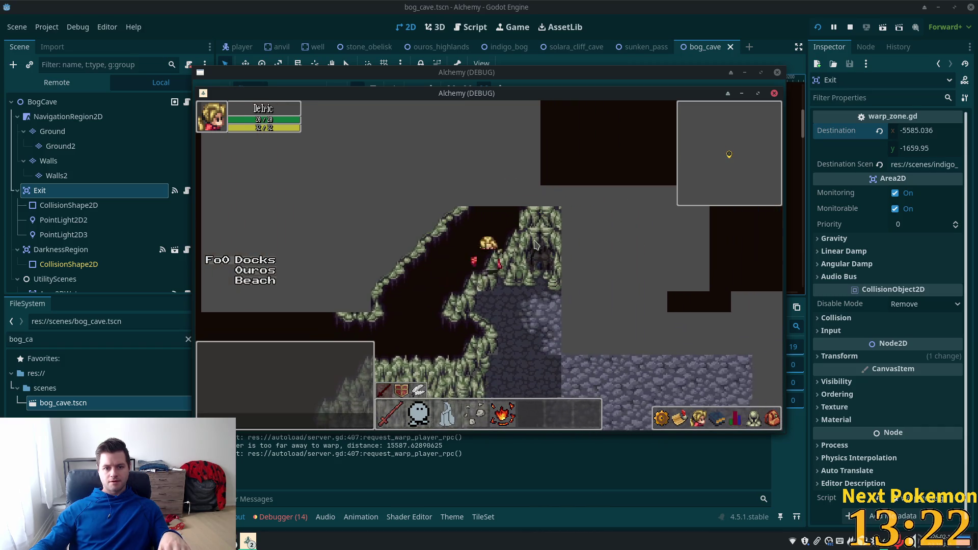
key("Down")
key("Right")
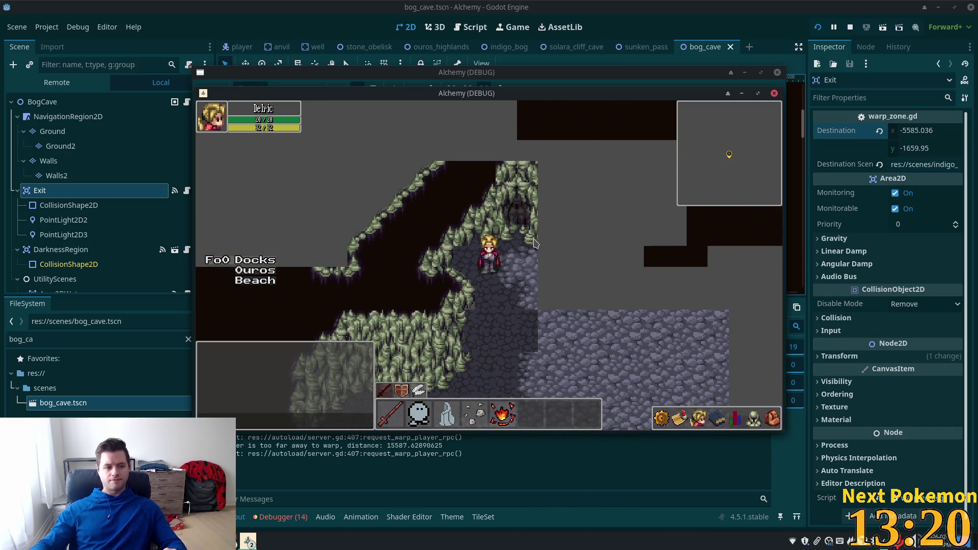
key("Up")
key("Left")
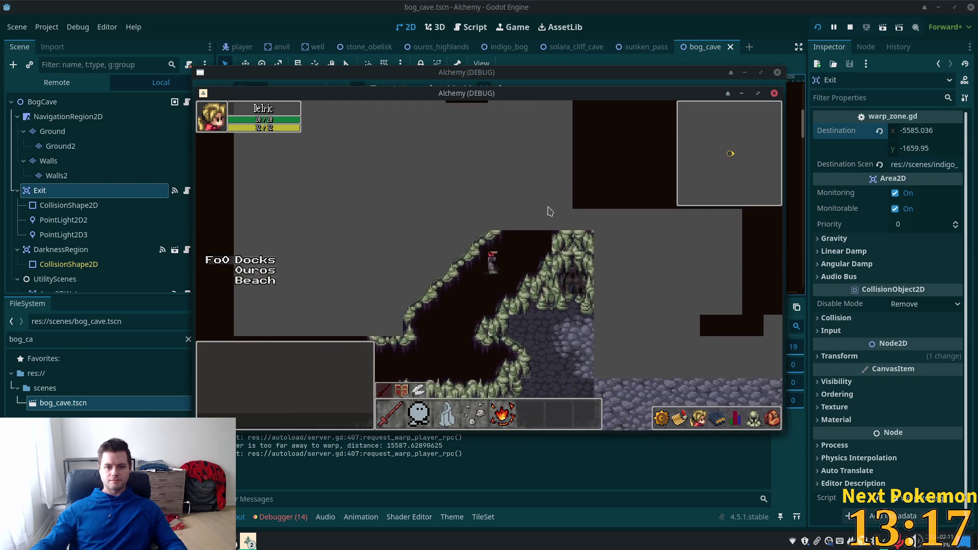
key("Down")
key("Right")
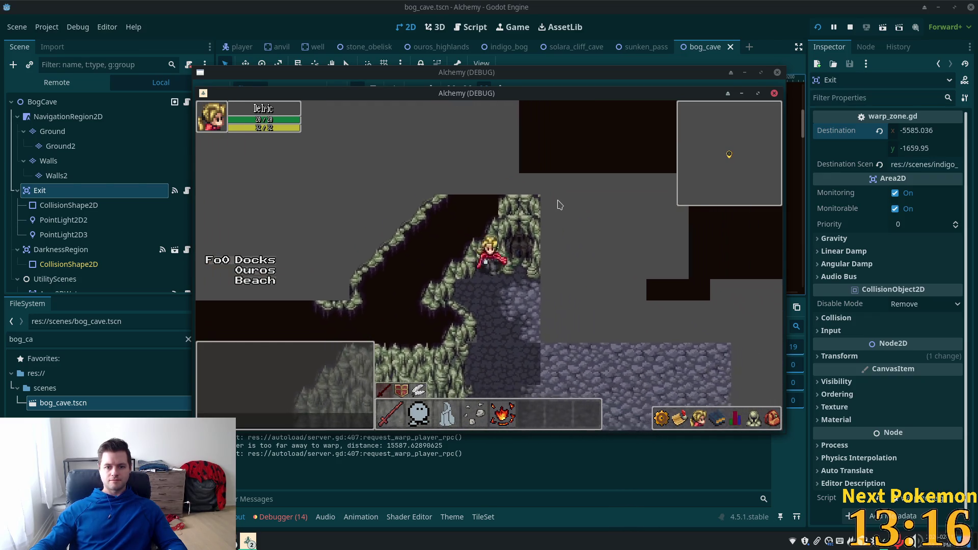
key("F8")
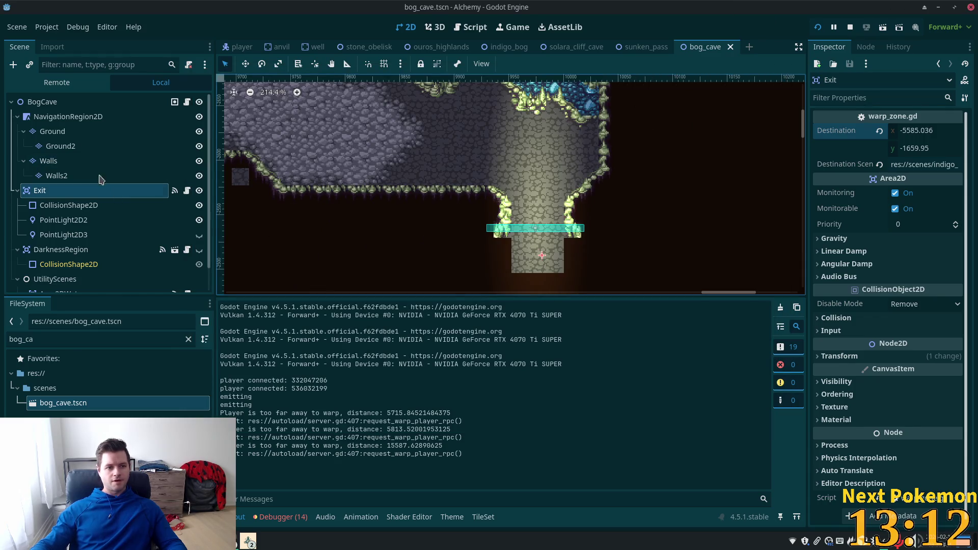
Step: Select the Walls layer, pick a wall tile, and open the cave.tres tile set editor
left_click(56, 131)
left_click(48, 161)
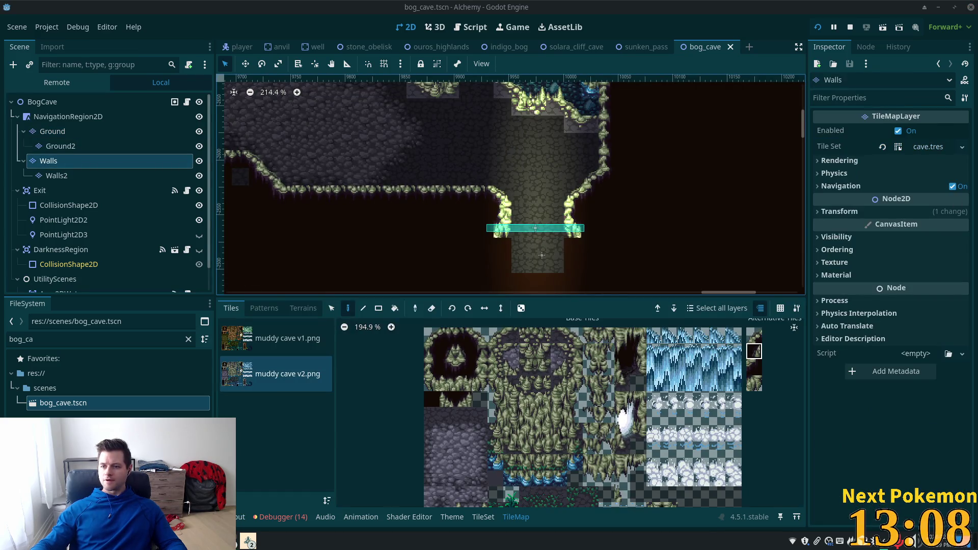
scroll(458, 224, "down", 1)
scroll(448, 141, "up", 2)
left_click_drag(448, 141, 627, 262)
scroll(627, 263, "up", 1)
scroll(487, 450, "up", 9)
left_click(512, 370)
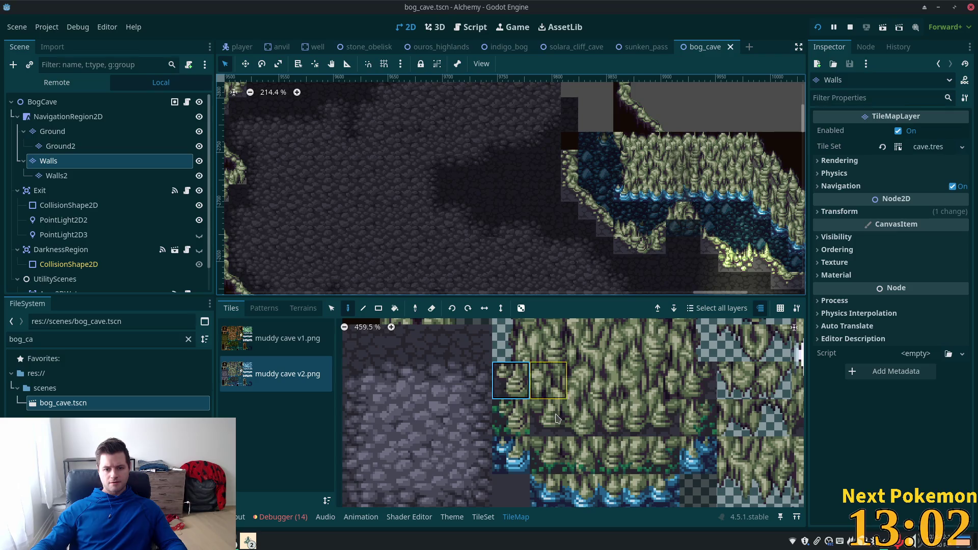
left_click(483, 517)
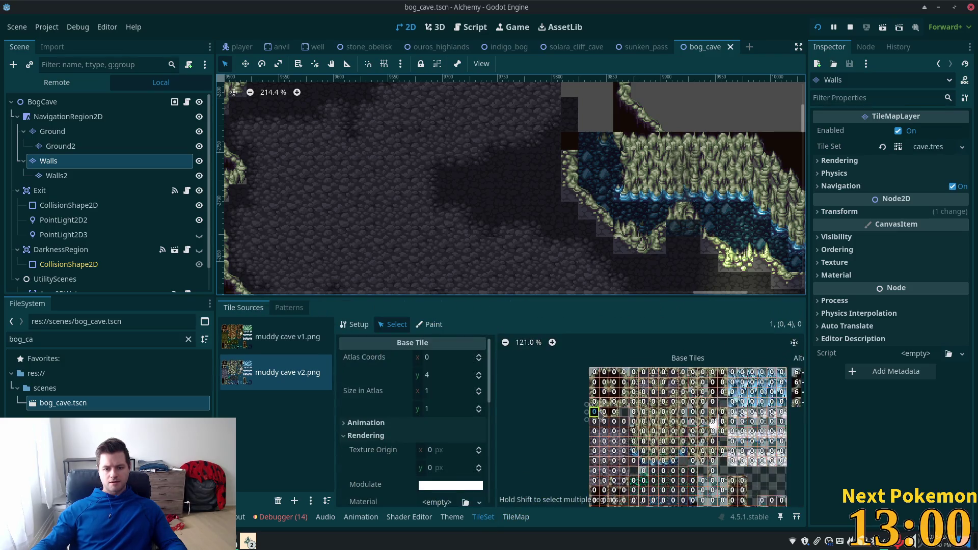
Step: Switch the TileSet editor to Select mode for individual atlas tiles
left_click(430, 325)
left_click(356, 324)
left_click(394, 324)
scroll(423, 408, "down", 2)
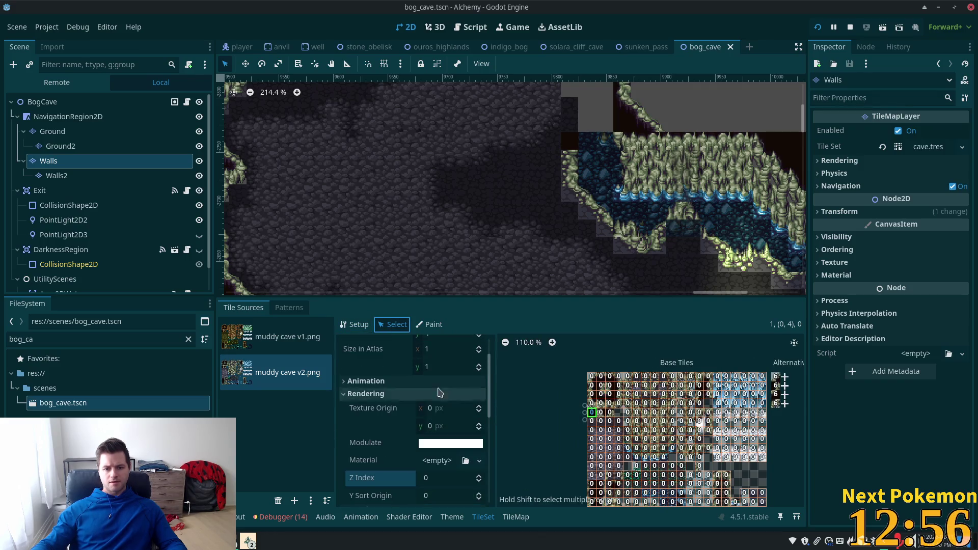
scroll(448, 397, "up", 2)
left_click(448, 358)
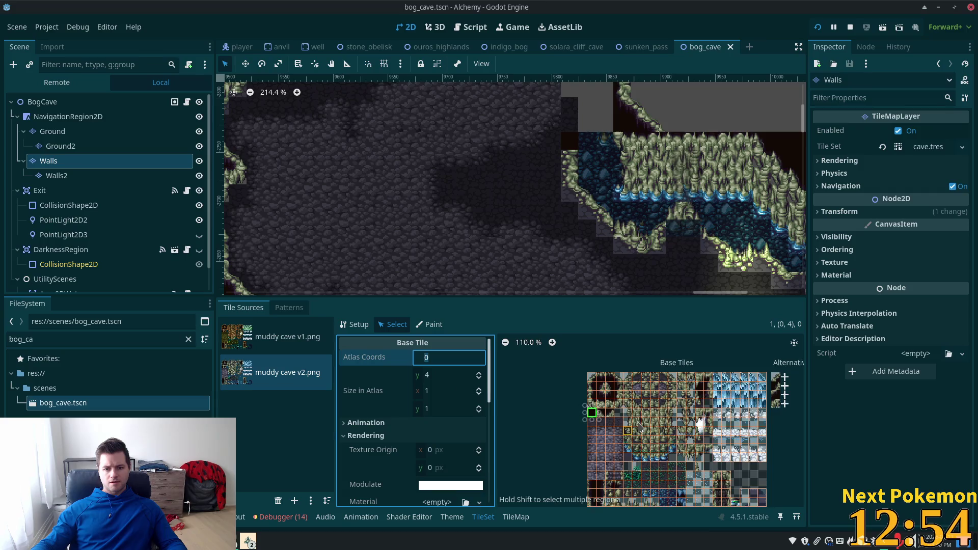
scroll(662, 430, "up", 4)
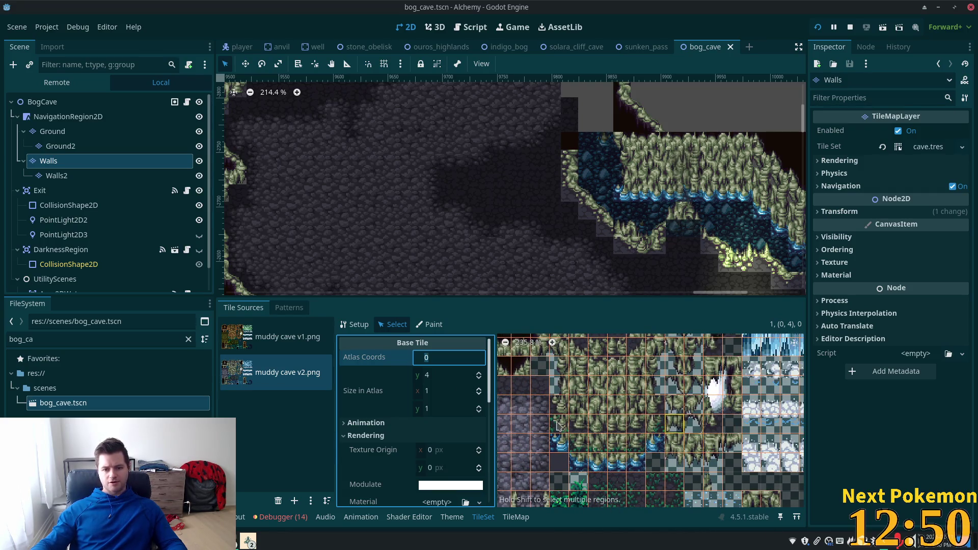
scroll(596, 412, "down", 2)
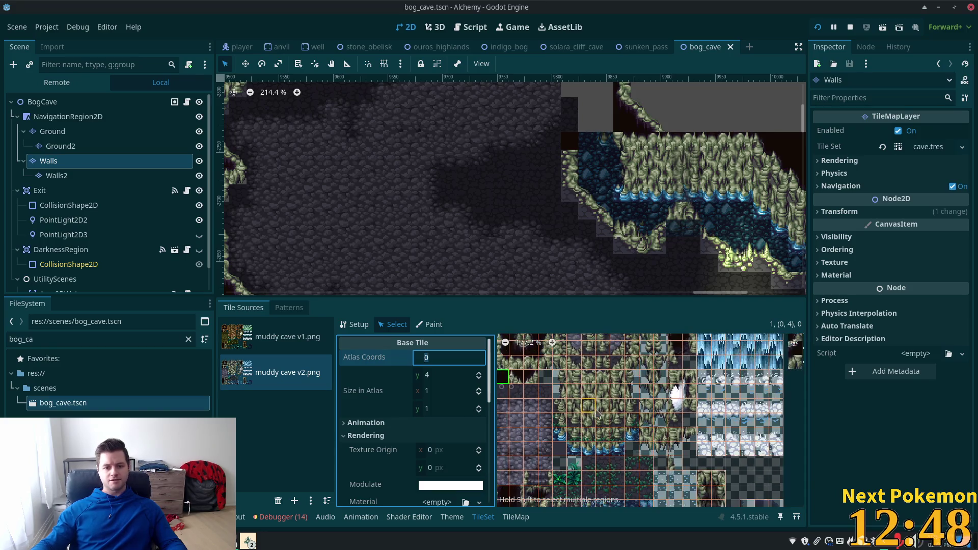
Step: Select wall tile (5,7) and view its Physics Layer 0 collision polygon
left_click(560, 412)
left_click(574, 425, "shift")
scroll(437, 433, "down", 3)
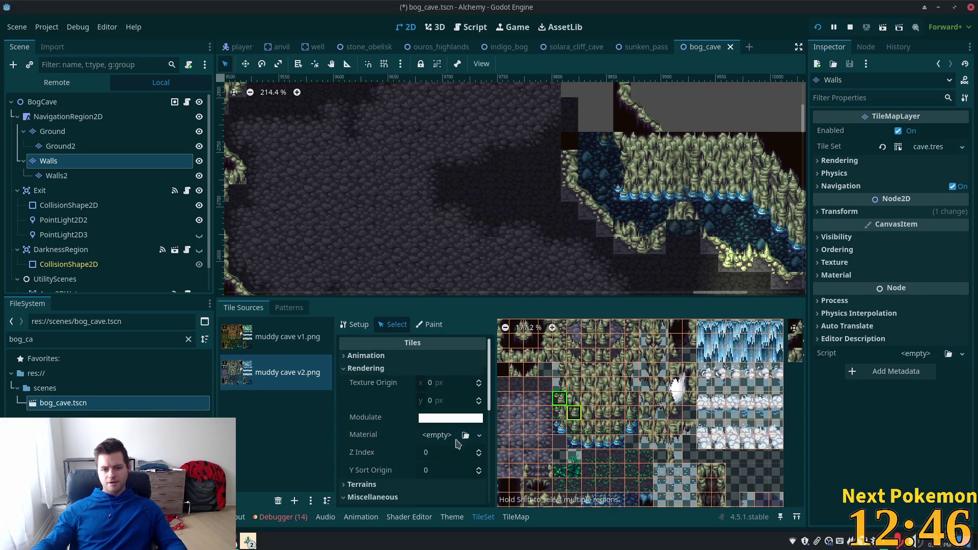
scroll(437, 433, "down", 5)
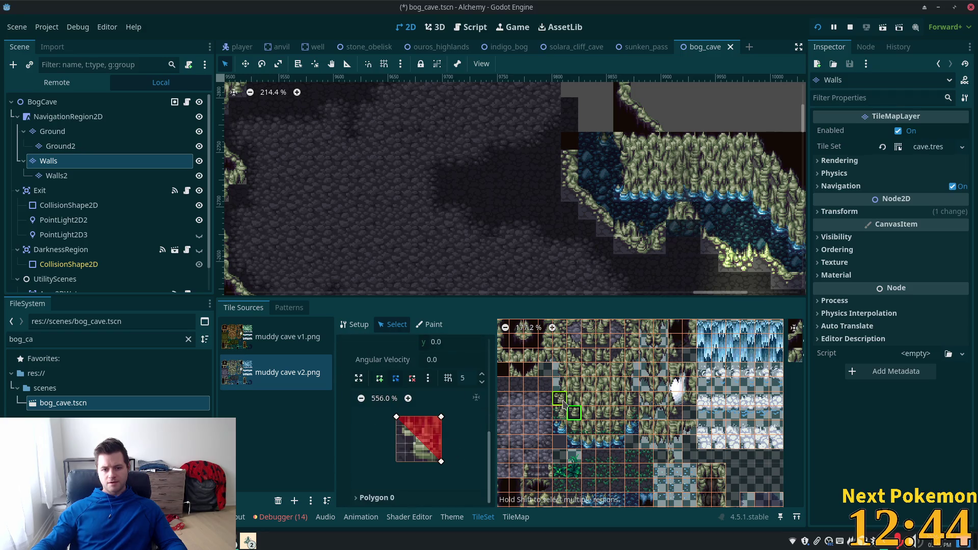
left_click(562, 402)
left_click(575, 419)
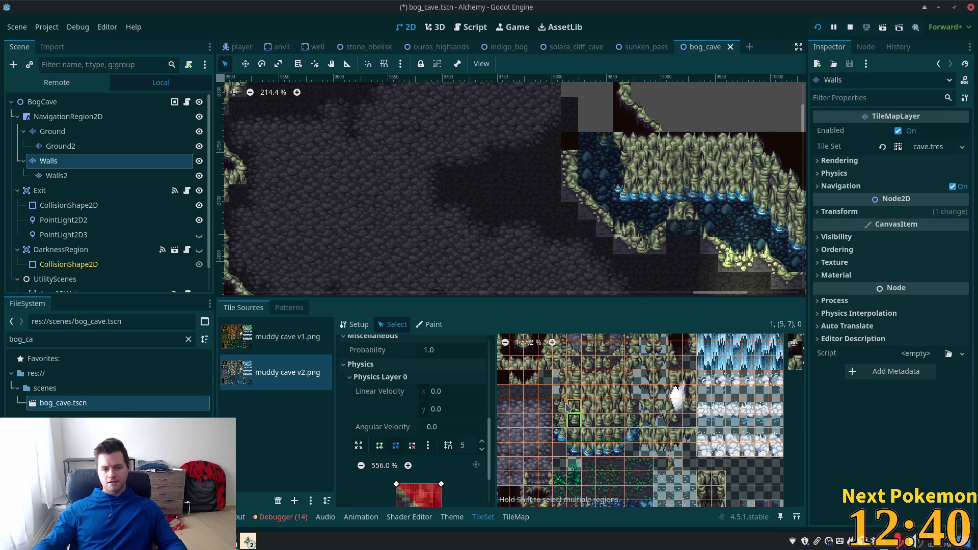
scroll(429, 202, "down", 3)
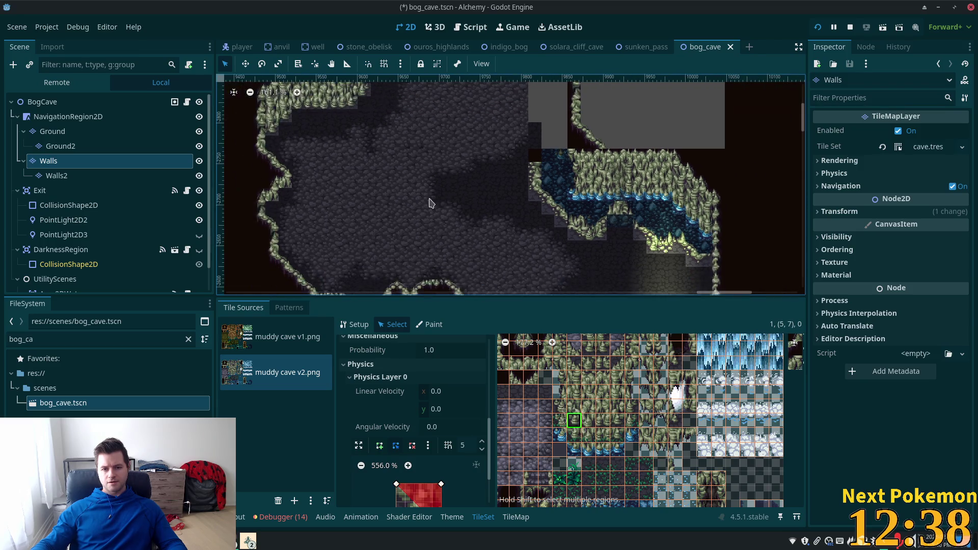
Step: Check the collision polygons of wall tiles (5,8) and (4,7) against the upper cave walls
mouse_move(429, 202)
left_mouse_down()
mouse_move(510, 293)
mouse_move(515, 92)
left_mouse_up()
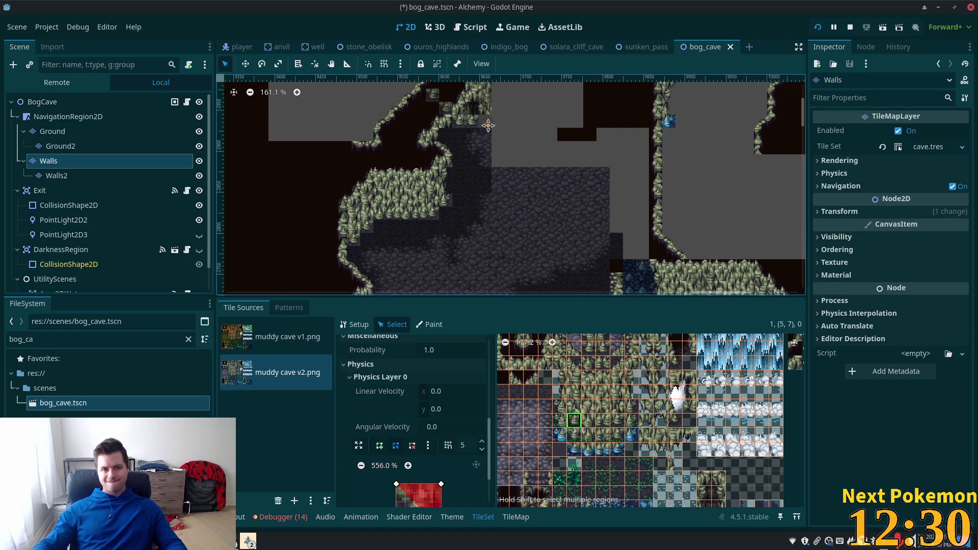
left_click_drag(492, 117, 473, 179)
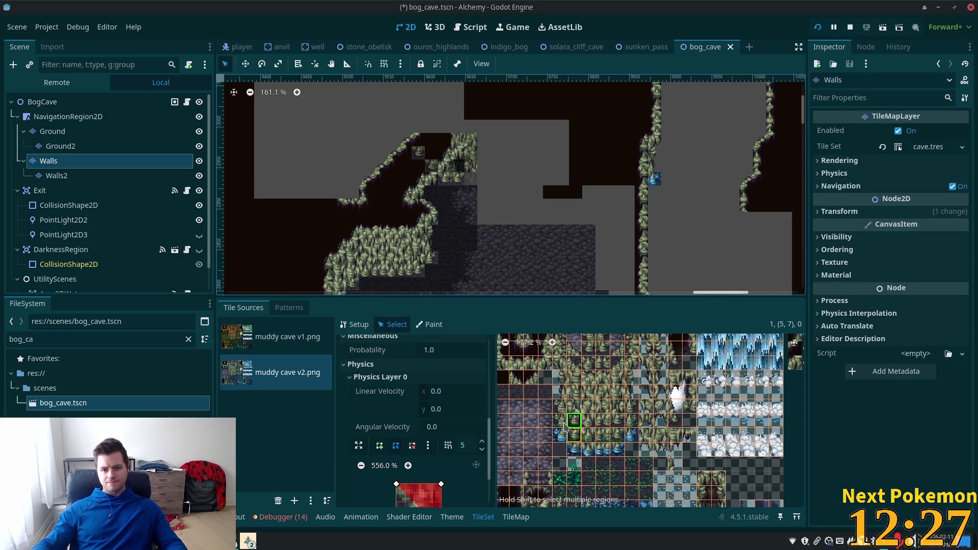
scroll(564, 430, "up", 5)
left_click(580, 405)
left_click(553, 388)
scroll(579, 434, "down", 4)
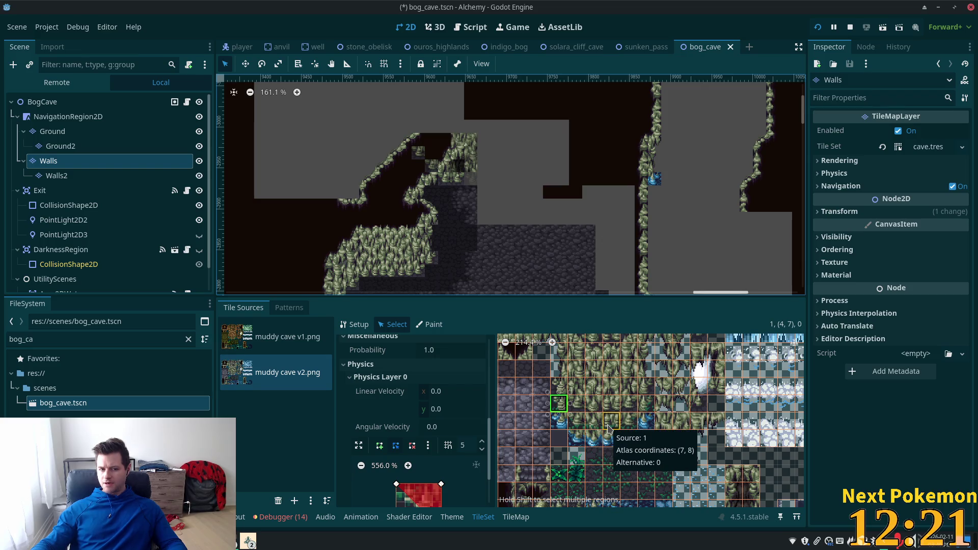
scroll(609, 429, "down", 2)
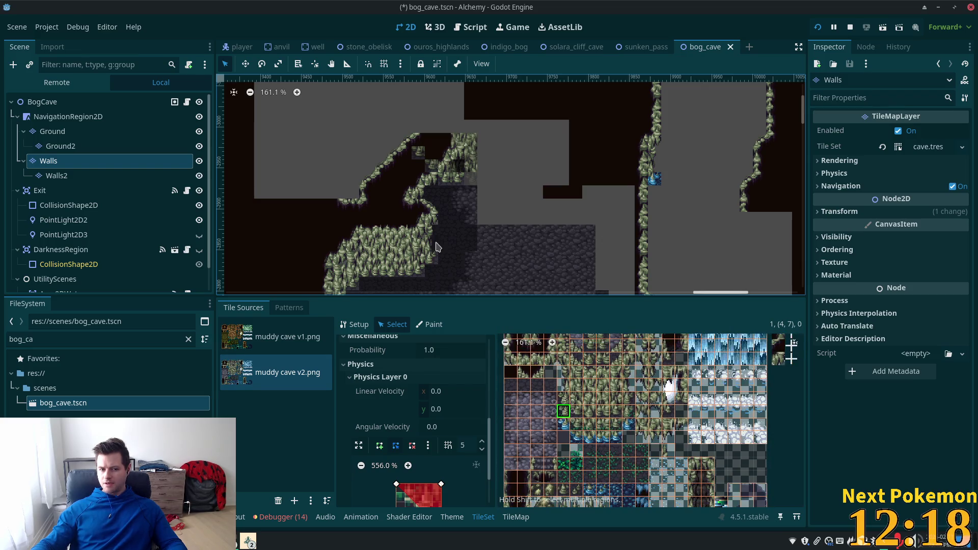
left_click_drag(558, 426, 675, 477)
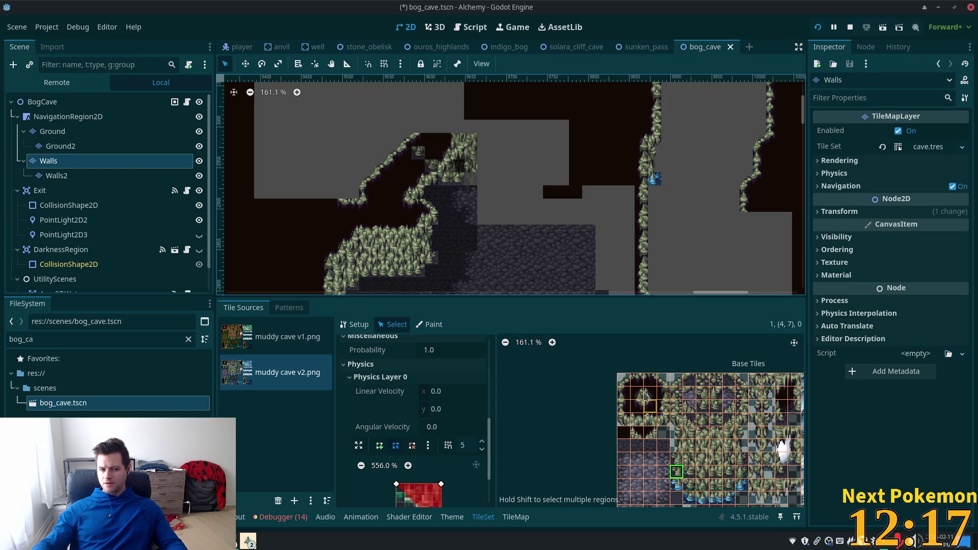
Step: Inspect the collision polygon of atlas tile (3,0)
left_click(662, 382)
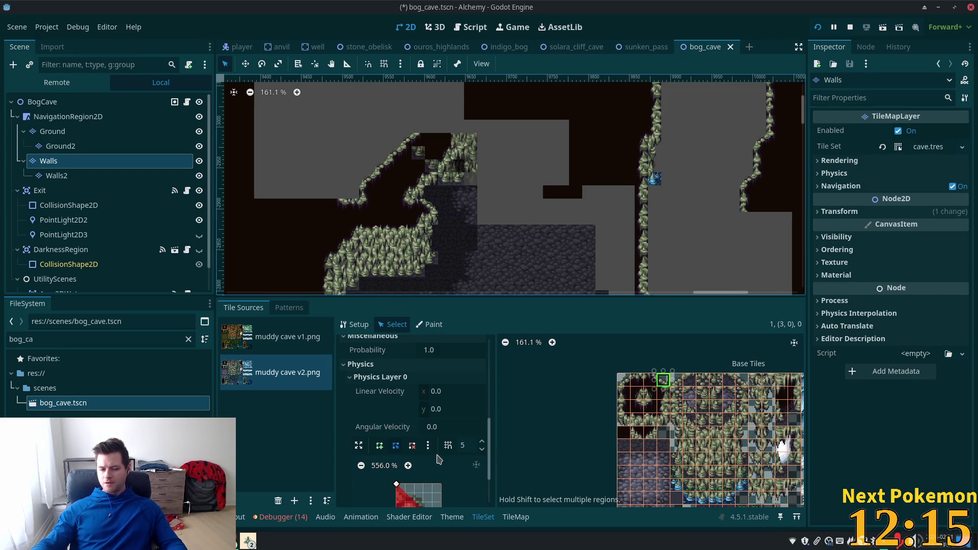
scroll(441, 461, "down", 3)
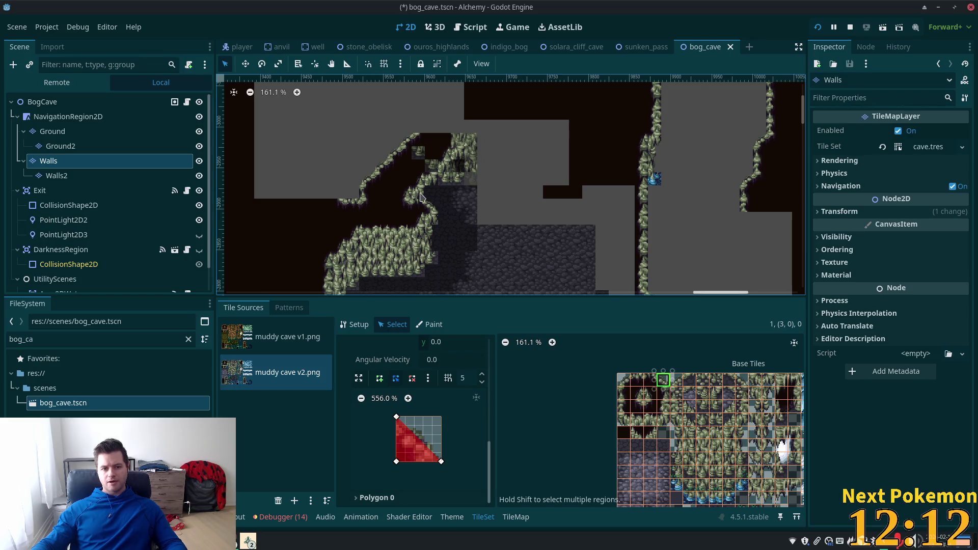
scroll(437, 285, "down", 5)
scroll(466, 275, "up", 4)
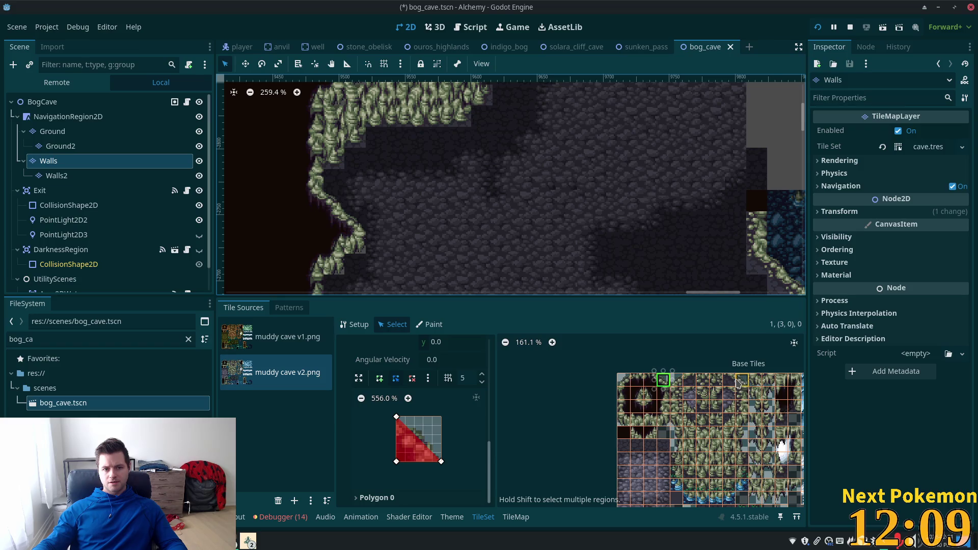
scroll(655, 236, "up", 5)
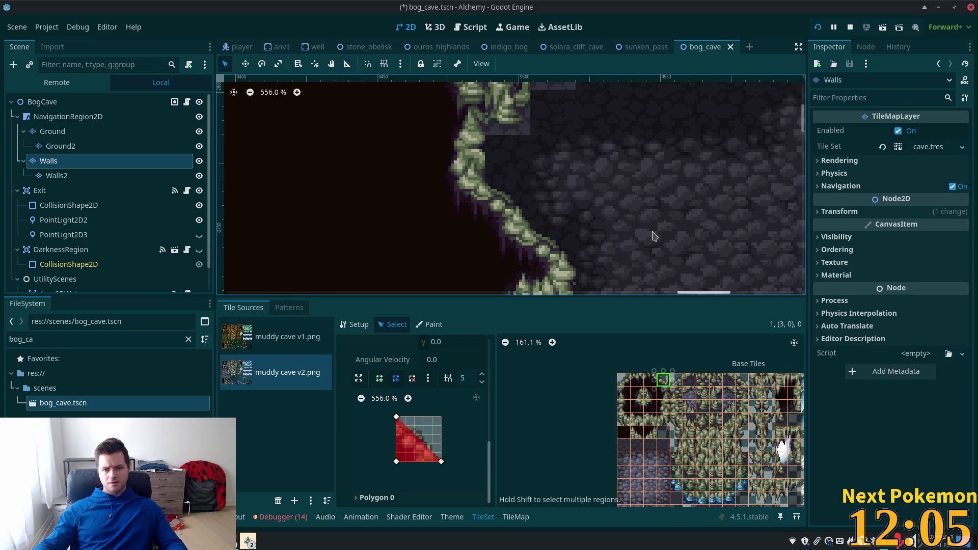
scroll(698, 382, "up", 6)
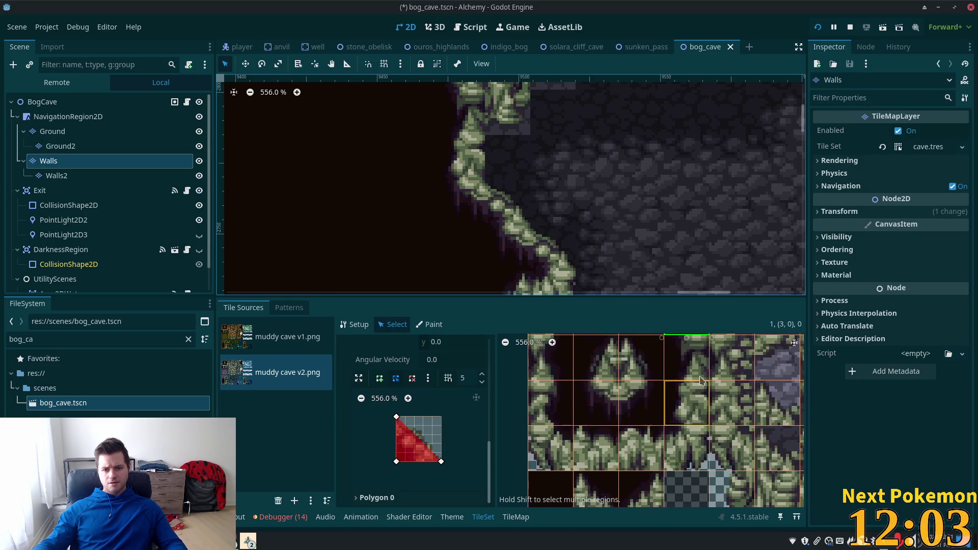
scroll(698, 382, "up", 1)
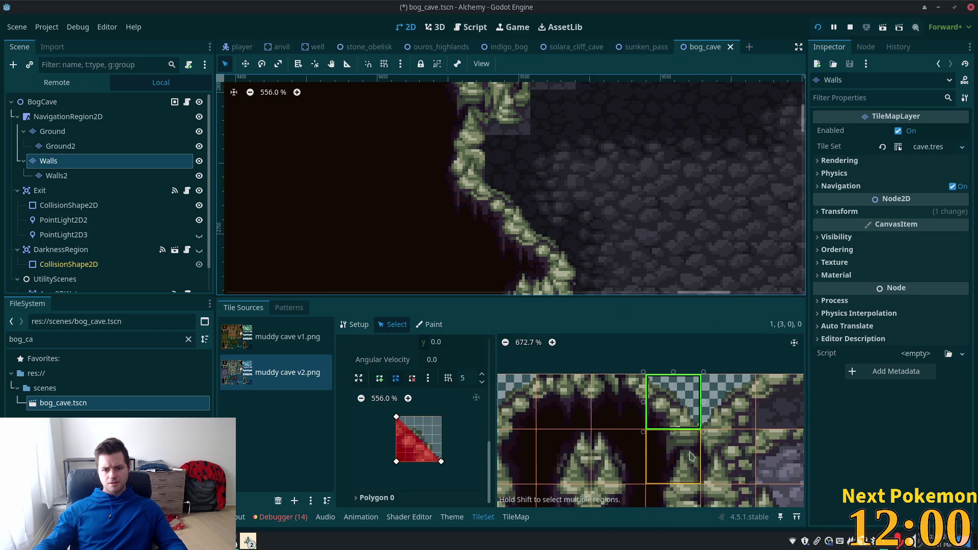
scroll(691, 456, "down", 3)
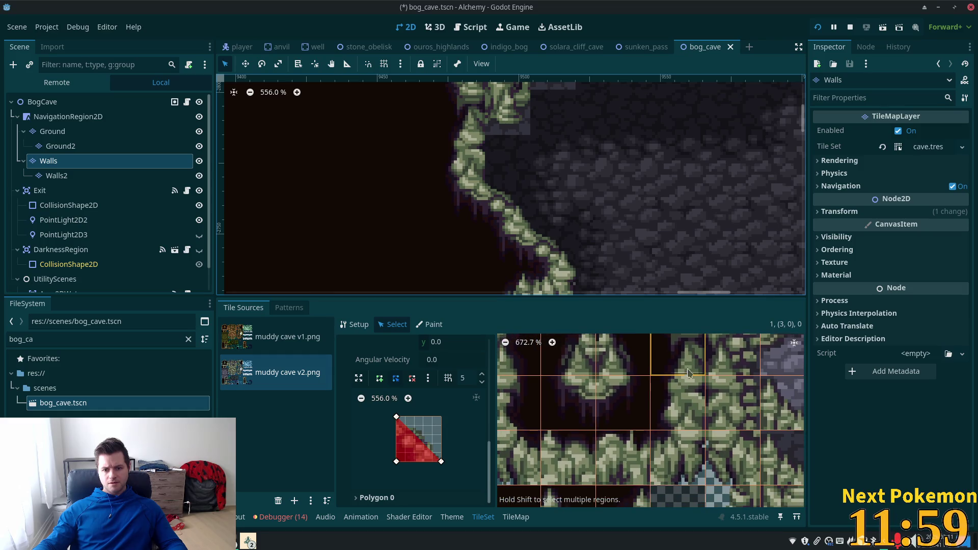
Step: Inspect the collision polygons of tiles (1,2) and (1,1), then save the bog cave scene
left_click(580, 388)
left_click(581, 359)
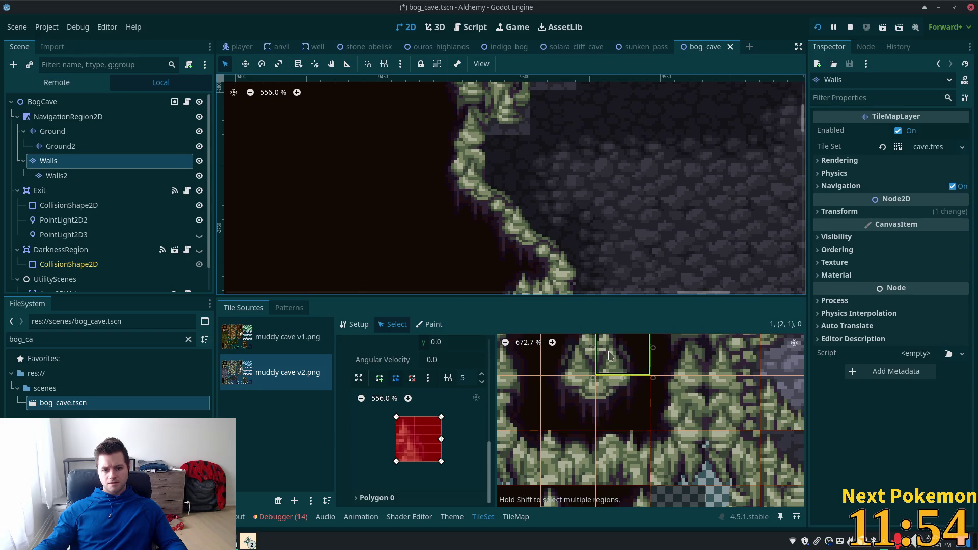
scroll(677, 367, "down", 3)
scroll(711, 392, "down", 3)
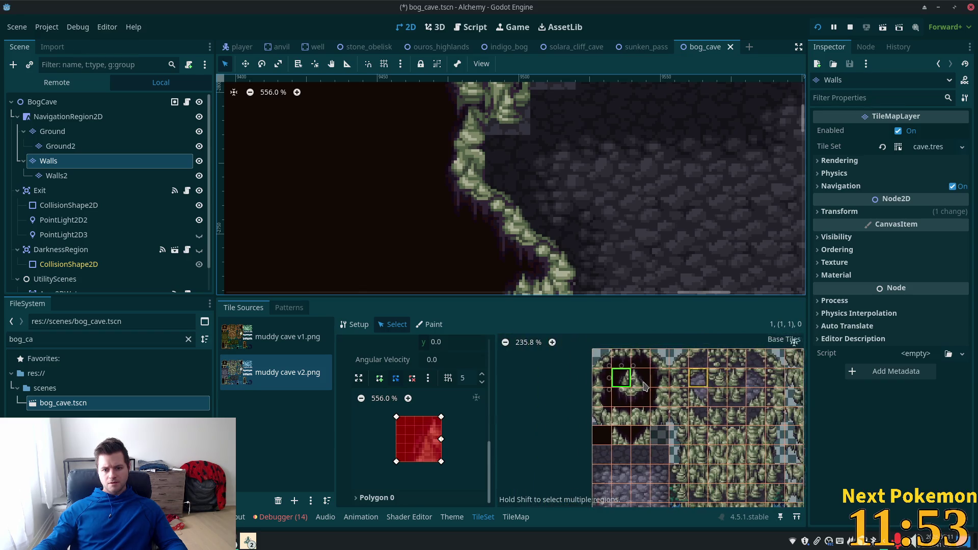
scroll(584, 465, "left", 3)
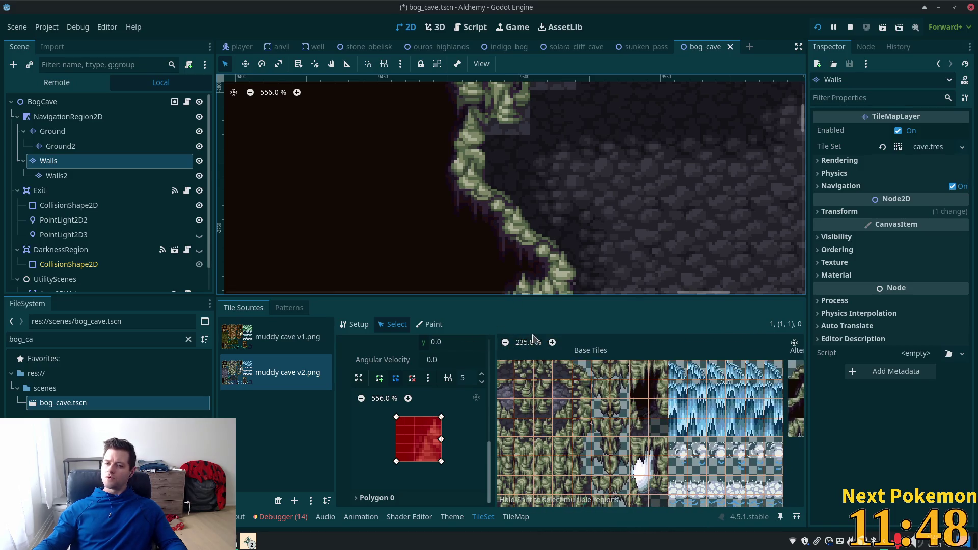
scroll(533, 340, "down", 3)
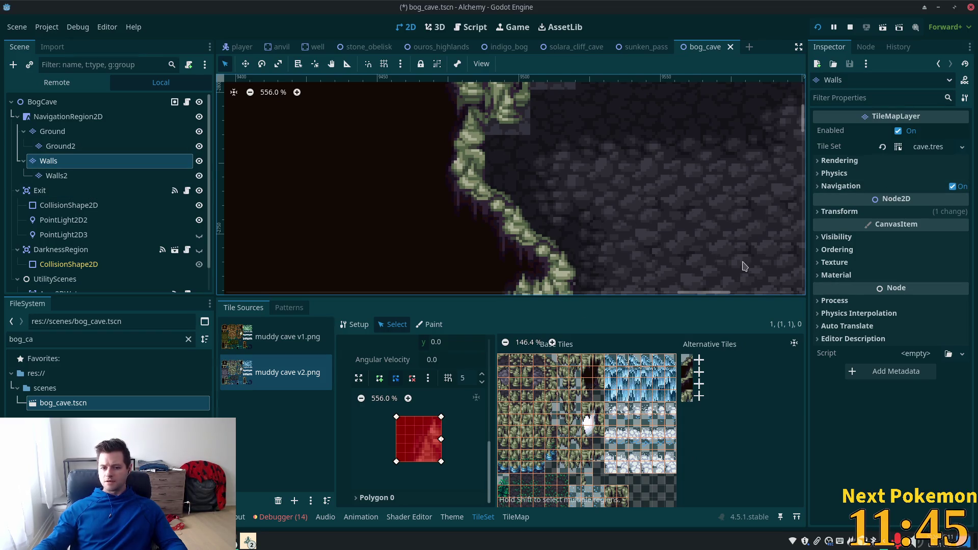
scroll(679, 396, "down", 4)
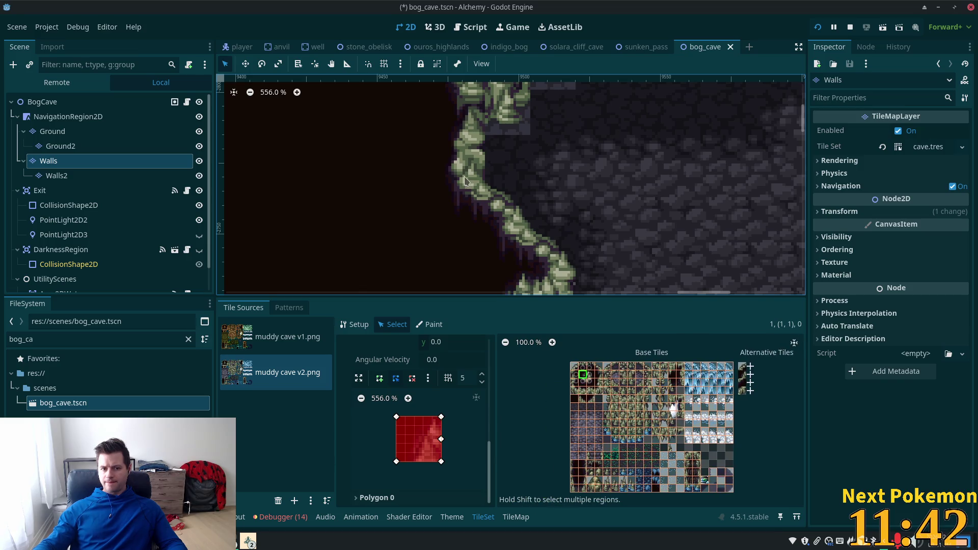
scroll(555, 209, "down", 5)
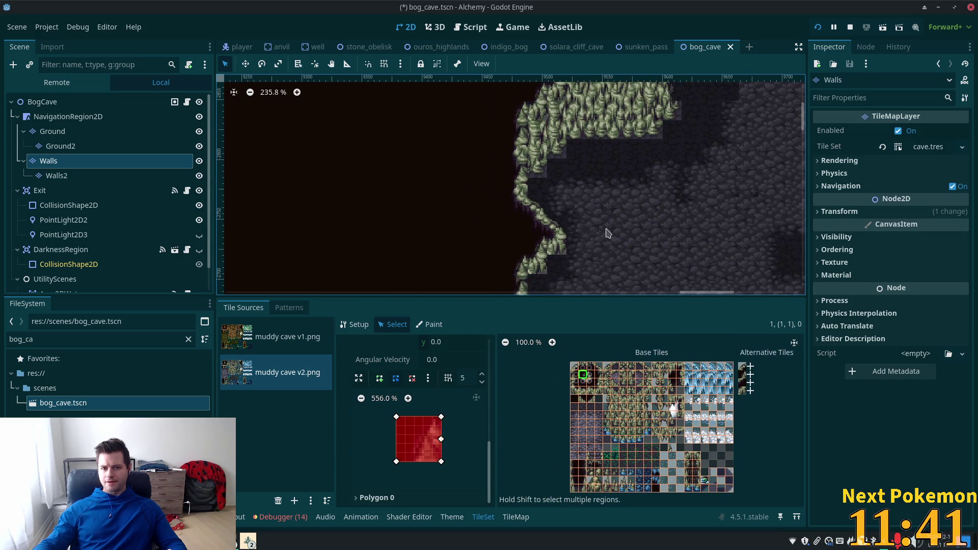
key("ctrl+s")
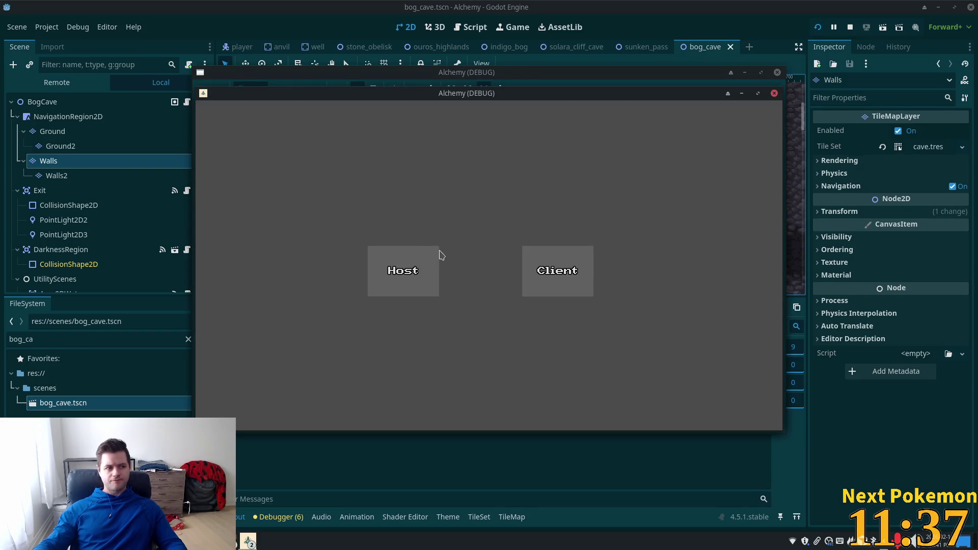
Step: Log a character into Sunken Pass, walk it along the cave wall, then return to the editor
left_click(439, 253)
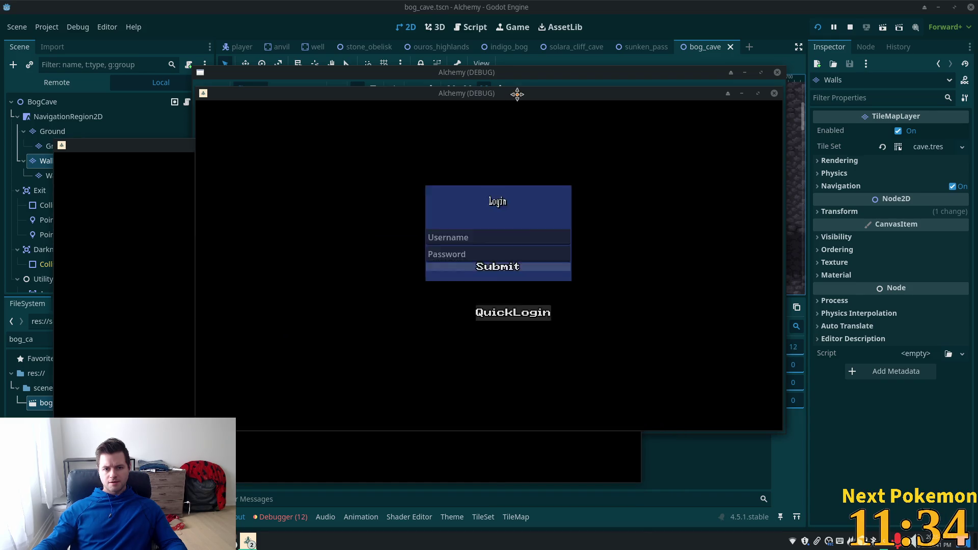
left_click_drag(516, 97, 651, 139)
left_click(386, 328)
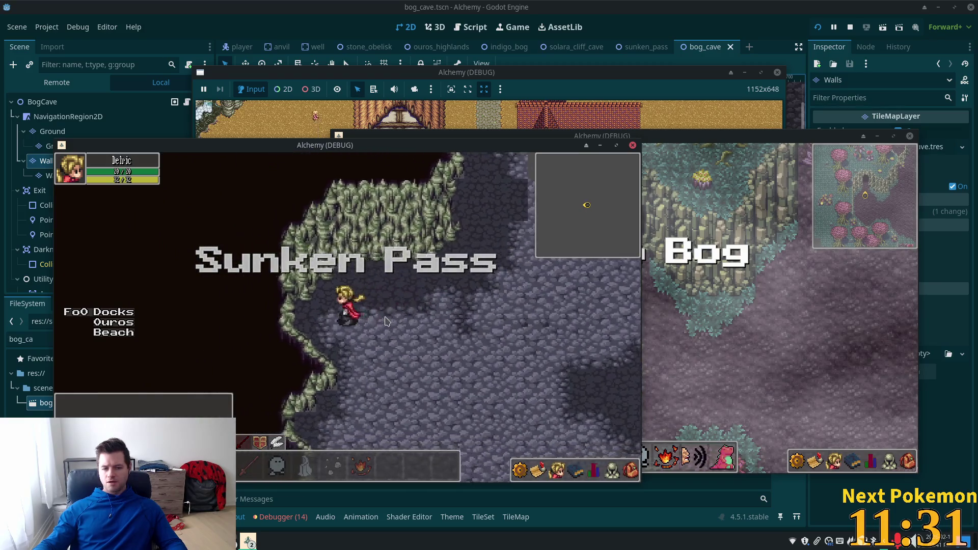
key("Left")
key("Up")
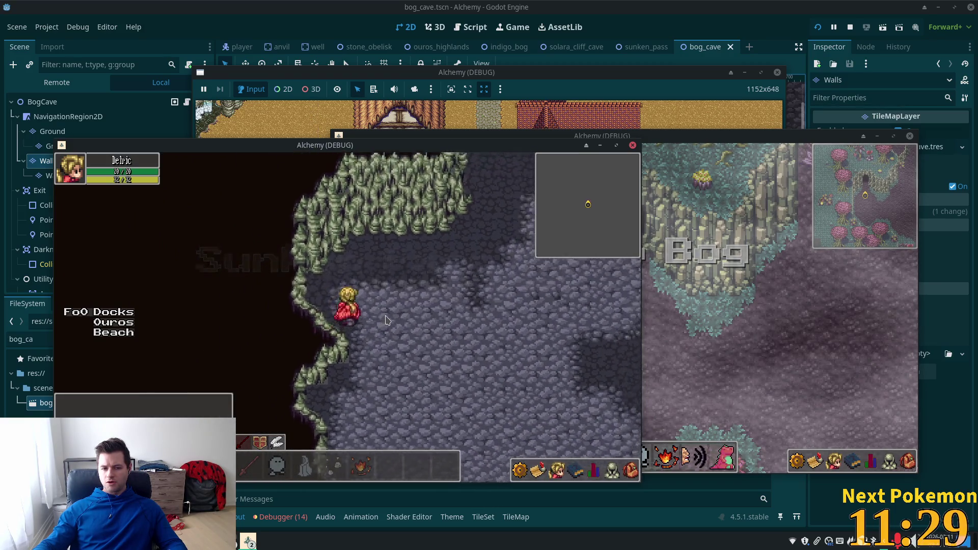
key("Left")
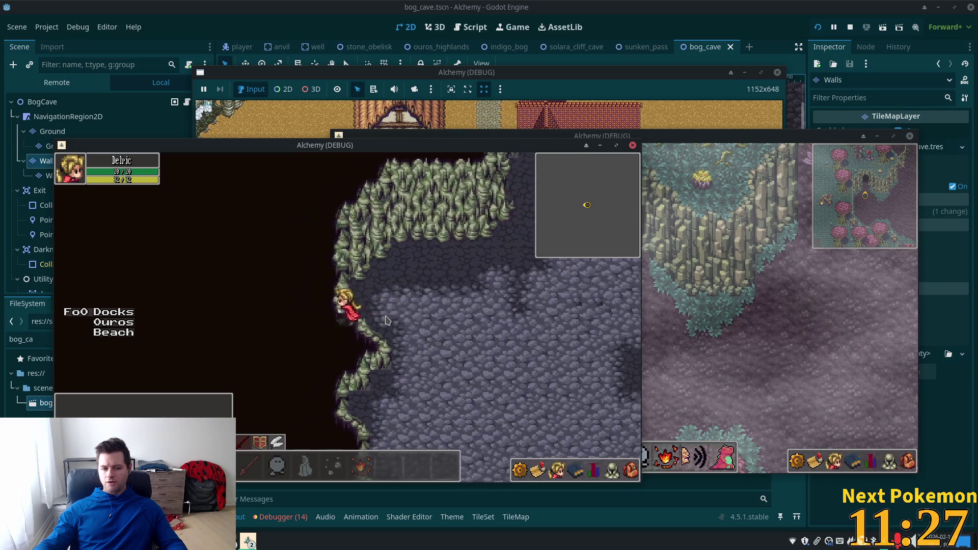
left_click(311, 499)
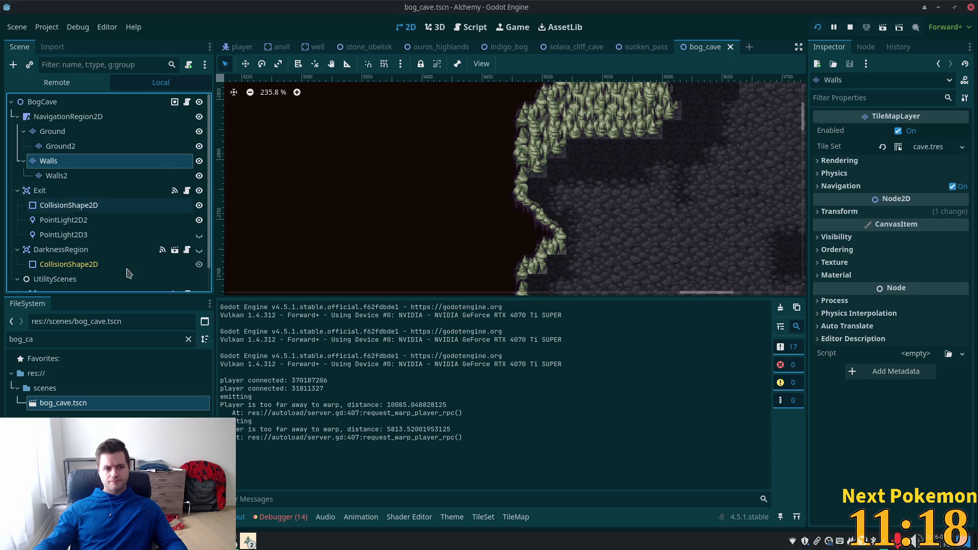
Step: Select a wall cell on the cave edge and show the Walls layer's physics settings
left_click(483, 517)
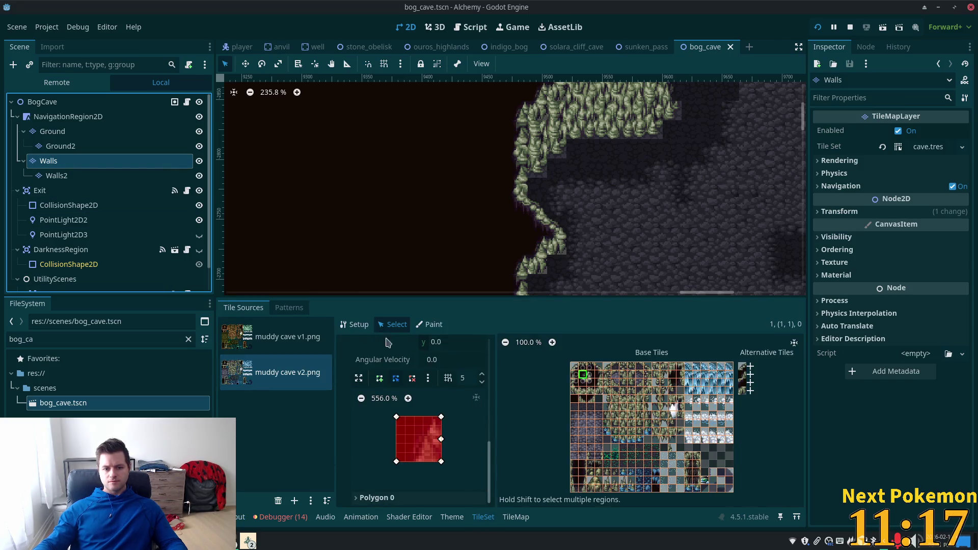
left_click(514, 517)
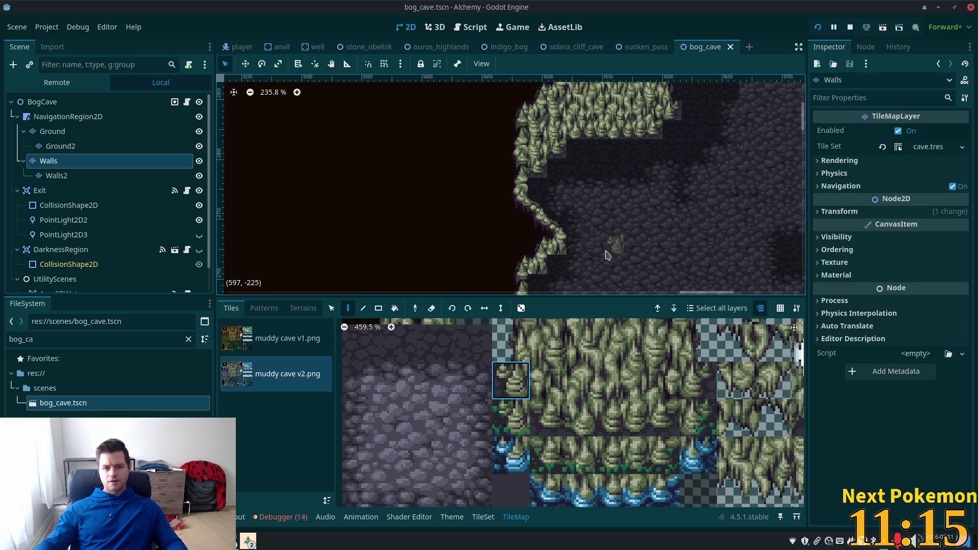
key("s")
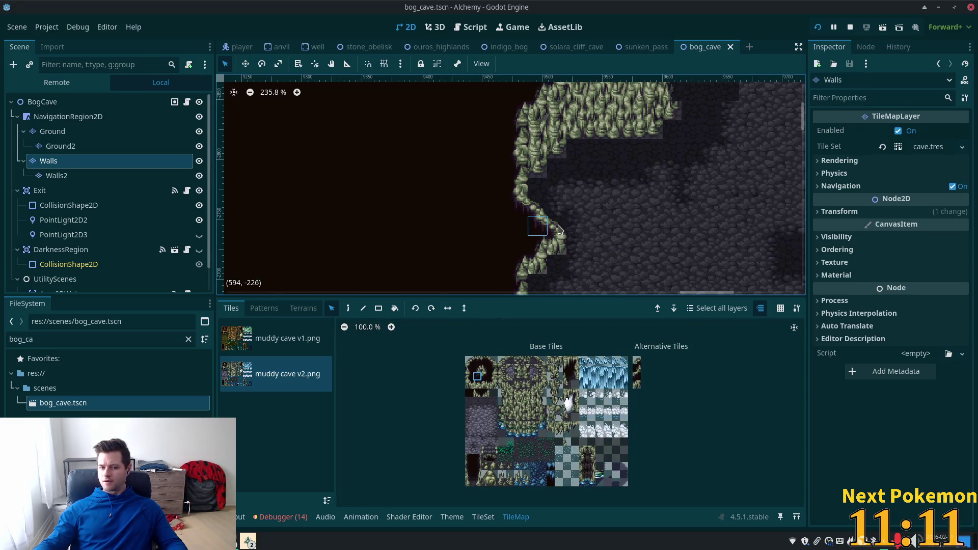
left_click(556, 228)
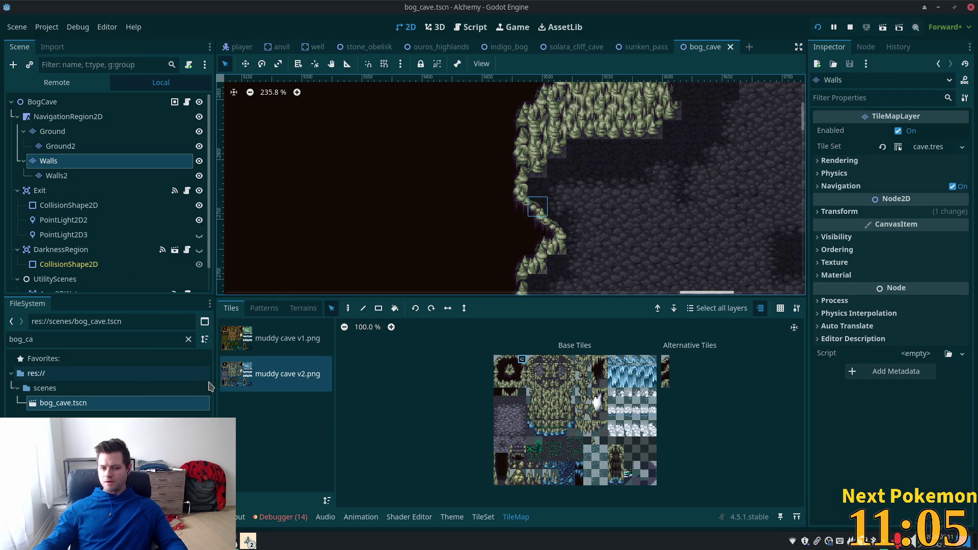
left_click(838, 174)
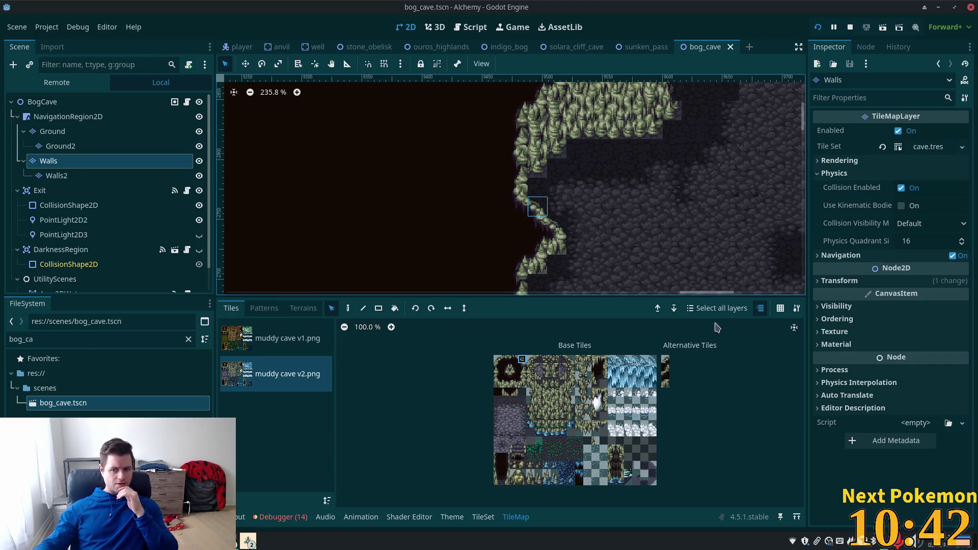
scroll(518, 438, "up", 2)
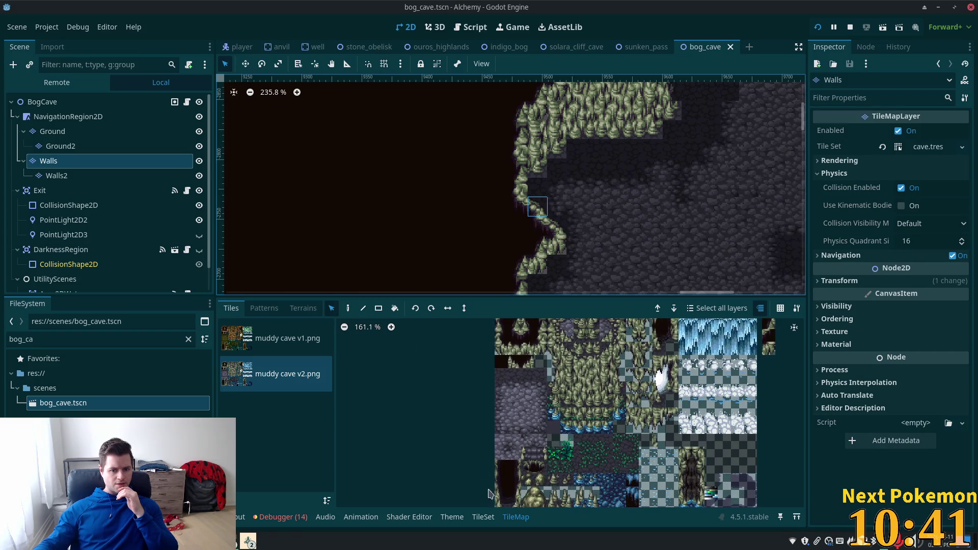
Step: Back in the tile set, select tile (3,0) to view its triangular collision polygon
left_click(482, 518)
scroll(594, 392, "up", 4)
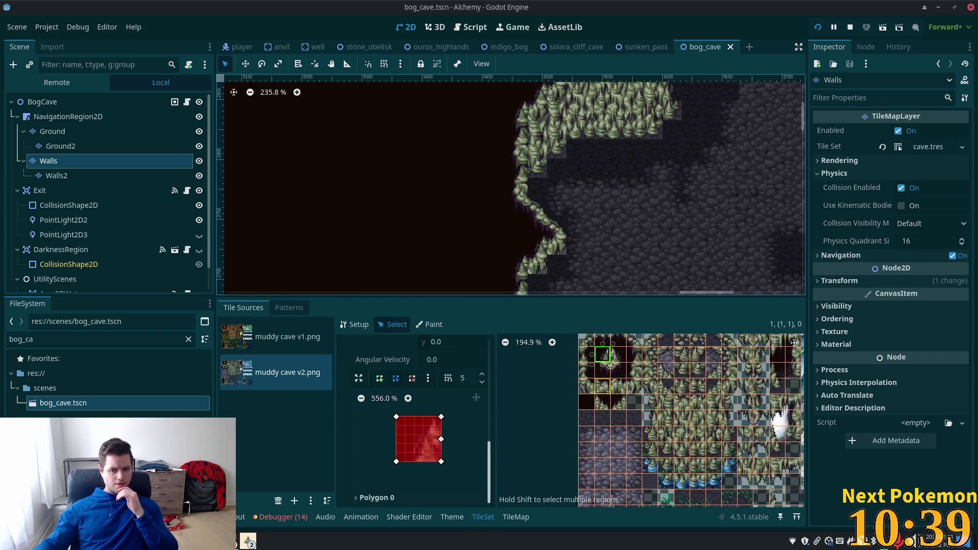
left_click(585, 411)
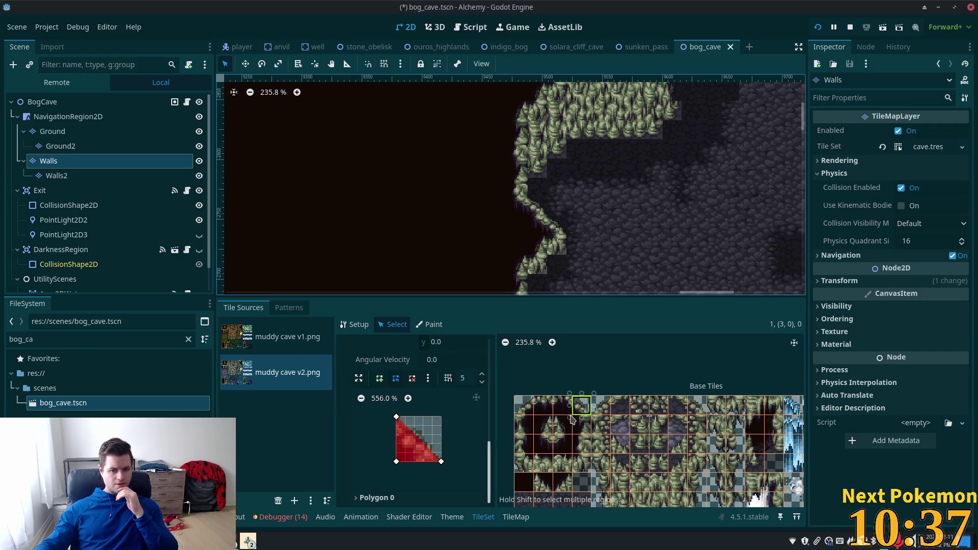
scroll(441, 421, "up", 3)
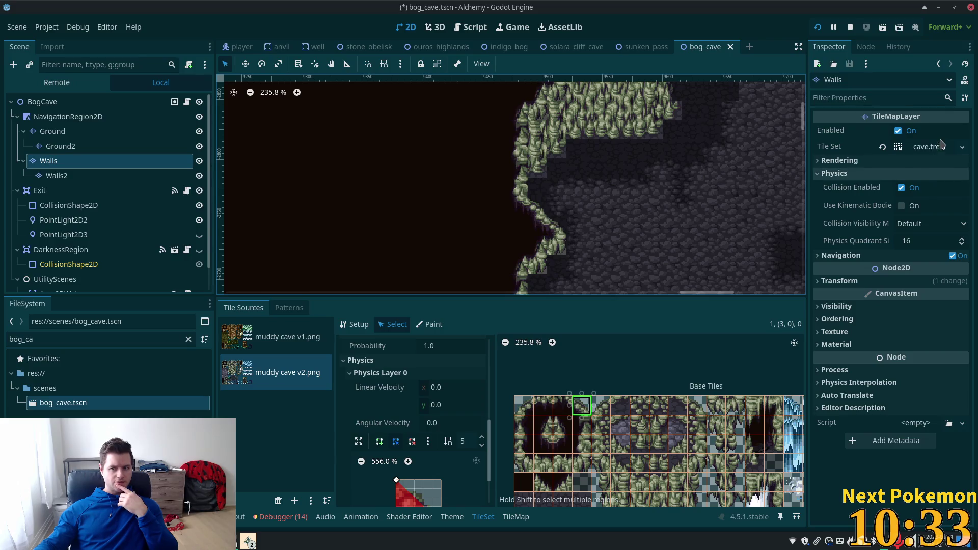
Step: Expand the cave.tres Tile Set and its Physics Layers to show collision layer and mask
left_click(926, 147)
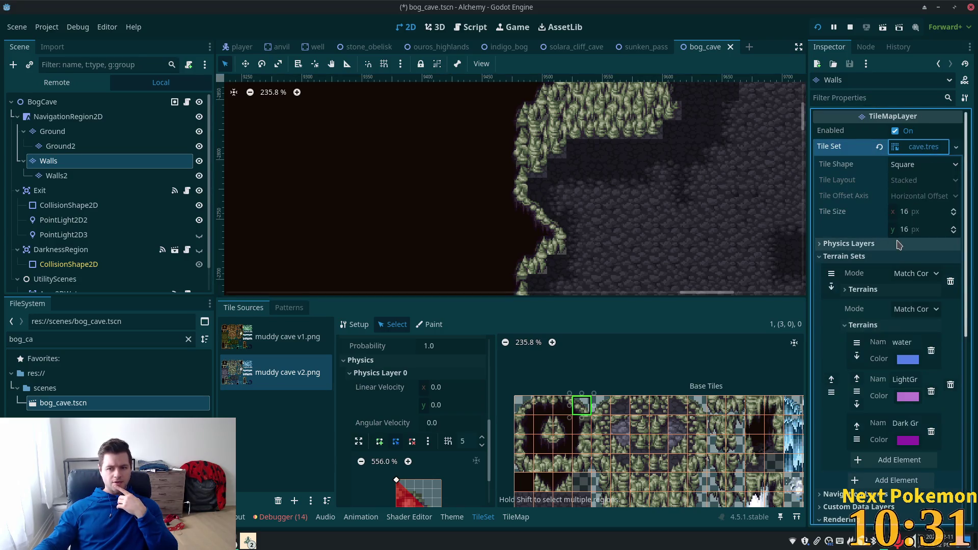
left_click(848, 243)
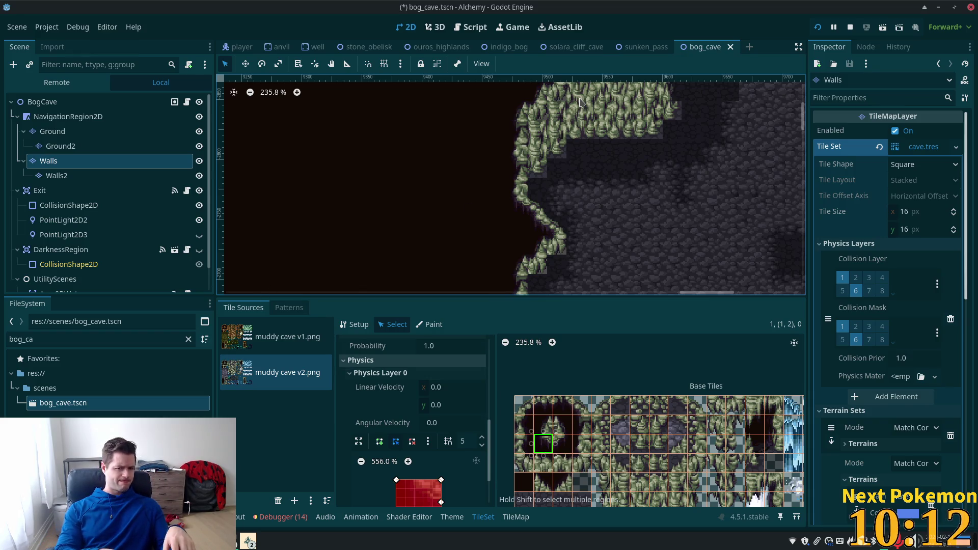
Step: Open player.tscn through Quick Open and launch a debug run of the game
key("shift+alt+o")
type("player")
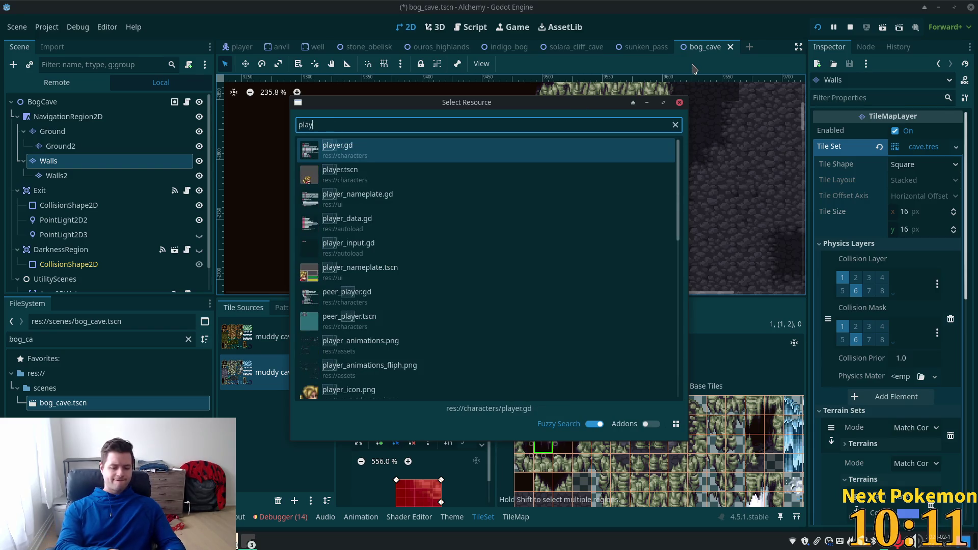
left_click(355, 171)
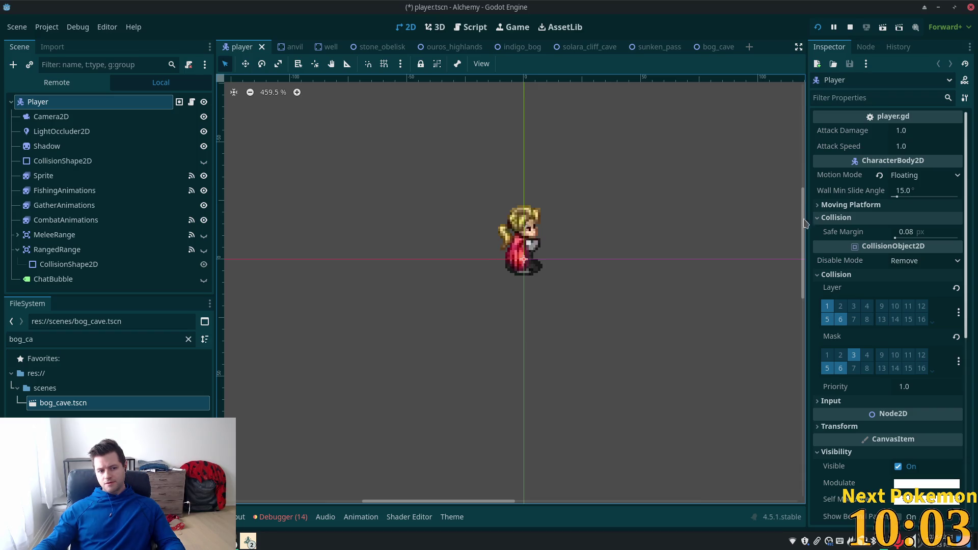
left_click(823, 28)
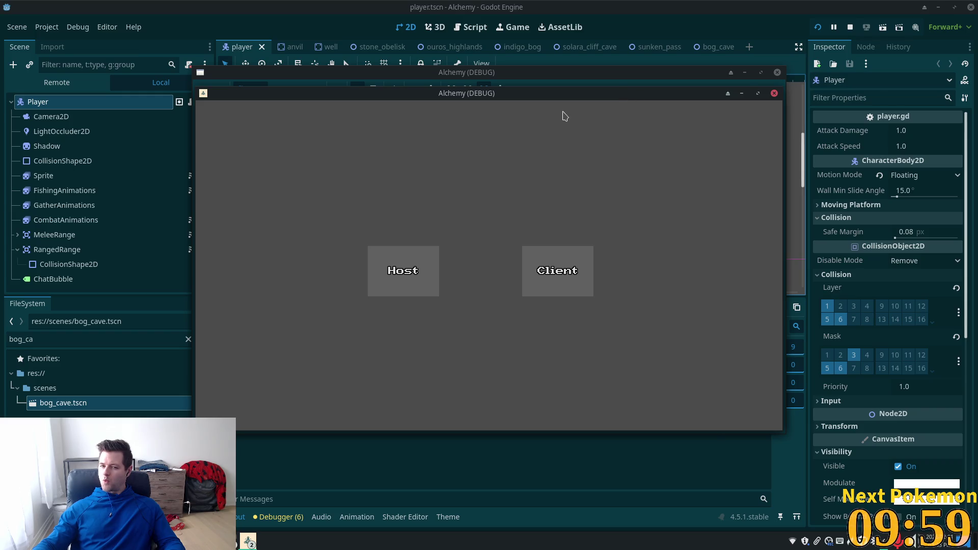
Step: Place the two game windows side by side and walk through Indigo Bog back into Sunken Pass
left_click_drag(637, 95, 474, 148)
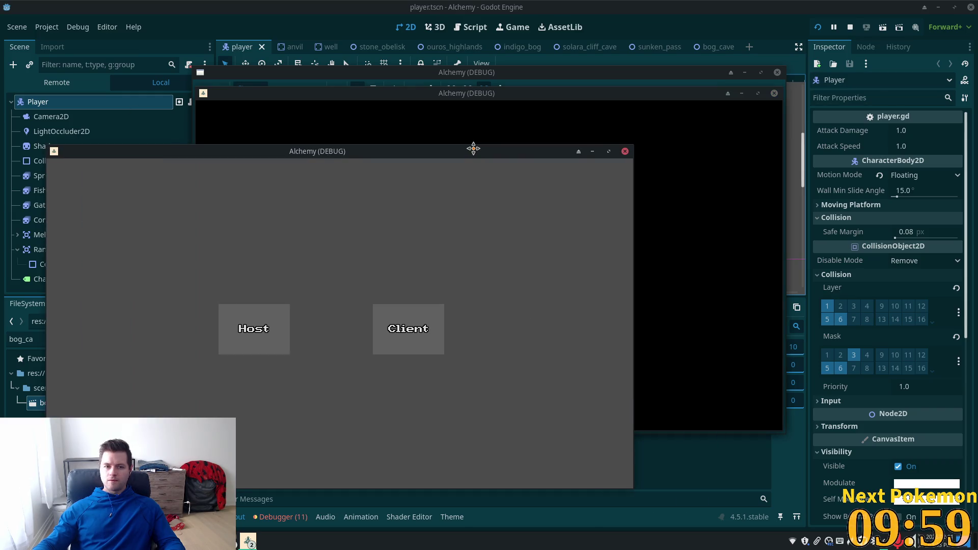
mouse_move(530, 99)
left_mouse_down()
mouse_move(694, 144)
mouse_move(725, 169)
mouse_move(735, 194)
left_mouse_up()
left_click(444, 157)
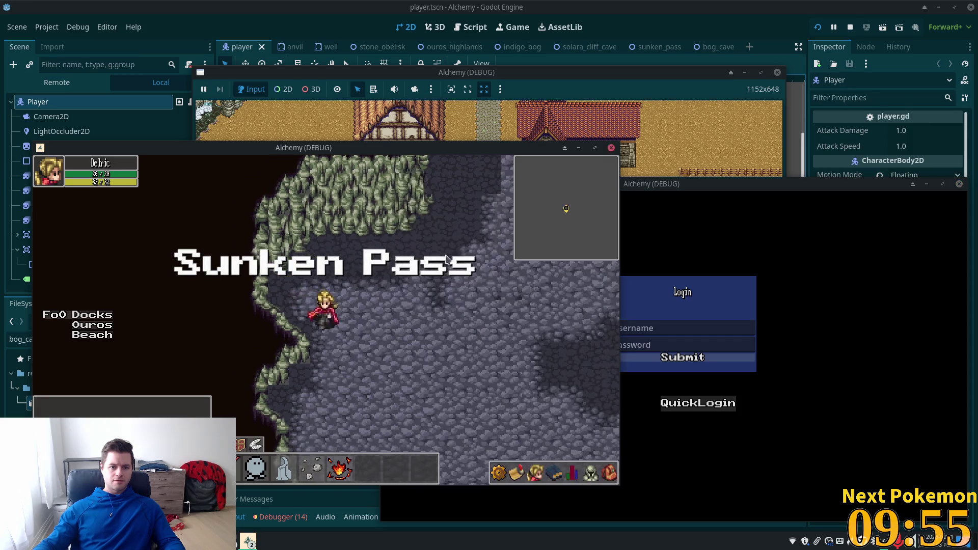
key("Right")
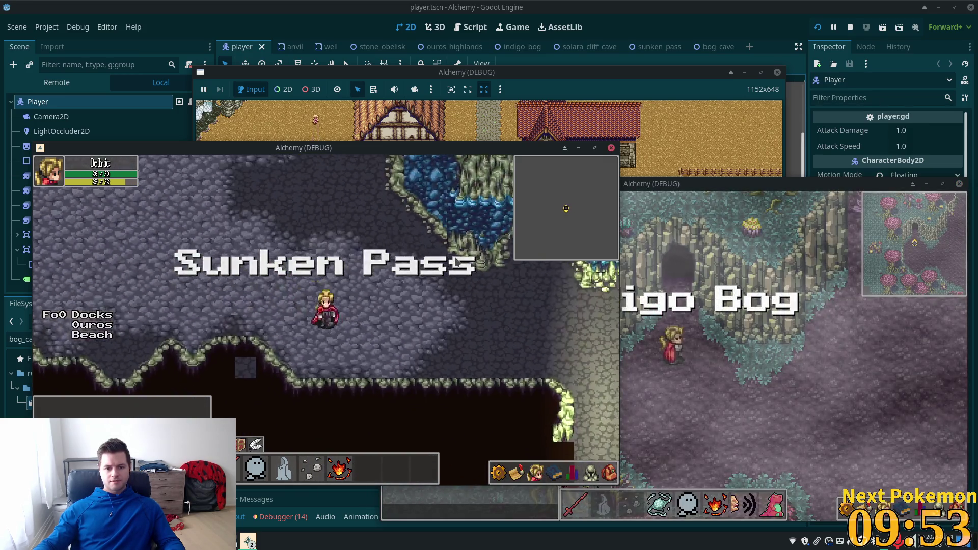
key("Down")
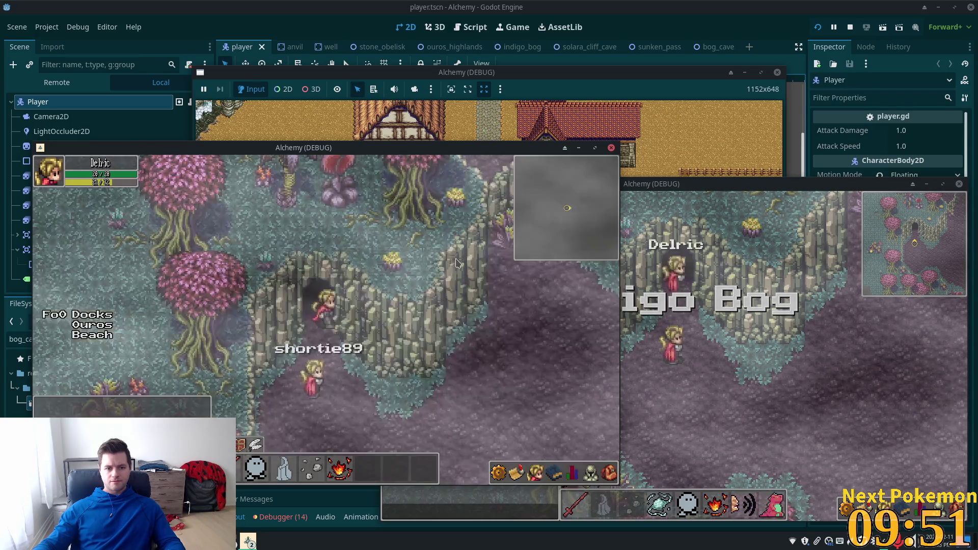
key("Right")
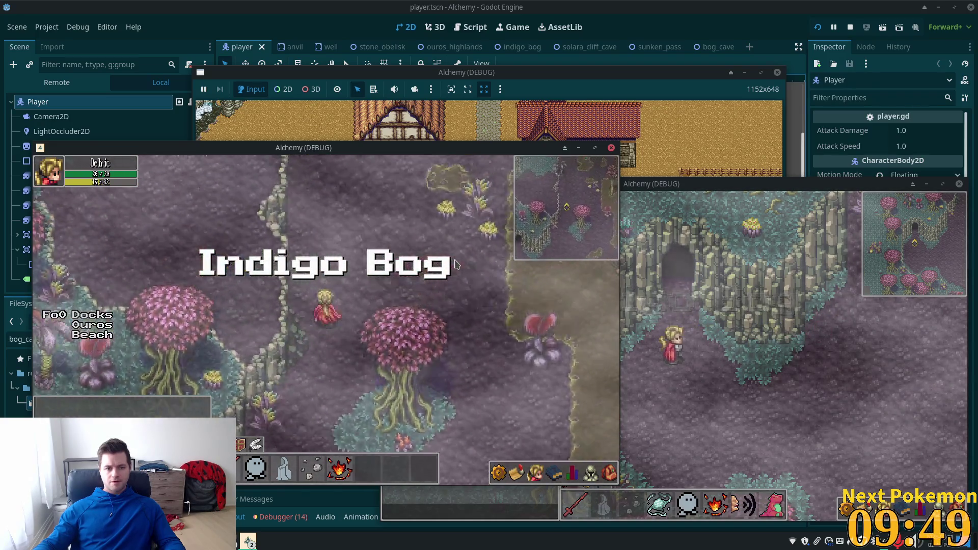
key("Down")
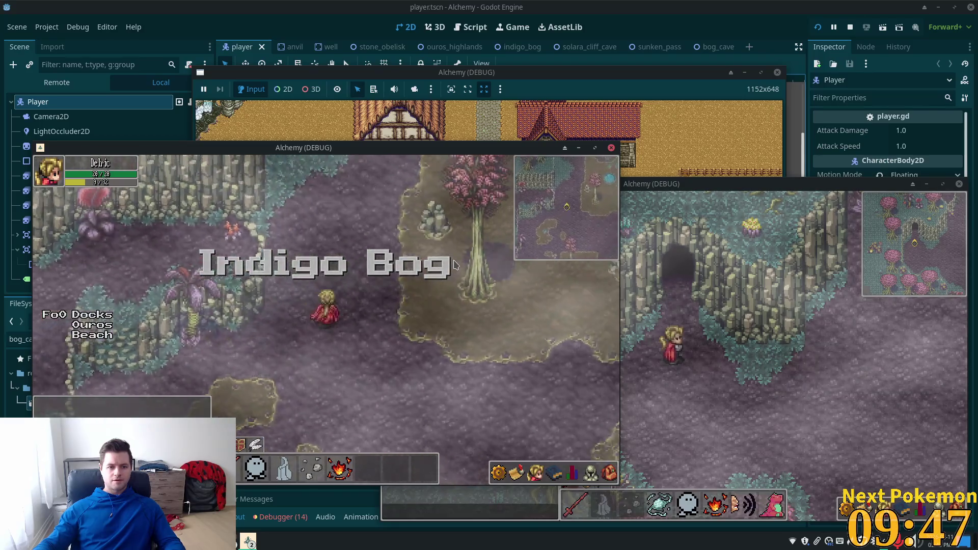
key("Up")
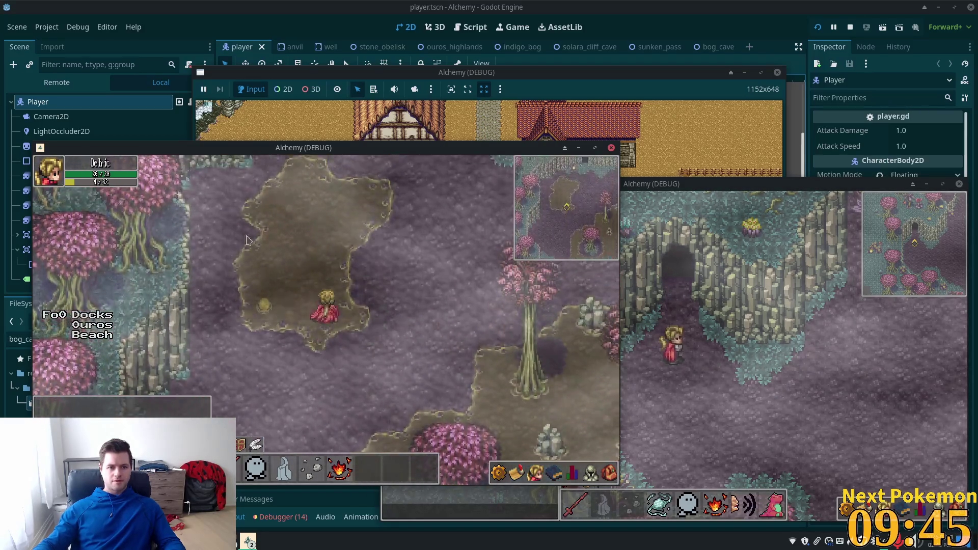
key("Up")
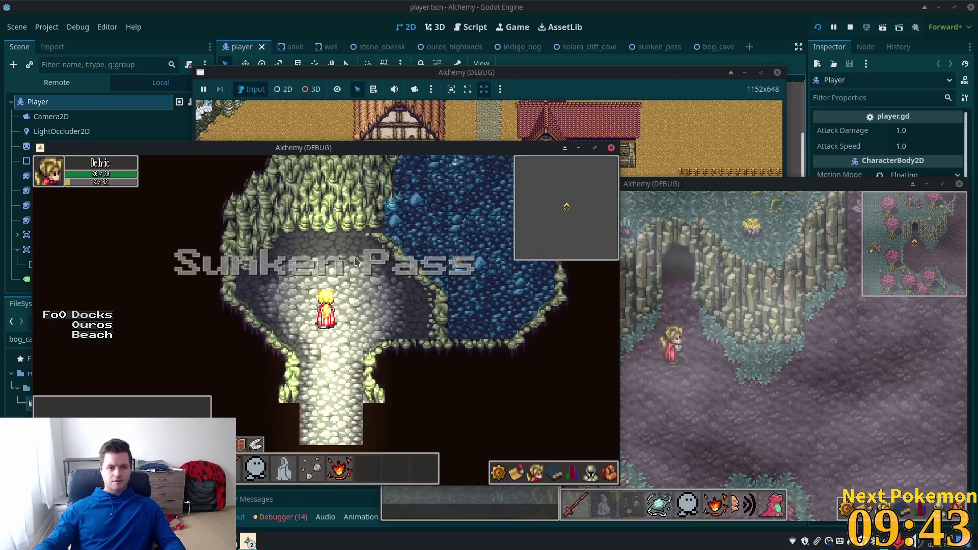
Step: Walk around the cave floor, ledge and water testing collisions, exiting into Indigo Bog
key("Right")
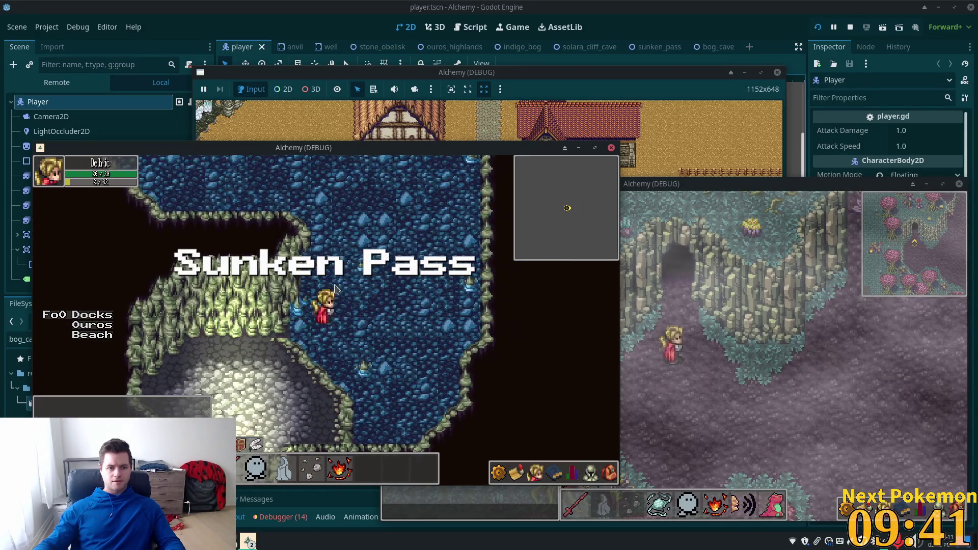
key("Up")
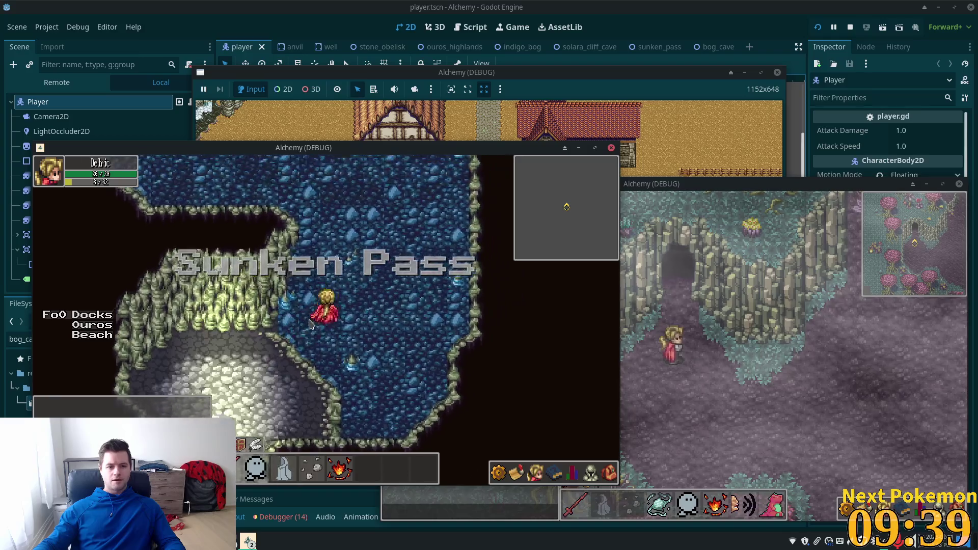
key("Left")
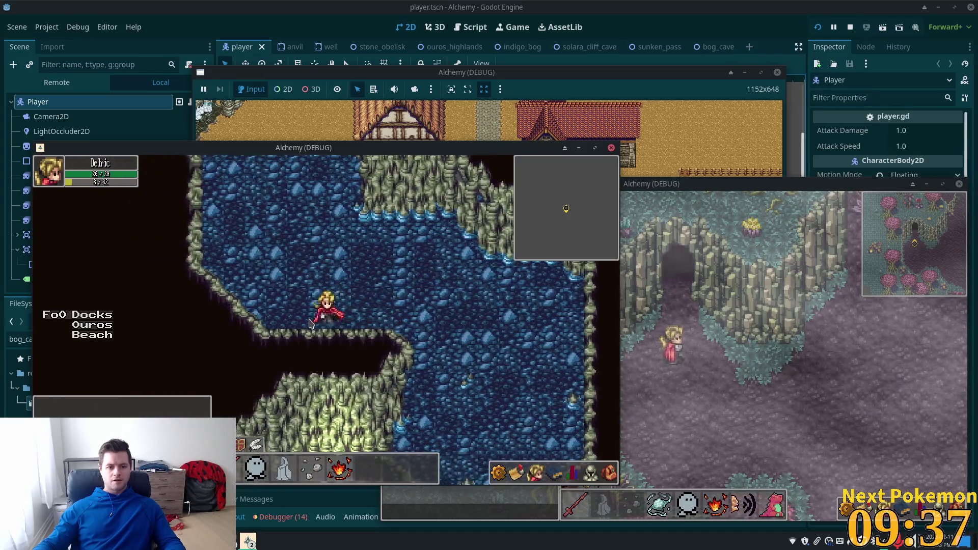
key("Down")
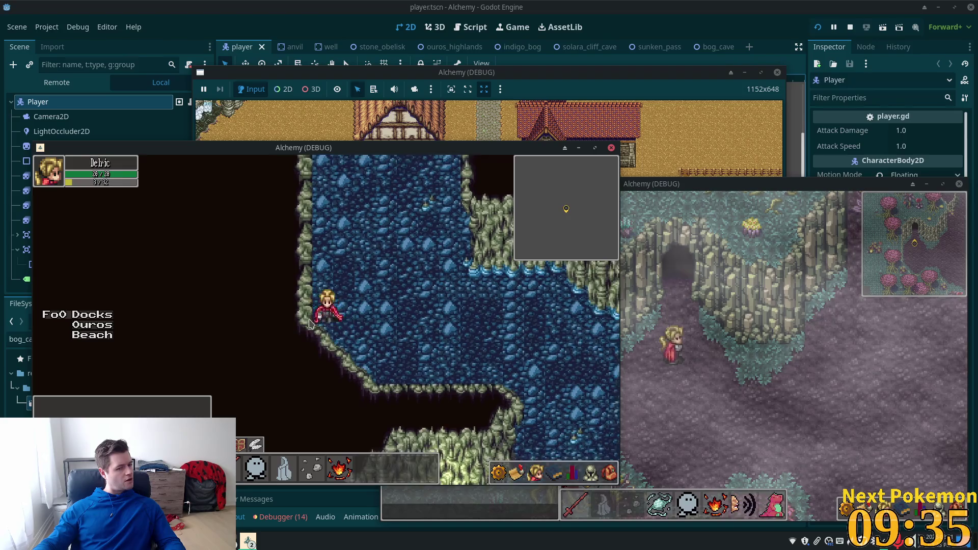
key("Up")
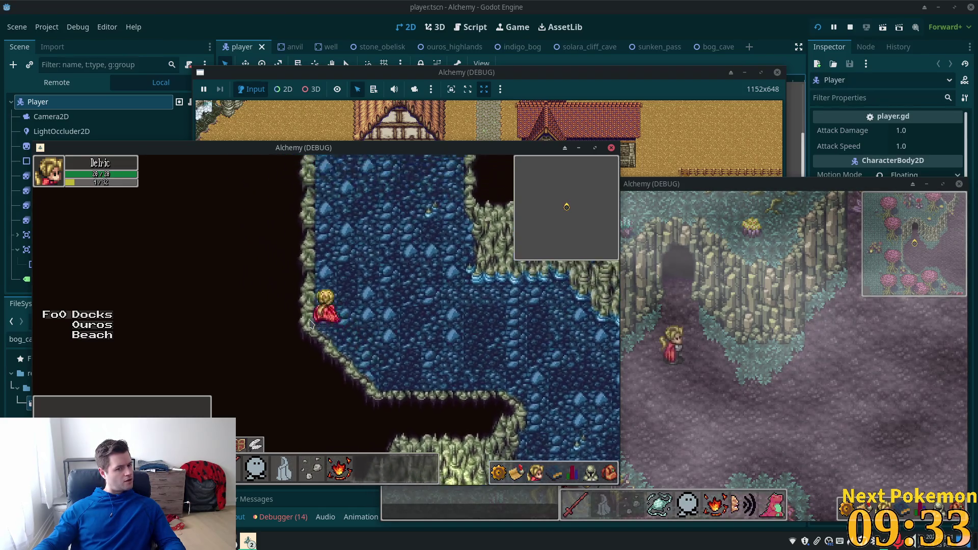
key("Up")
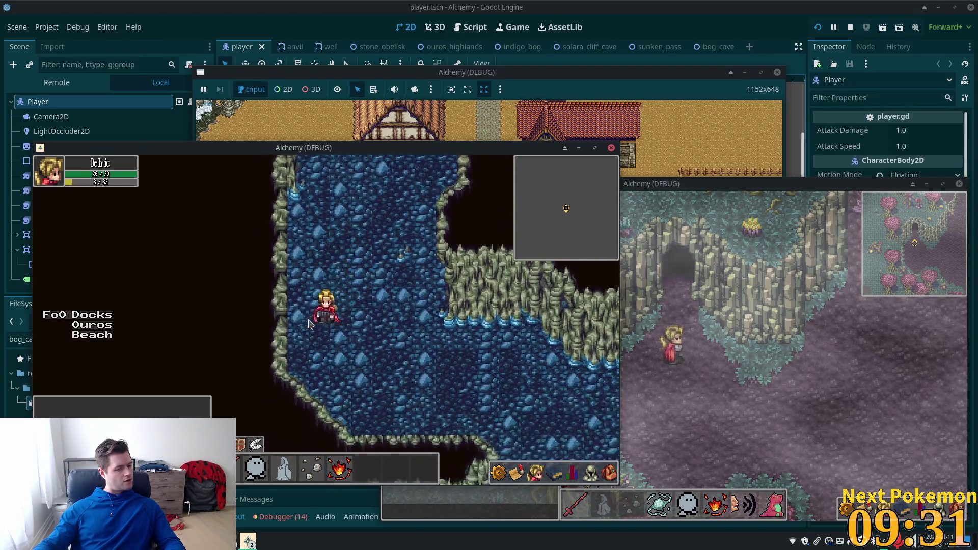
key("Left")
key("Right")
key("Down")
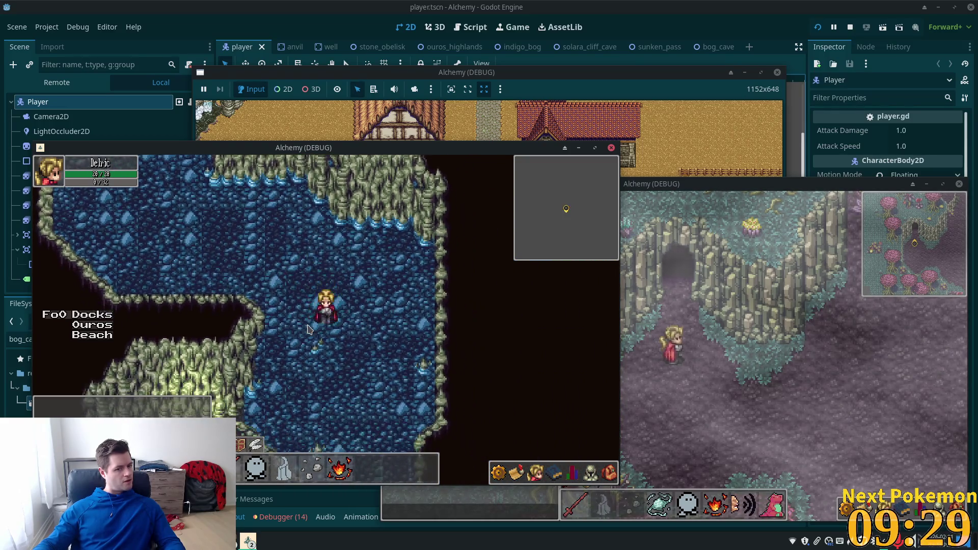
key("Left")
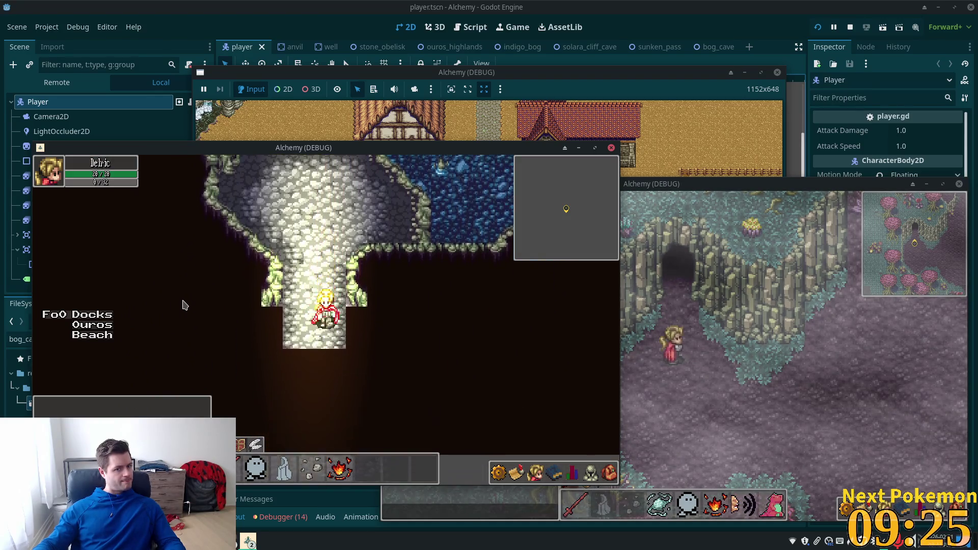
key("Down")
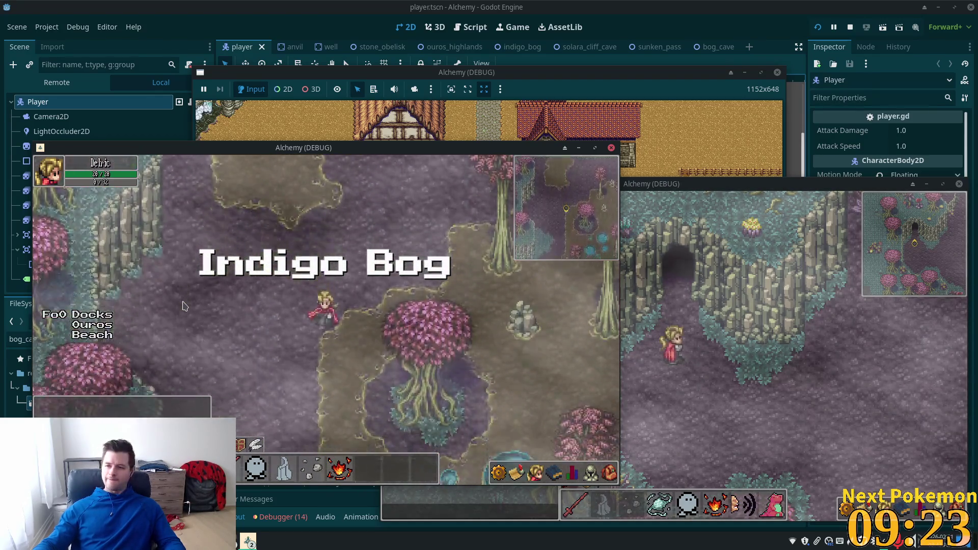
Step: Walk through Indigo Bog past the pink trees and re-enter the Sunken Pass cave
key("Left")
key("Down")
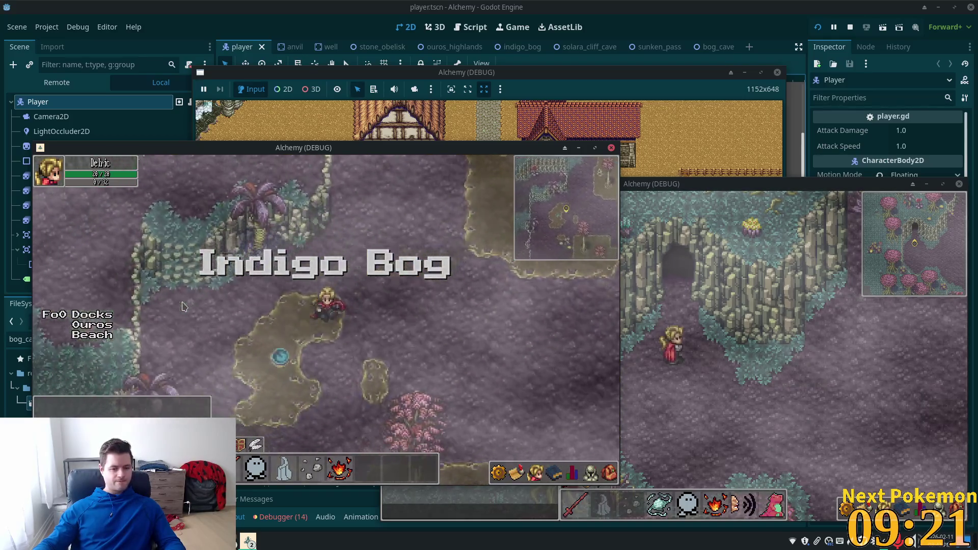
key("Left")
key("Up")
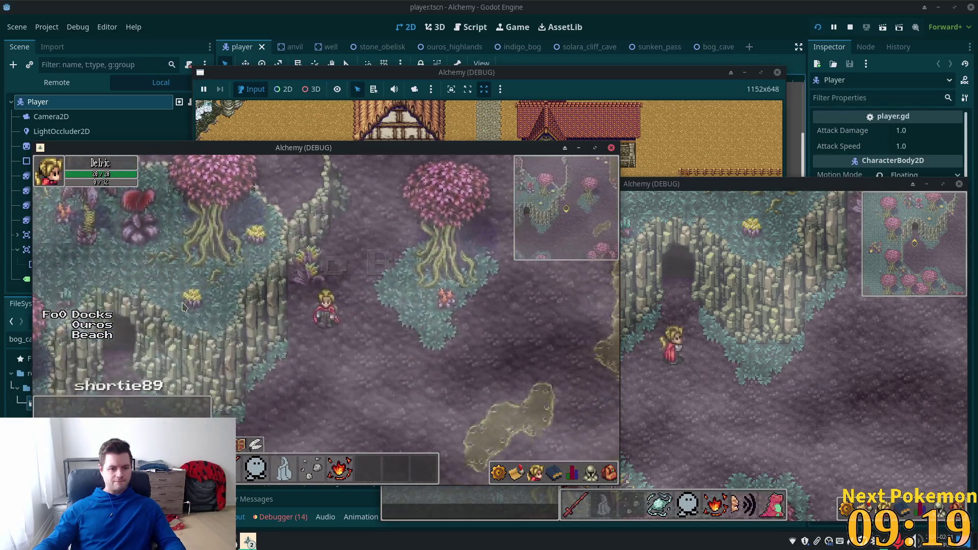
key("Left")
key("Down")
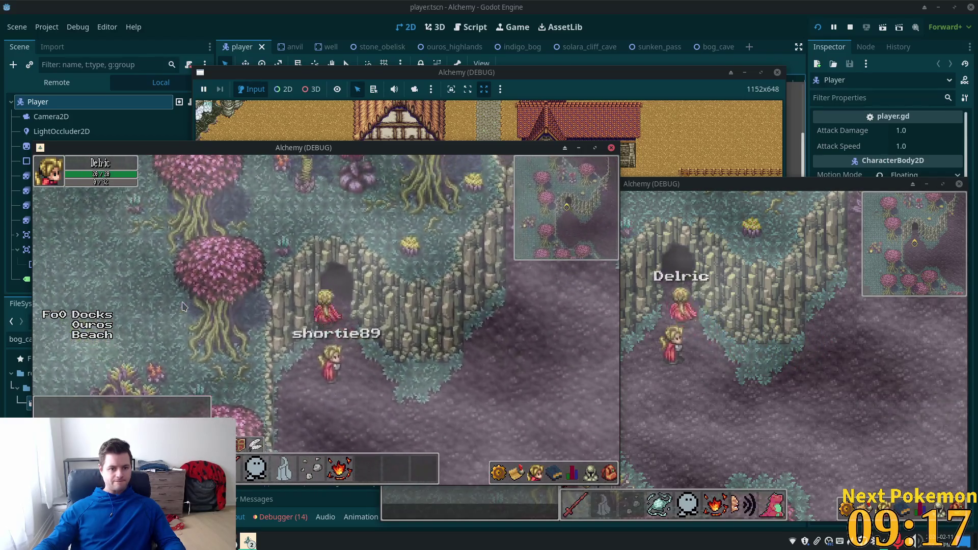
key("Up")
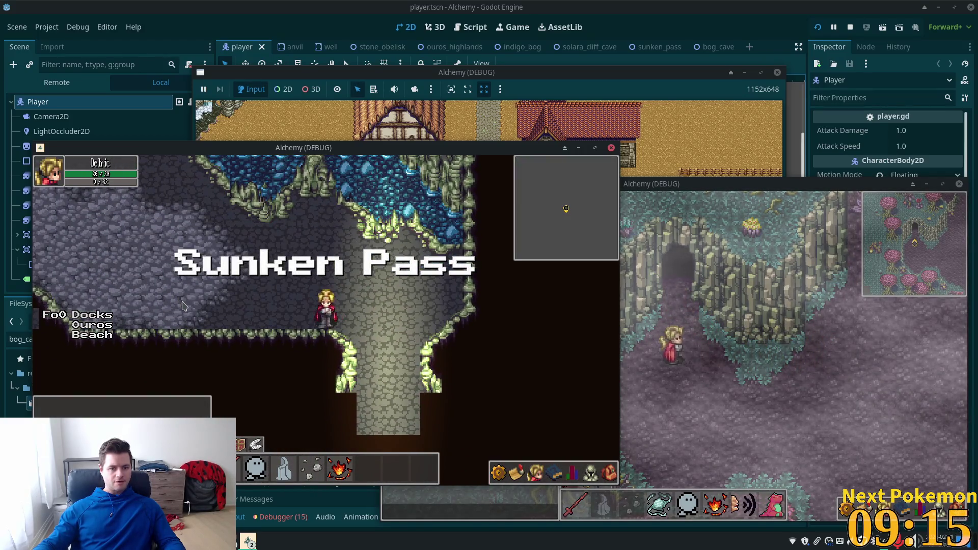
Step: Walk left along the cave ledge and up the west wall testing collision
key("Left")
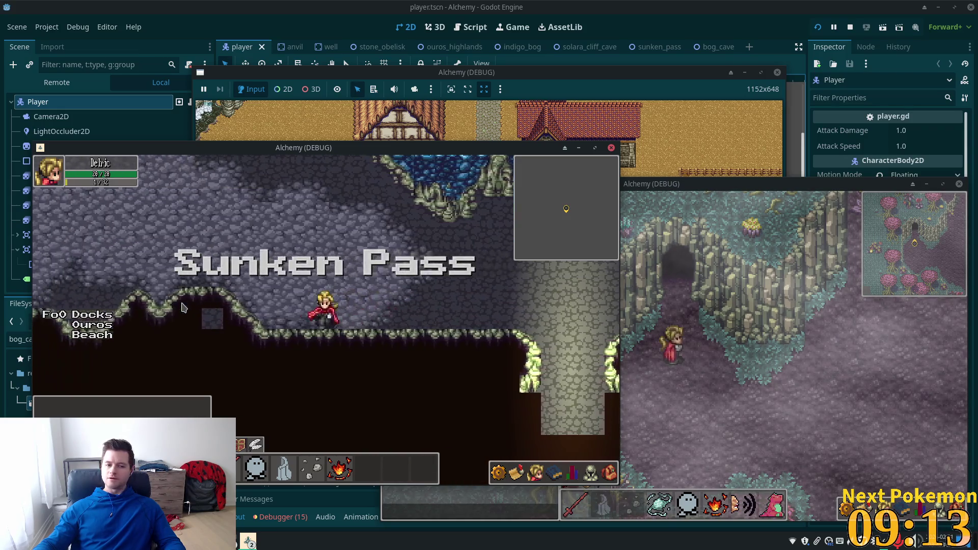
key("Left")
key("Up")
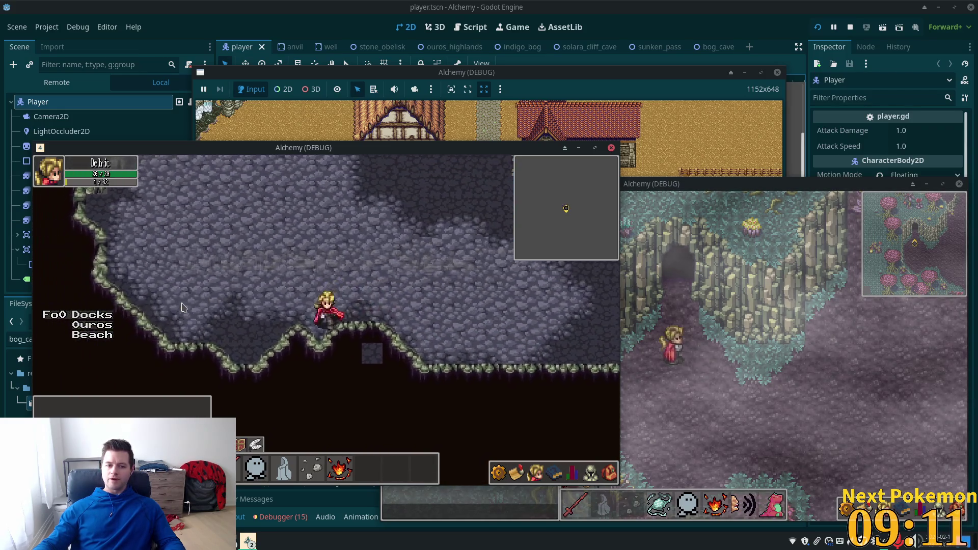
key("Left")
key("Left")
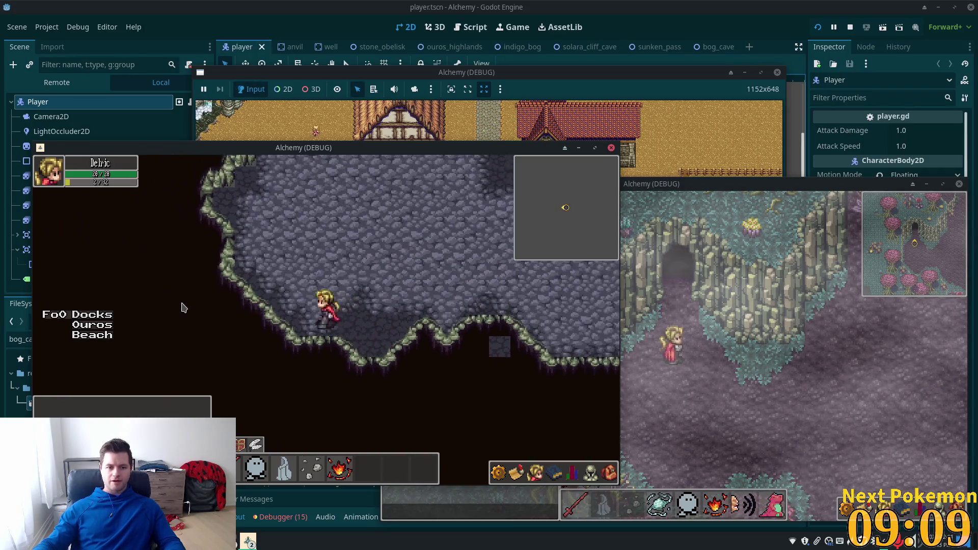
key("Left")
key("Up")
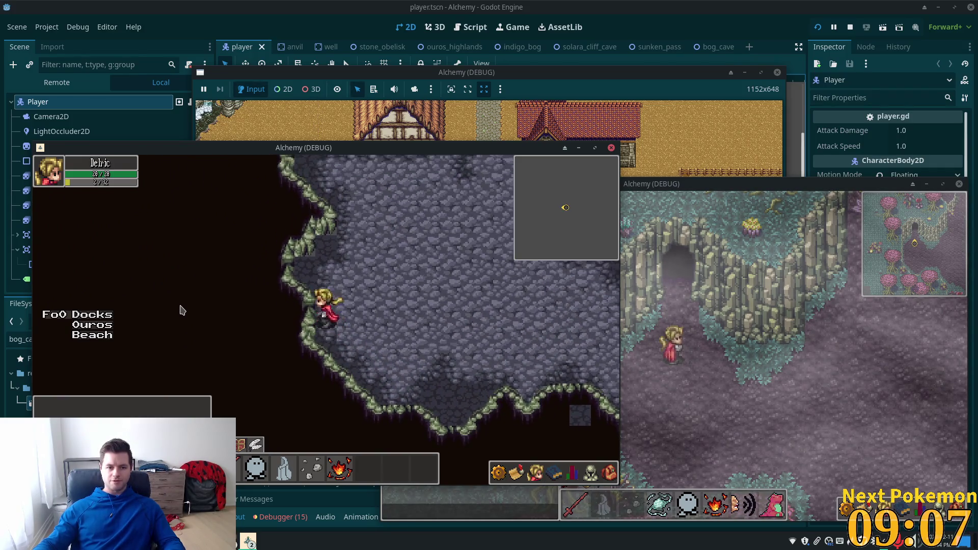
key("Up")
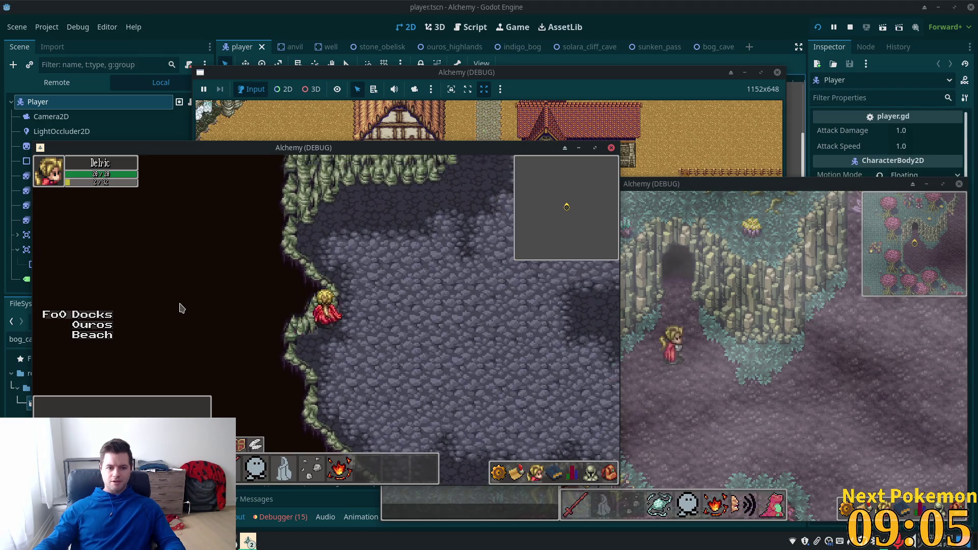
key("Up")
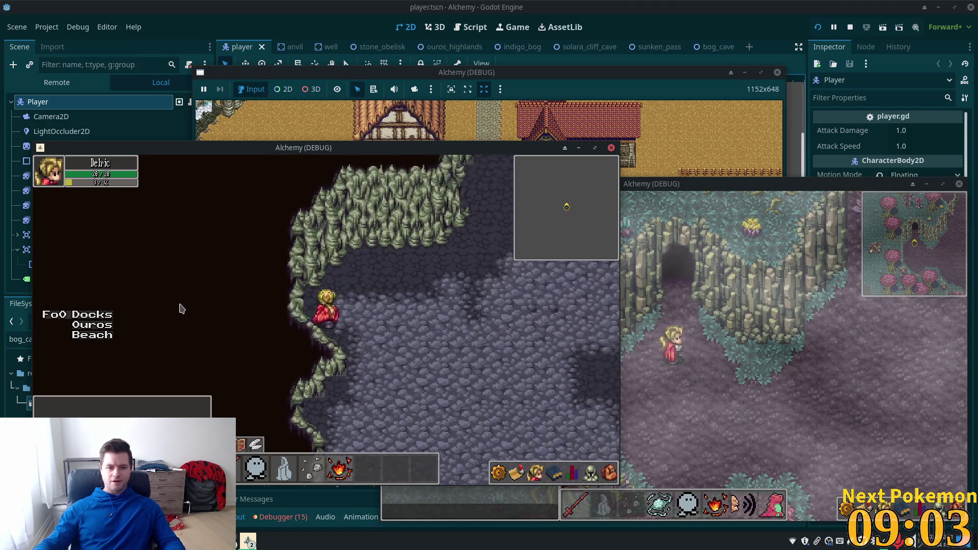
Step: Walk along the mossy cliff edge testing collision, then stop the running game
key("Right")
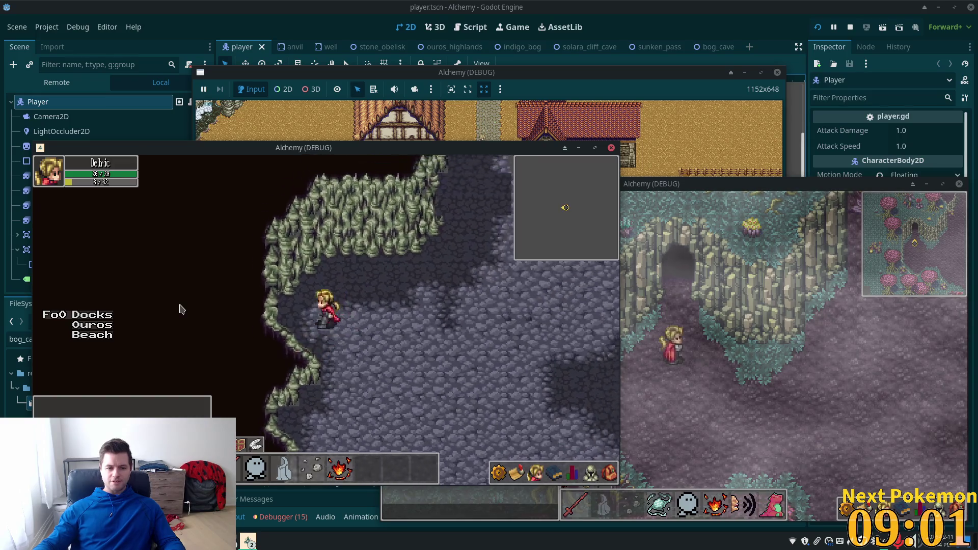
key("Left")
key("Right")
key("Up")
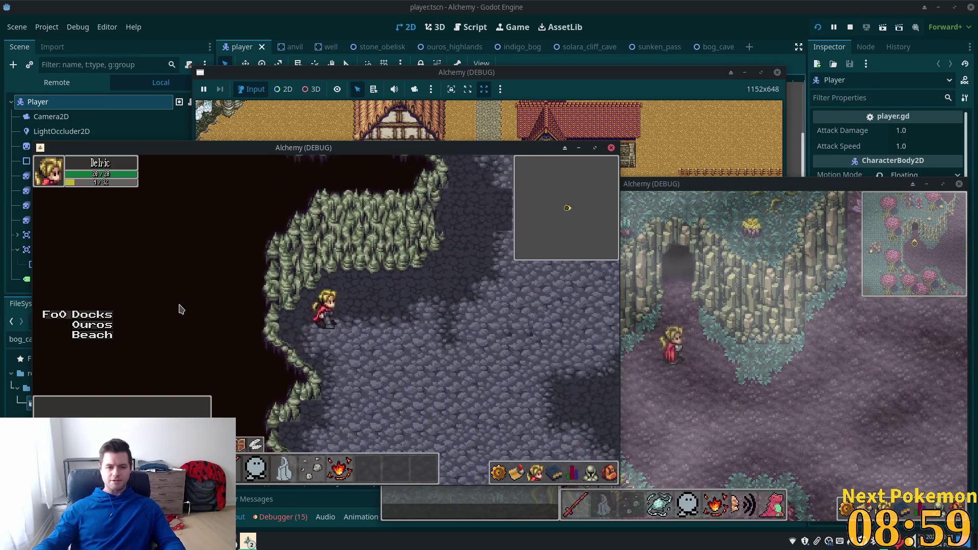
key("Up")
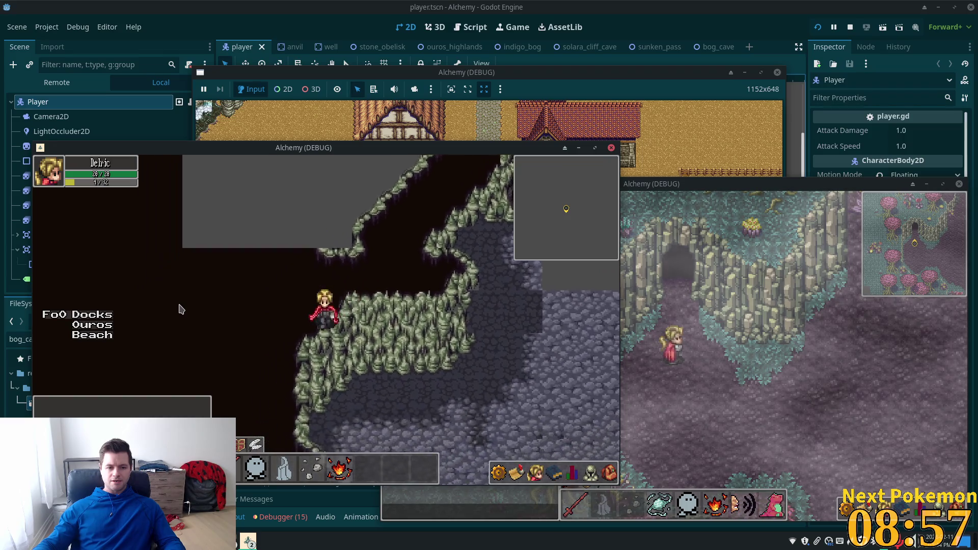
key("Down")
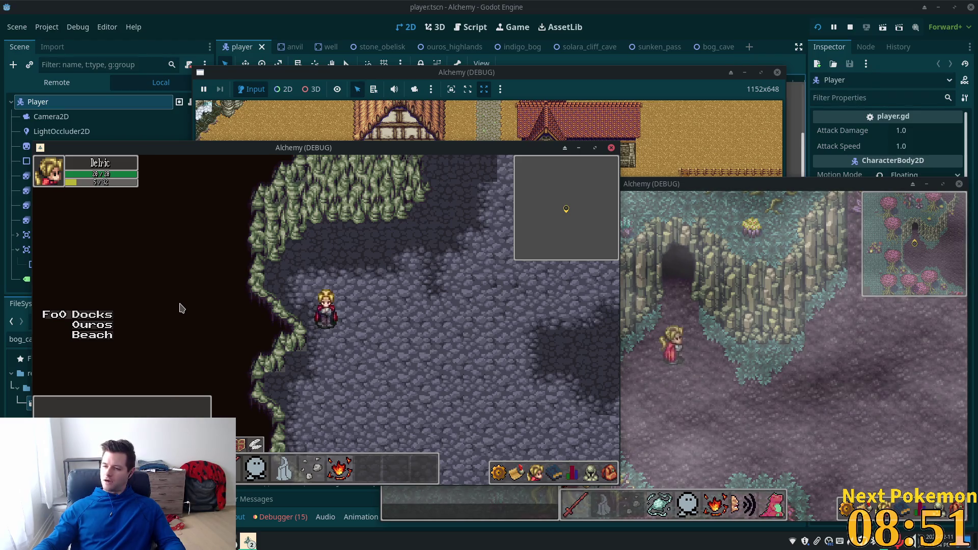
key("F8")
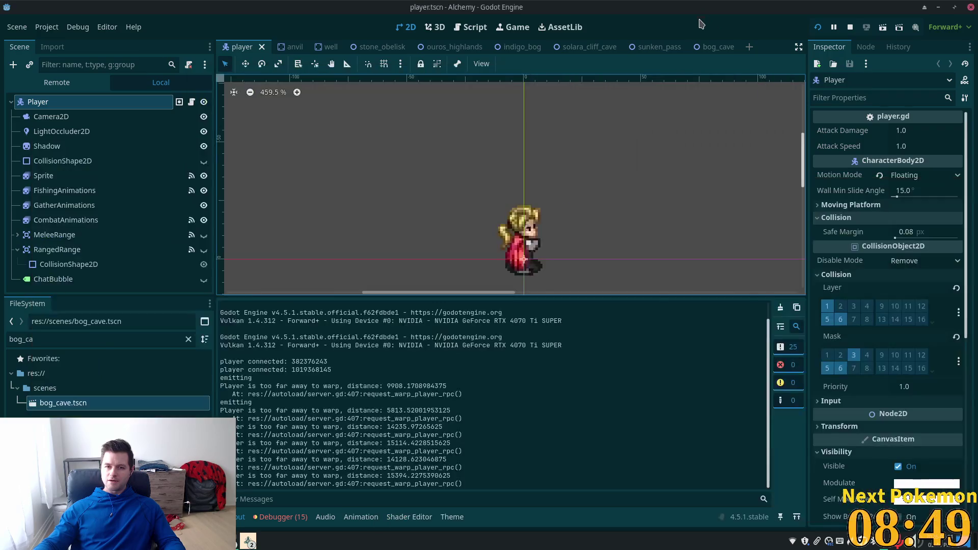
Step: In bog_cave, paint wall tiles into the gaps along the western cave wall and save the scene
left_click(713, 47)
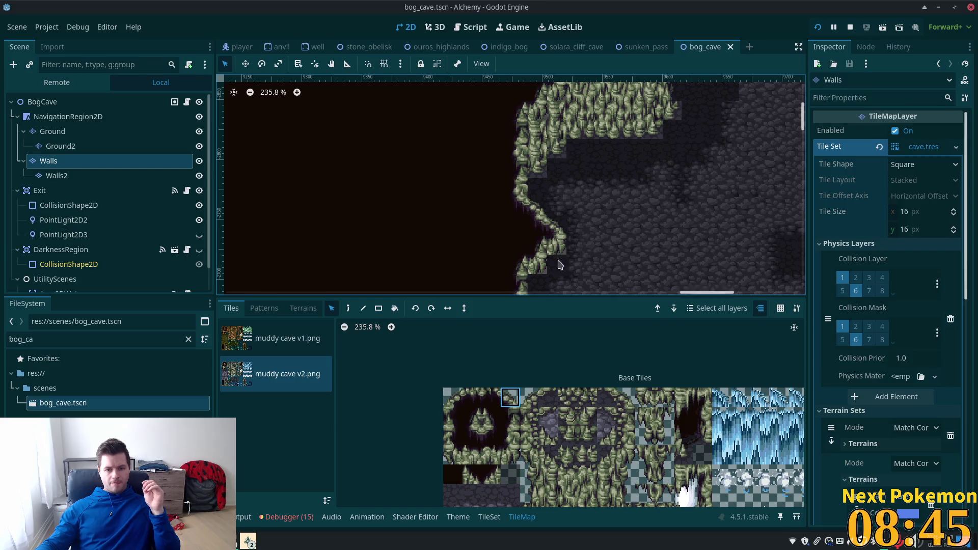
left_click(351, 308)
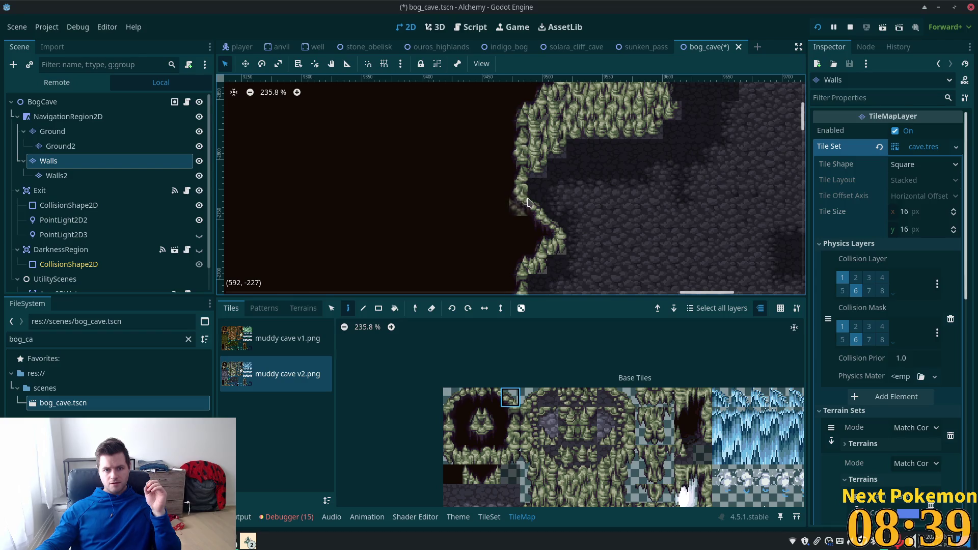
left_click(516, 426)
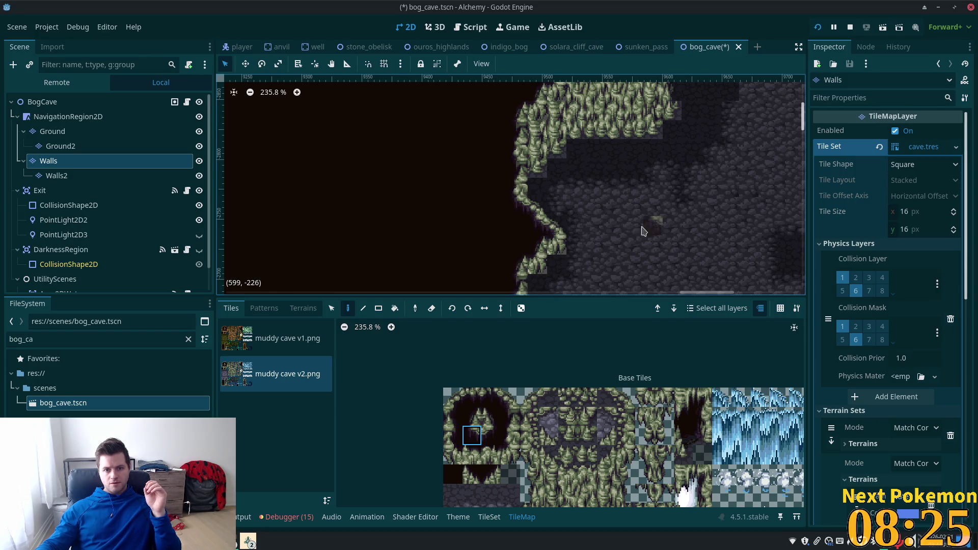
scroll(644, 234, "down", 2)
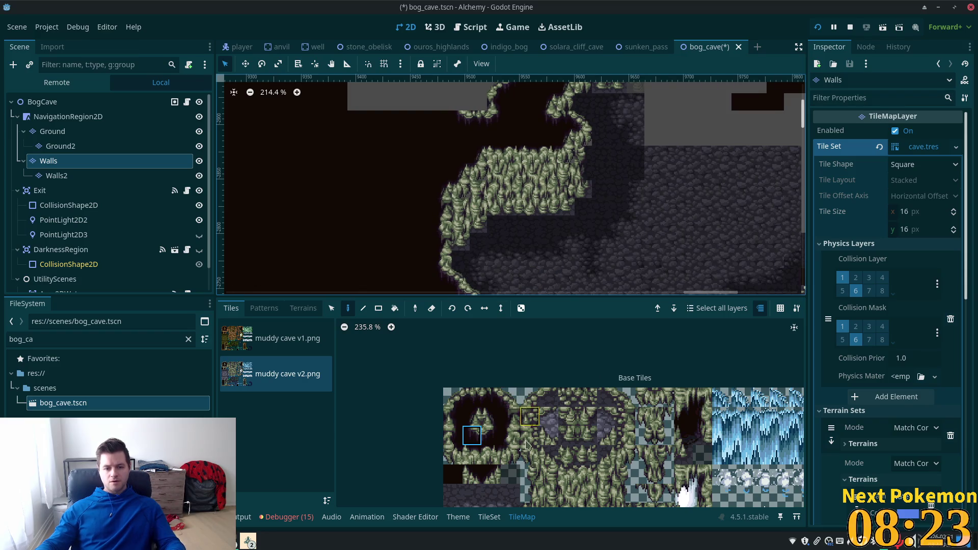
scroll(530, 438, "down", 2)
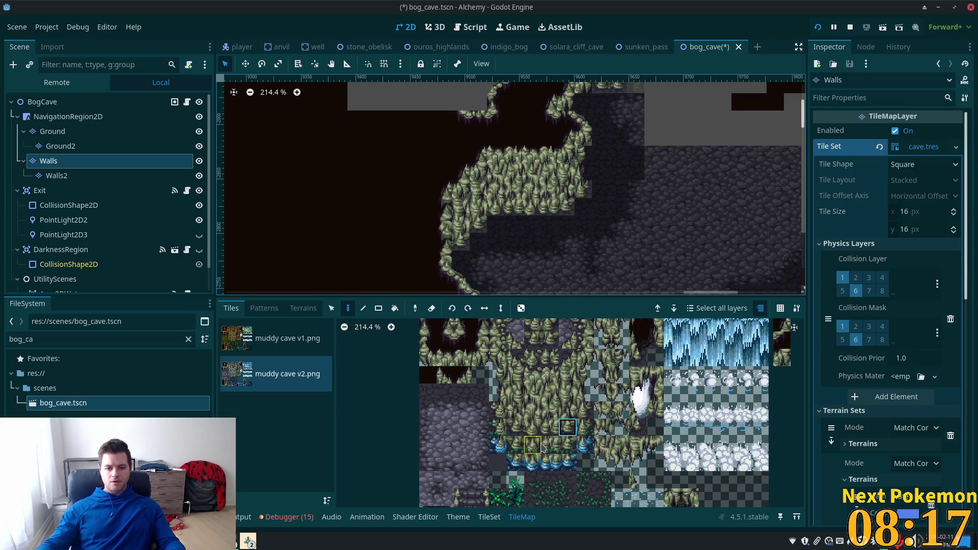
left_click(533, 429)
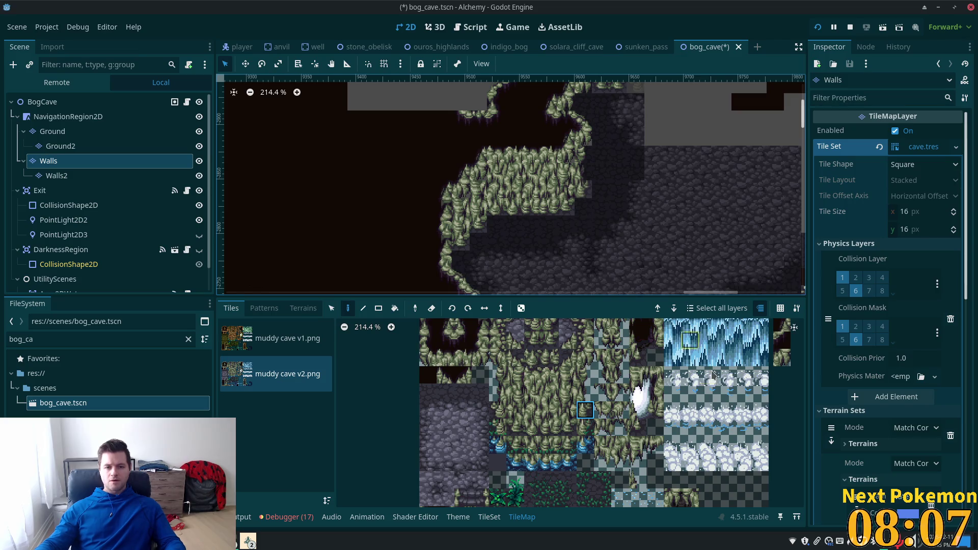
key("ctrl+s")
scroll(554, 281, "down", 1)
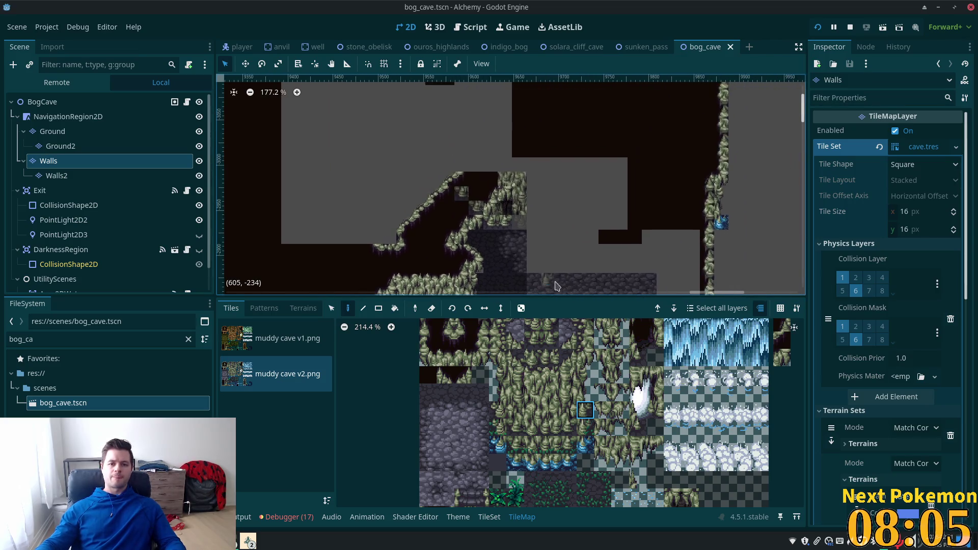
Step: Give atlas tile (0, 4) a Z Index of 6, save, and run the project in debug
left_click(489, 517)
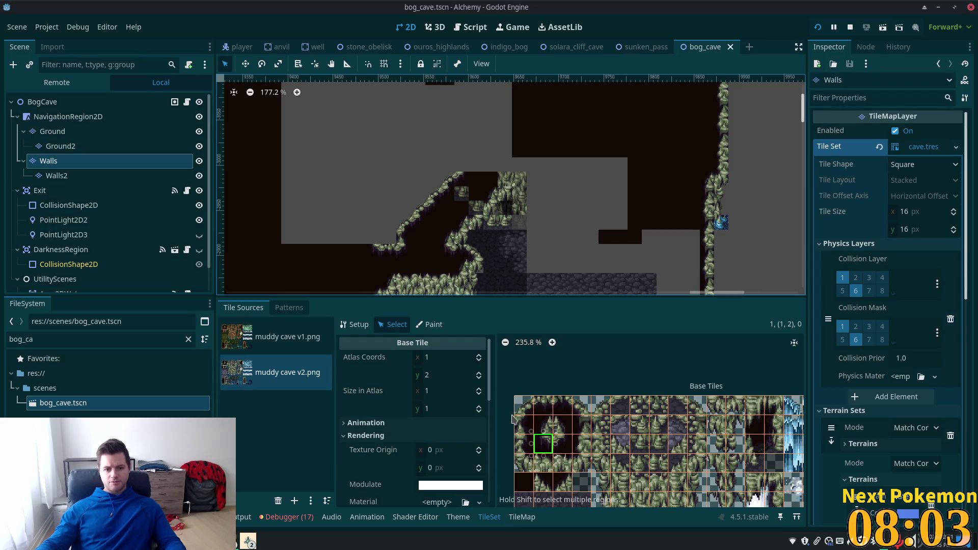
left_click(525, 483)
scroll(427, 384, "down", 5)
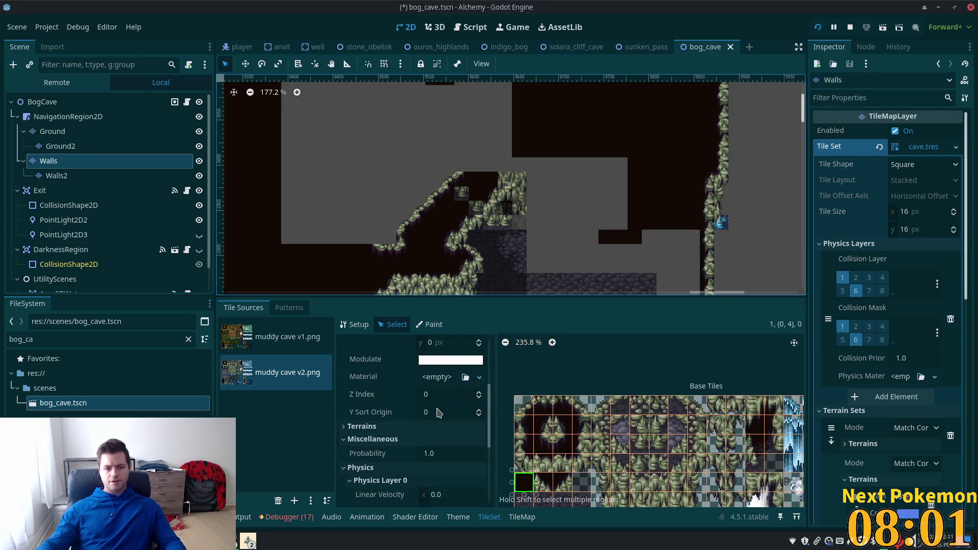
scroll(427, 384, "up", 3)
scroll(427, 385, "up", 2)
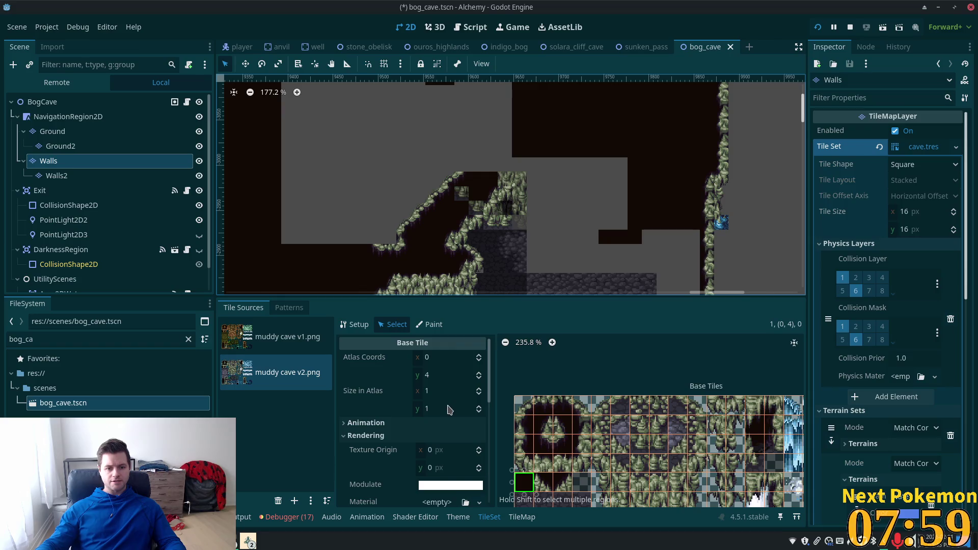
scroll(449, 410, "down", 4)
left_click(439, 436)
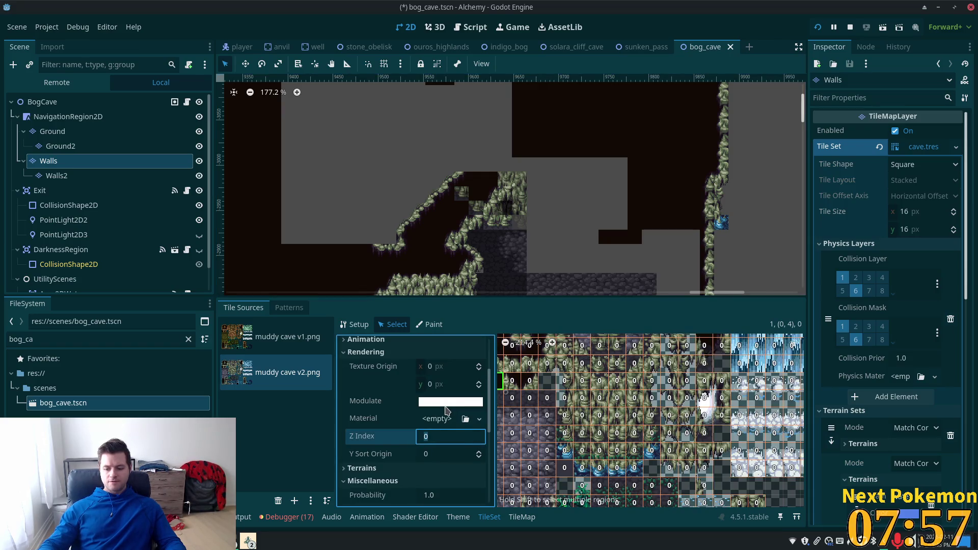
type("6")
key("Tab")
key("ctrl+s")
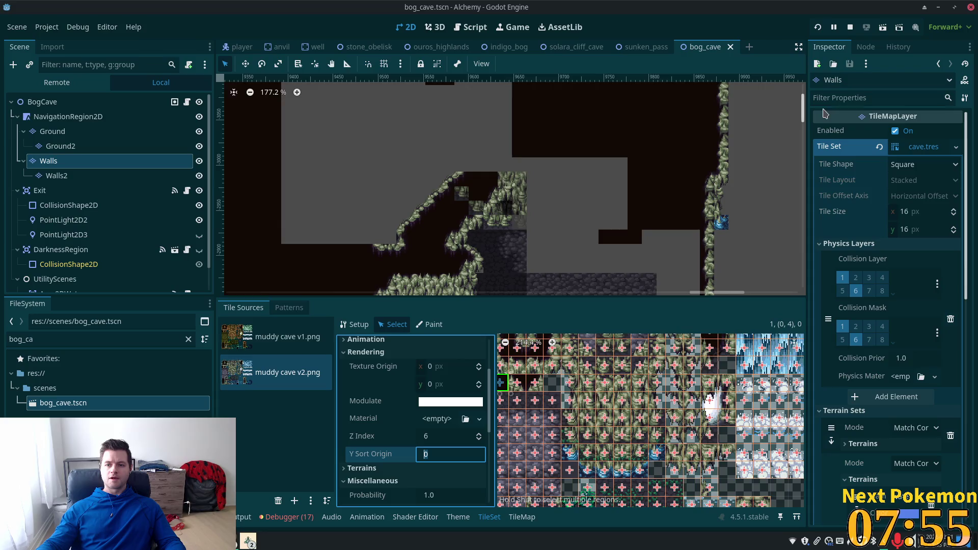
key("F5")
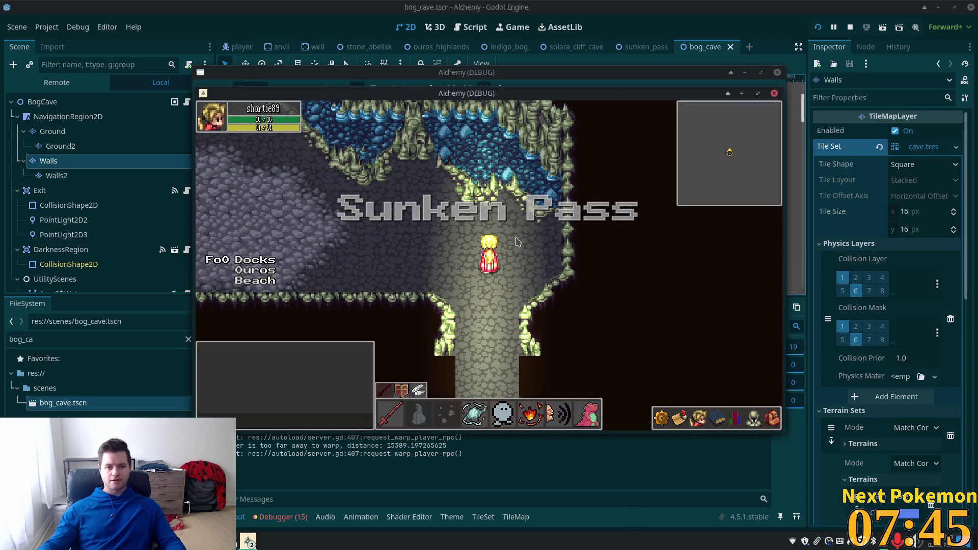
Step: Walk the player into the cave's west wall from several directions to test its collision
key("Left")
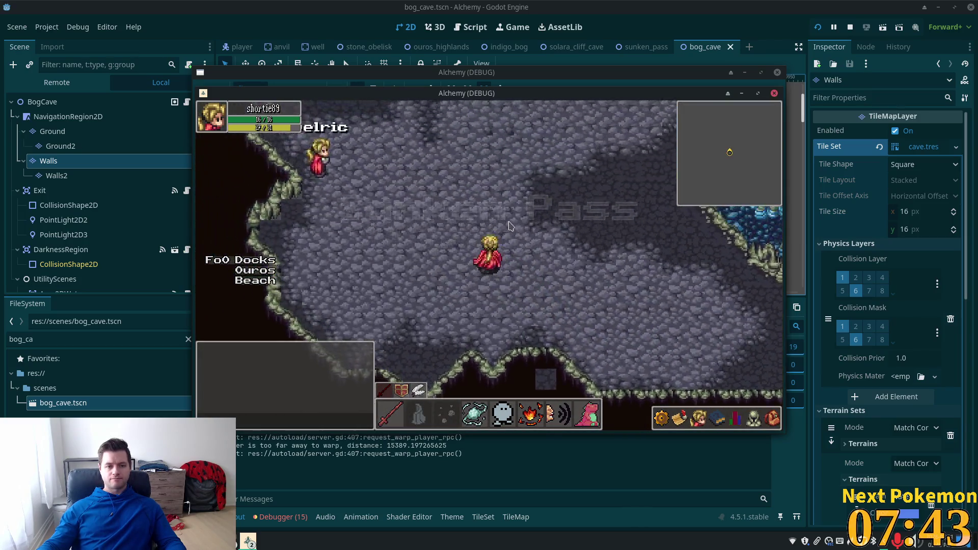
key("Left")
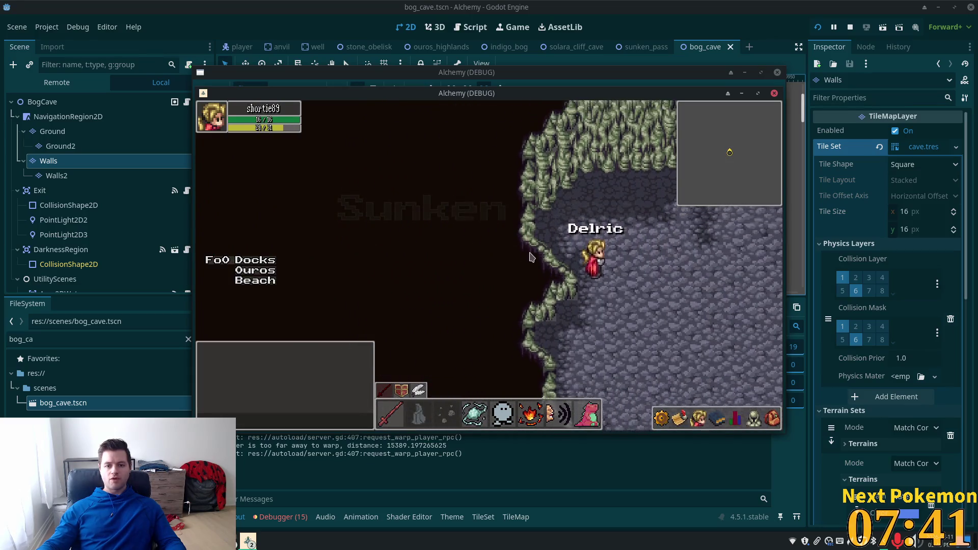
key("Right")
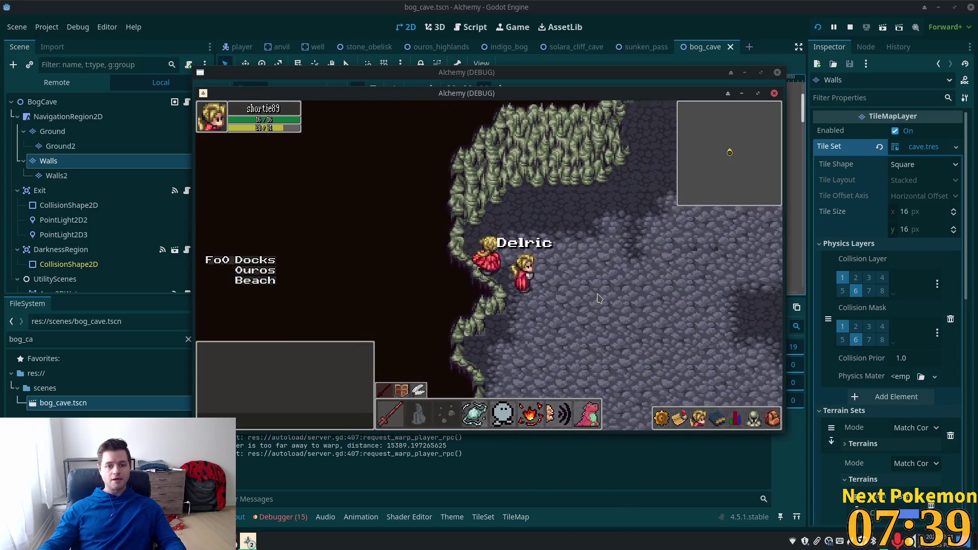
key("Left")
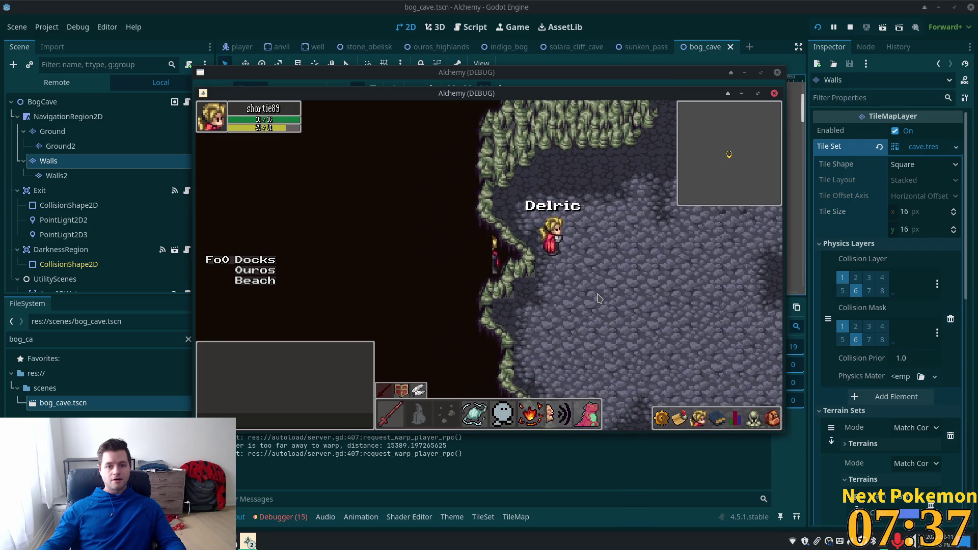
key("Up")
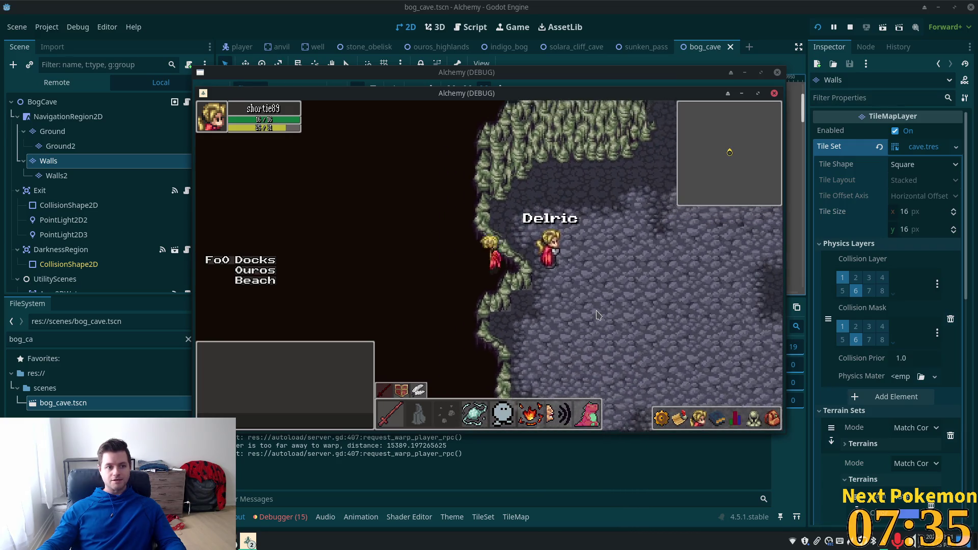
key("Up")
key("Right")
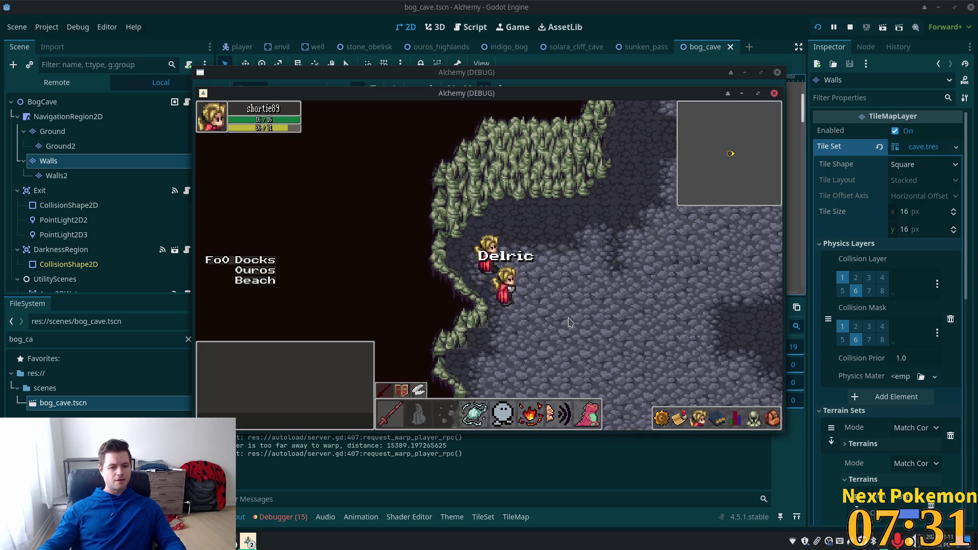
key("Down")
key("Left")
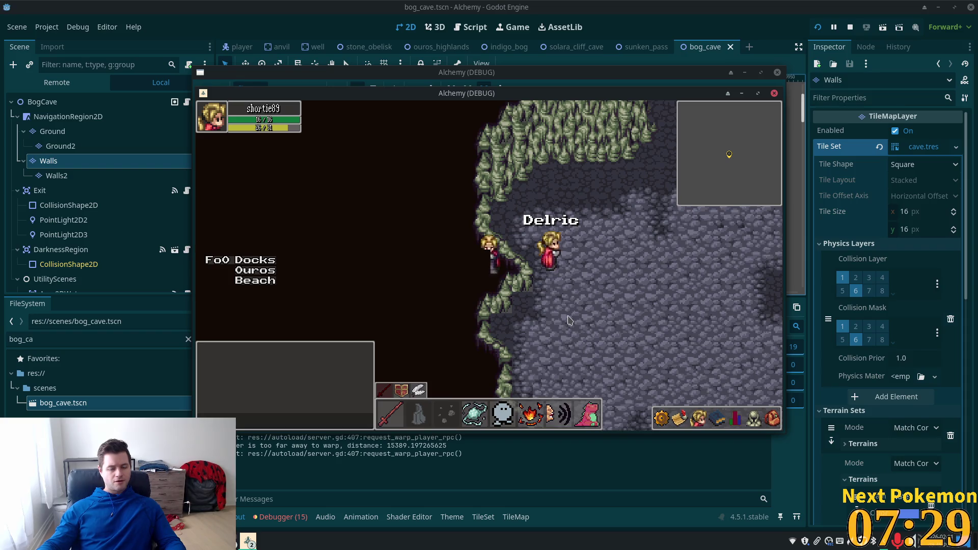
key("Up")
key("Right")
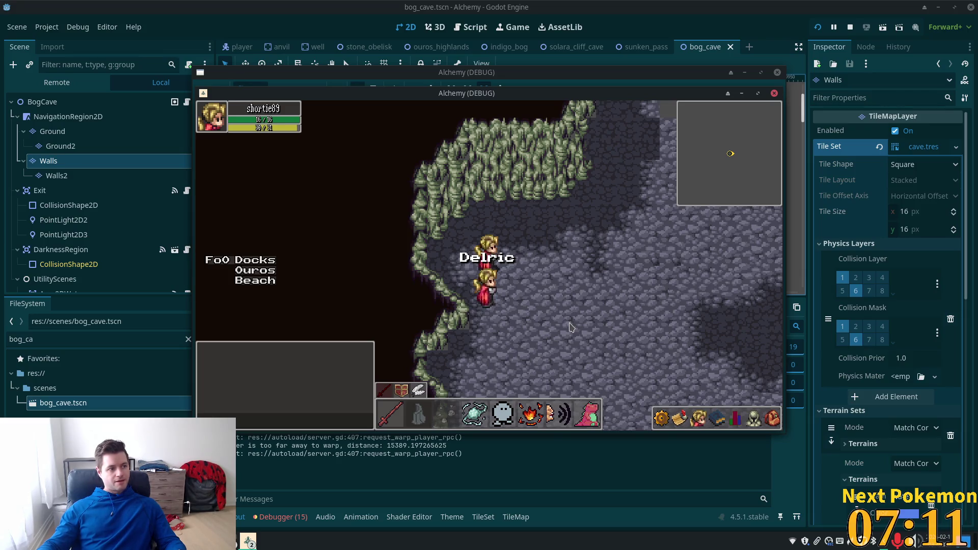
Step: Walk the player up, right, down and left through the cave, then bring the editor back
left_click(529, 270)
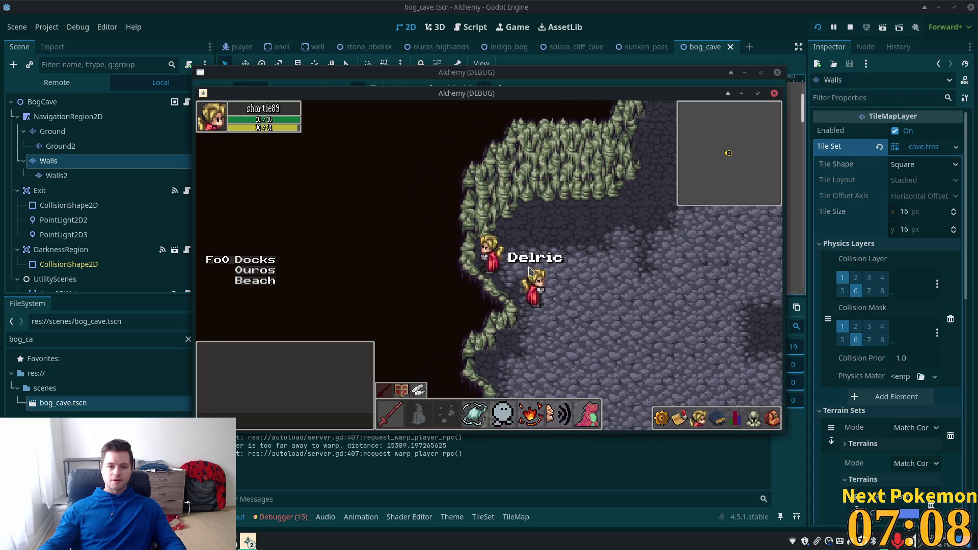
key("Up")
key("Right")
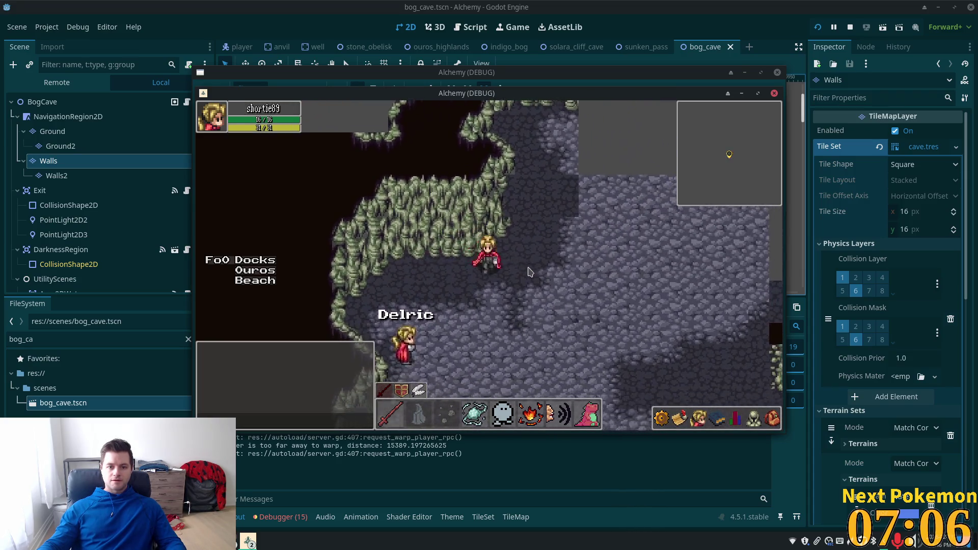
key("Up")
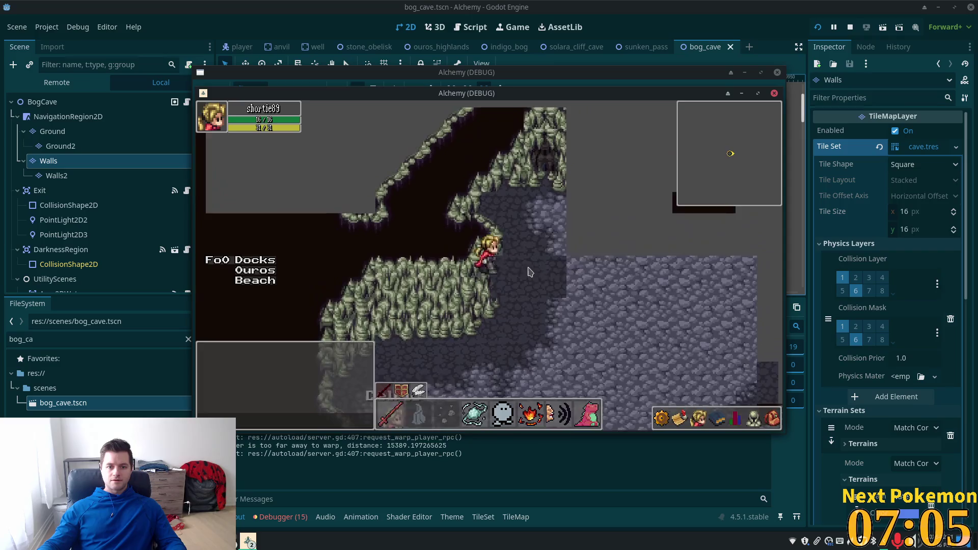
key("Left")
key("Down")
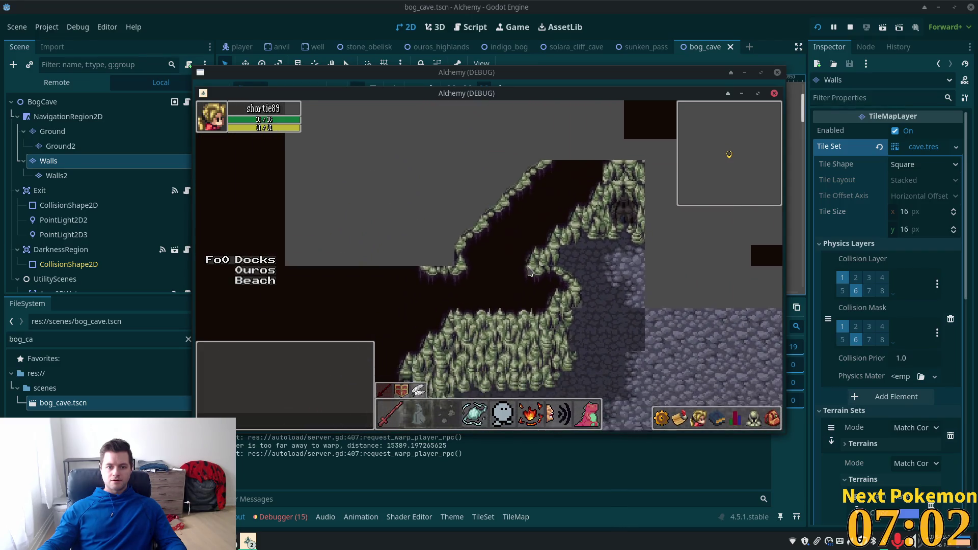
key("Right")
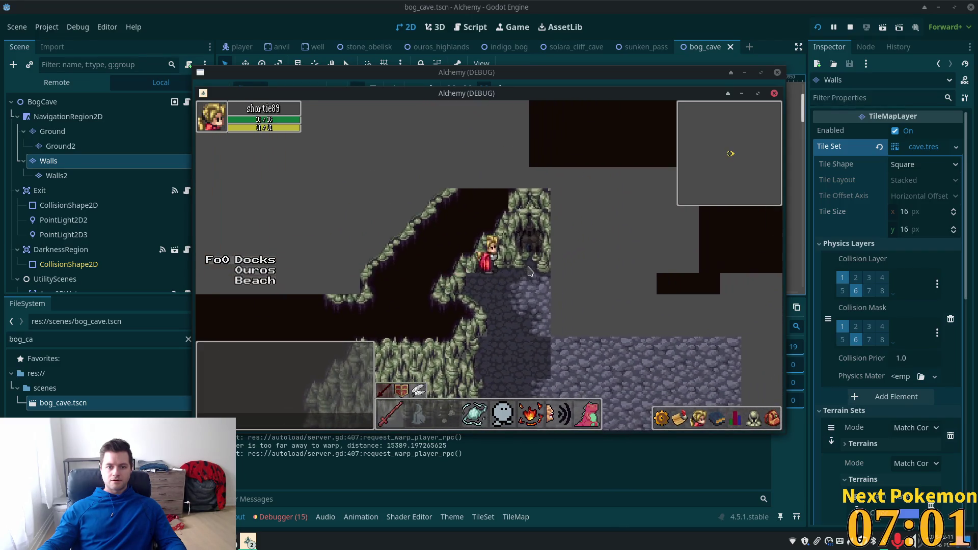
key("Down")
key("Left")
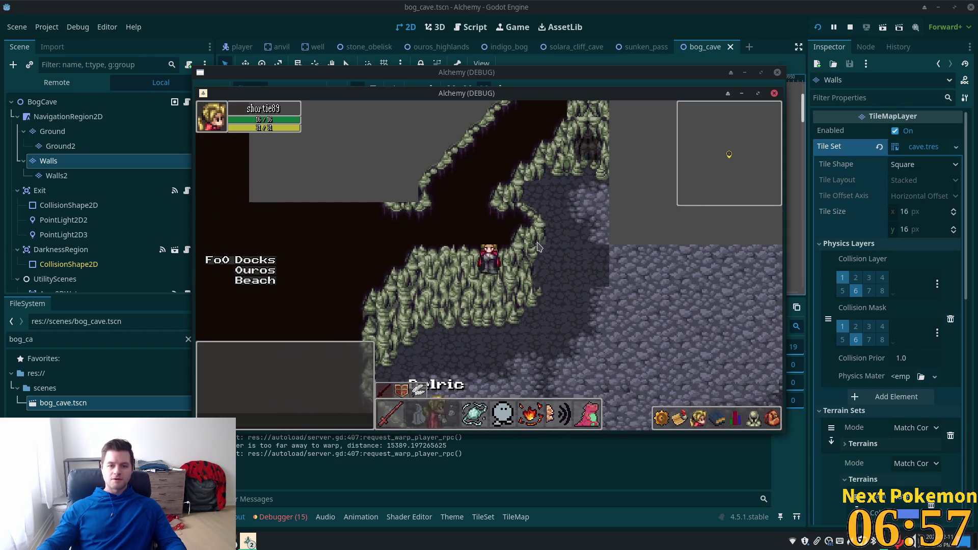
key("Right")
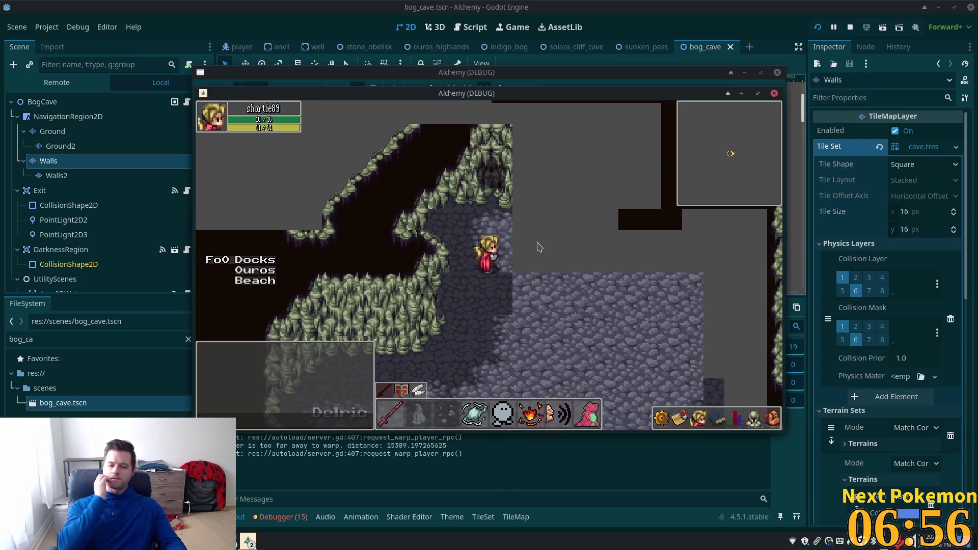
key("Down")
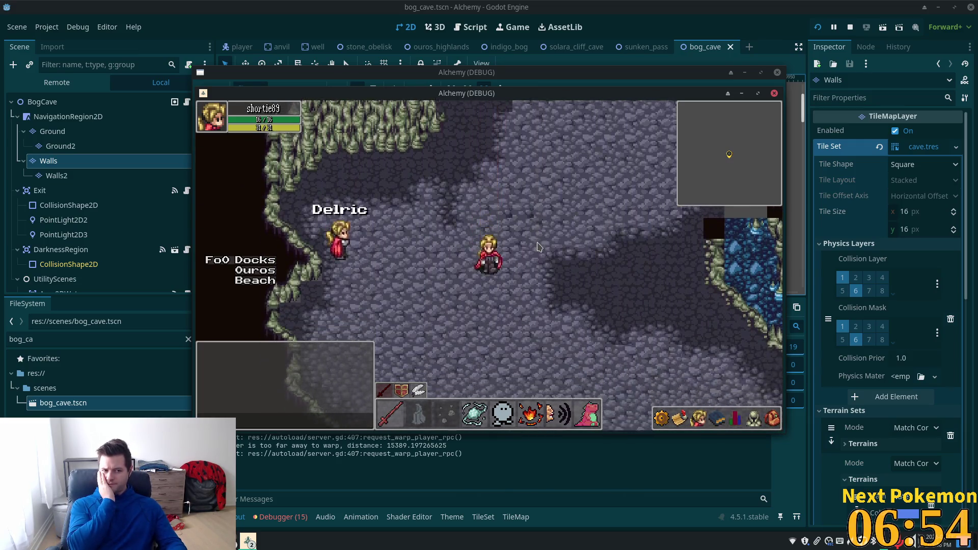
key("Down")
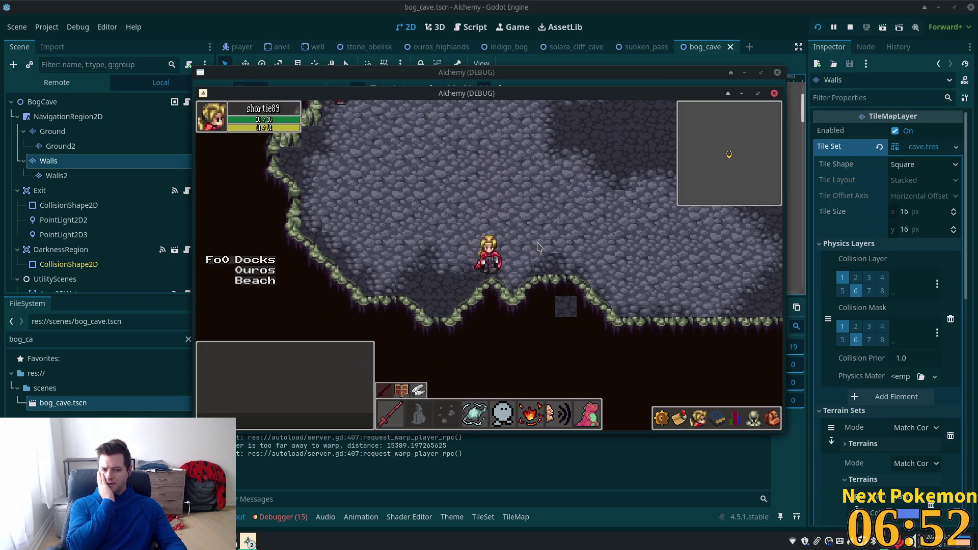
key("Left")
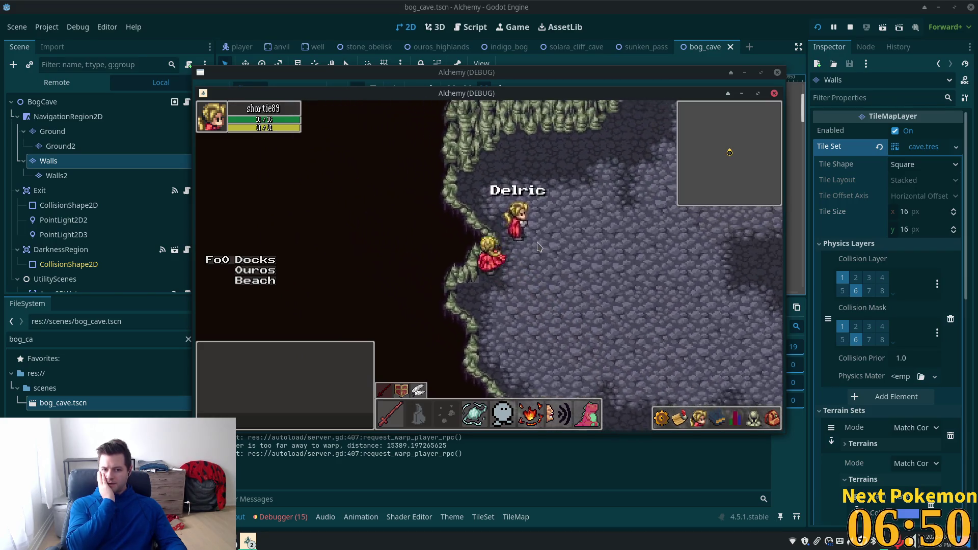
key("Left")
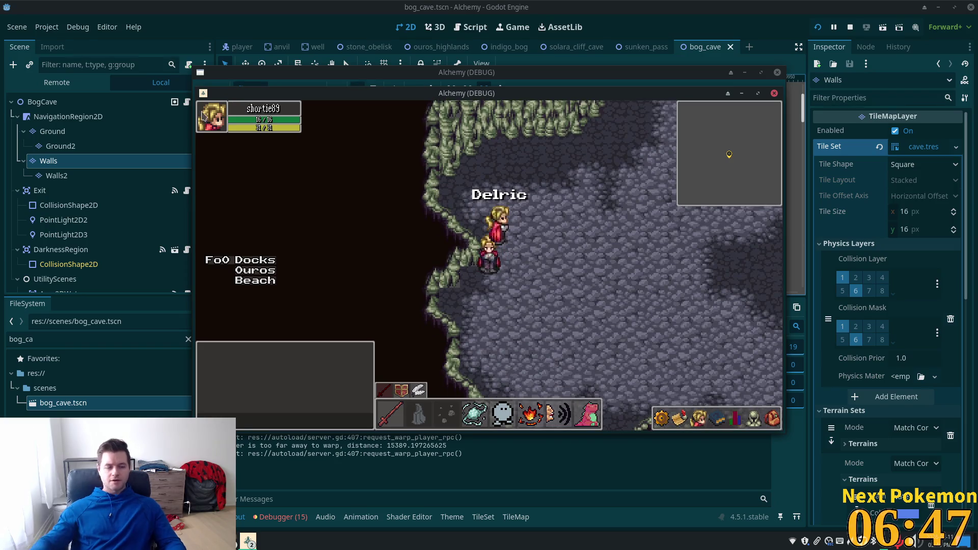
left_click(69, 166)
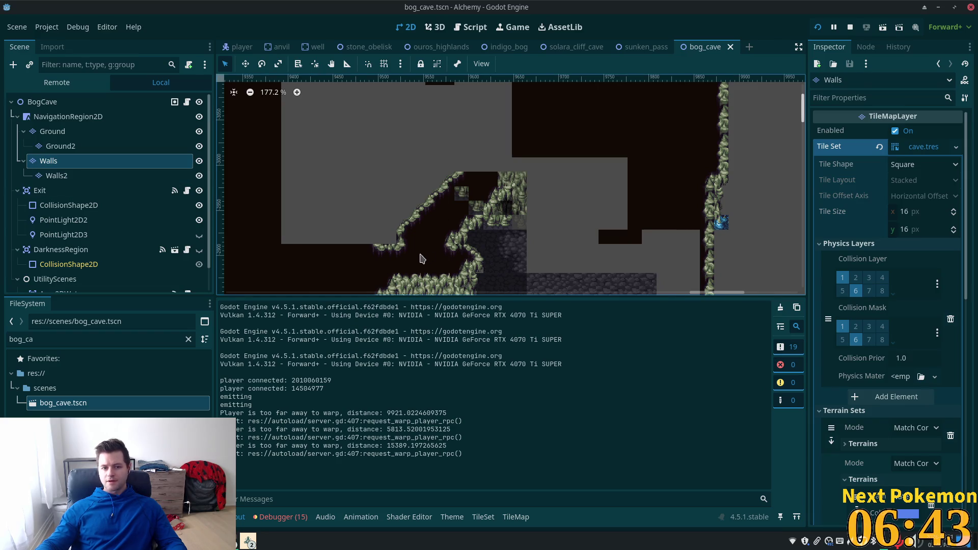
Step: Select the Walls tile layer in the Scene tree
scroll(422, 259, "down", 5)
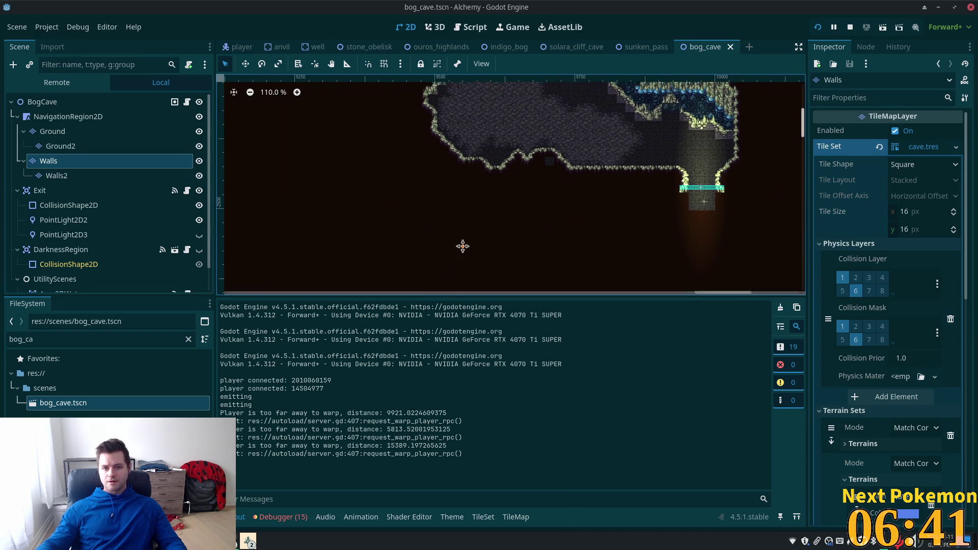
scroll(474, 183, "up", 5)
scroll(459, 183, "down", 3)
scroll(514, 232, "up", 5)
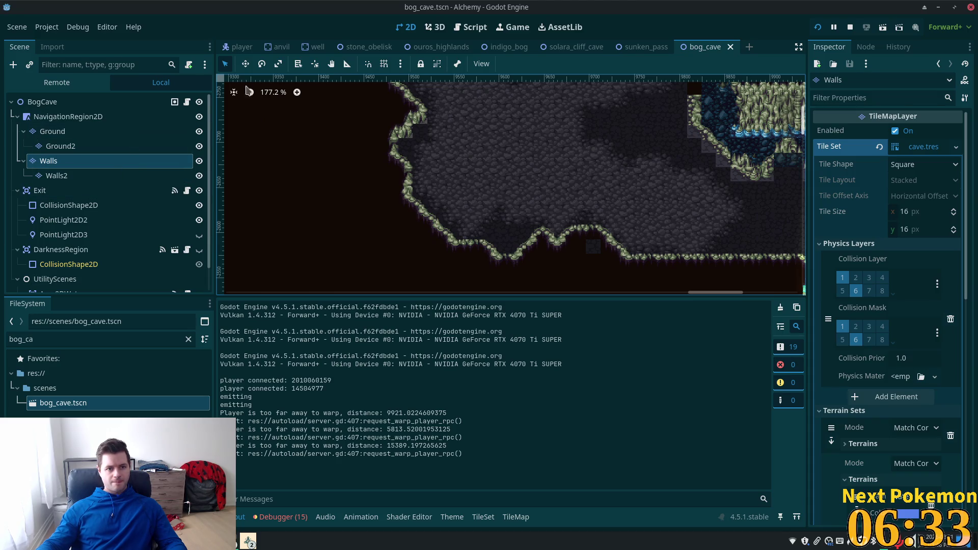
left_click(66, 117)
left_click(83, 164)
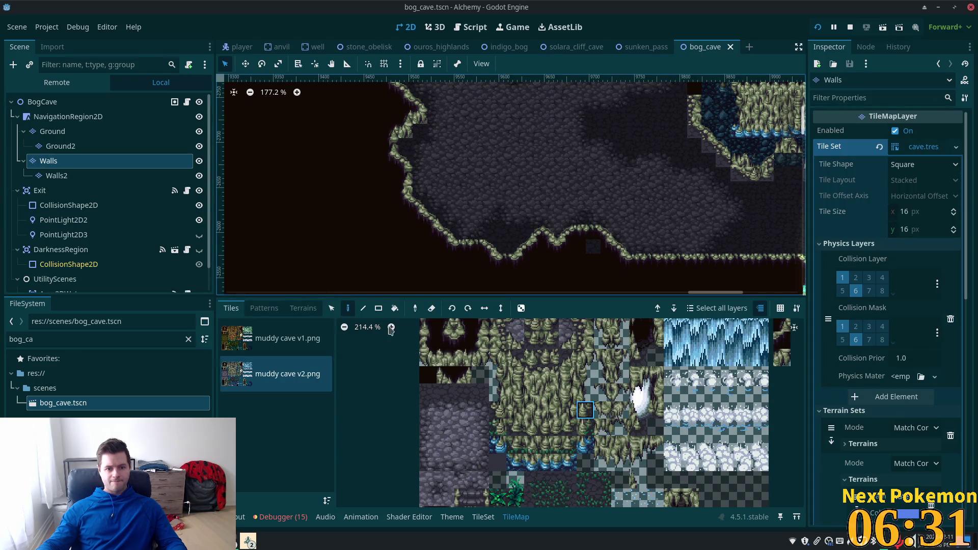
Step: Paint the top-left atlas tile into the gaps on the lower-left wall edge, then save and launch the scene
left_click(435, 224)
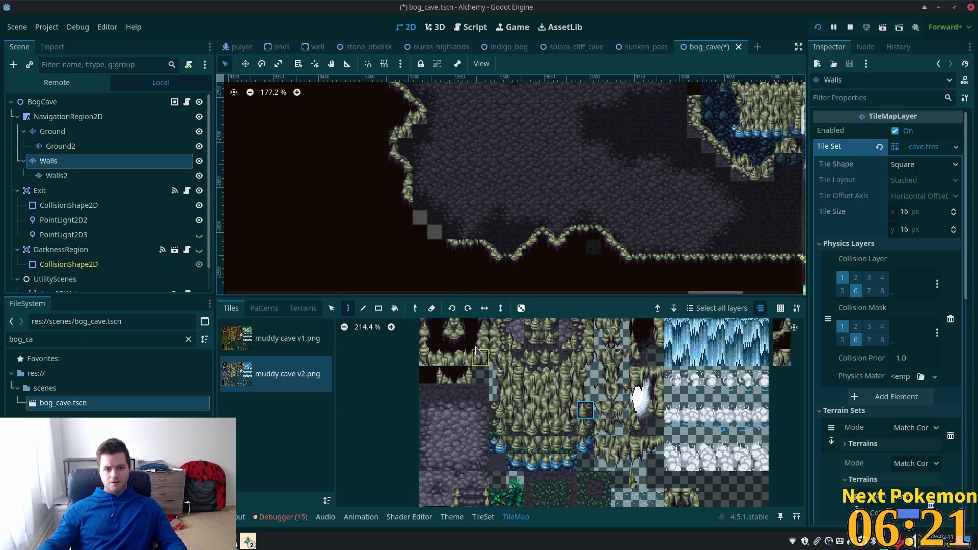
scroll(471, 367, "up", 3)
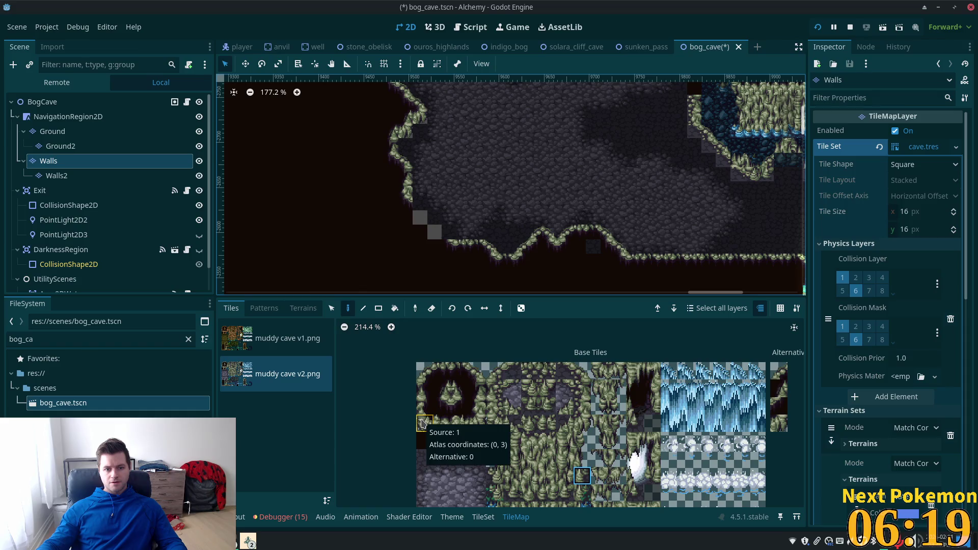
left_click(473, 372)
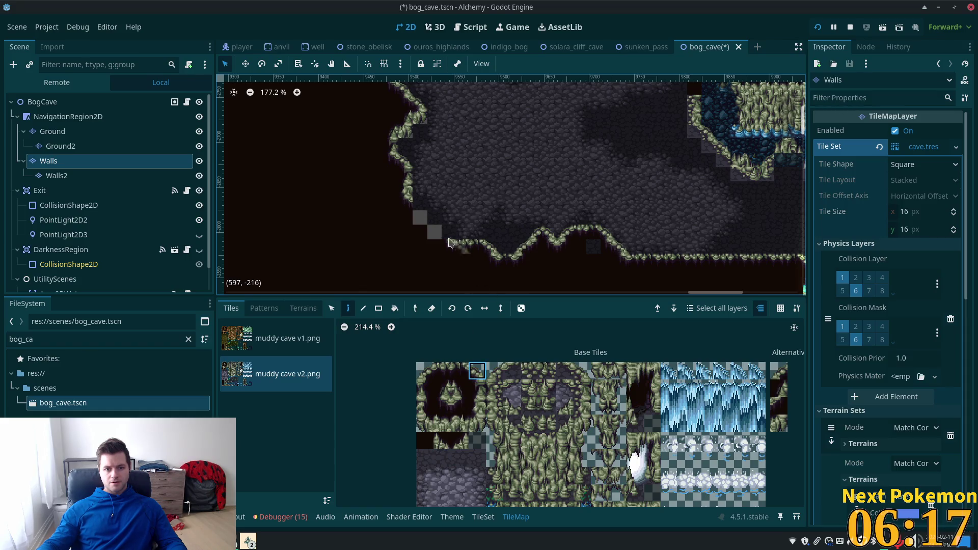
left_click(440, 232)
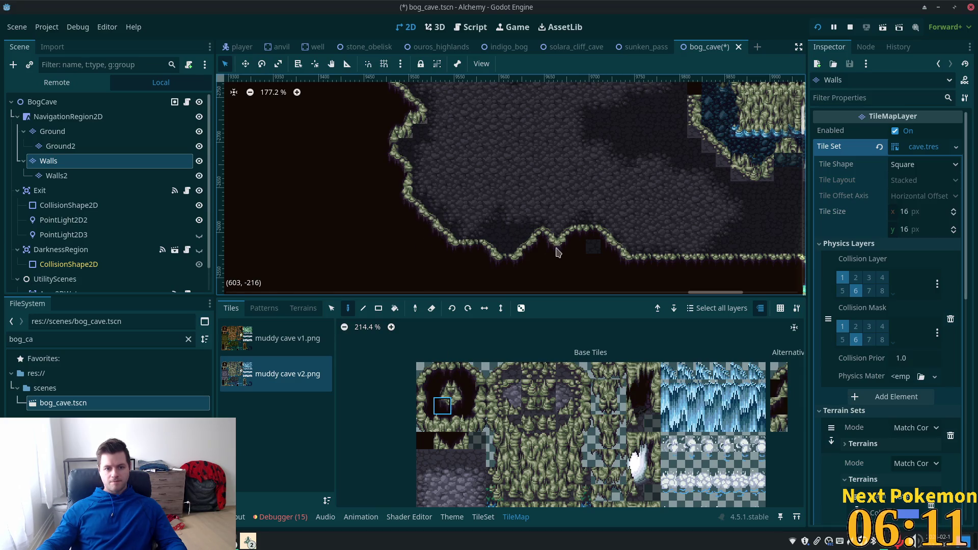
key("F6")
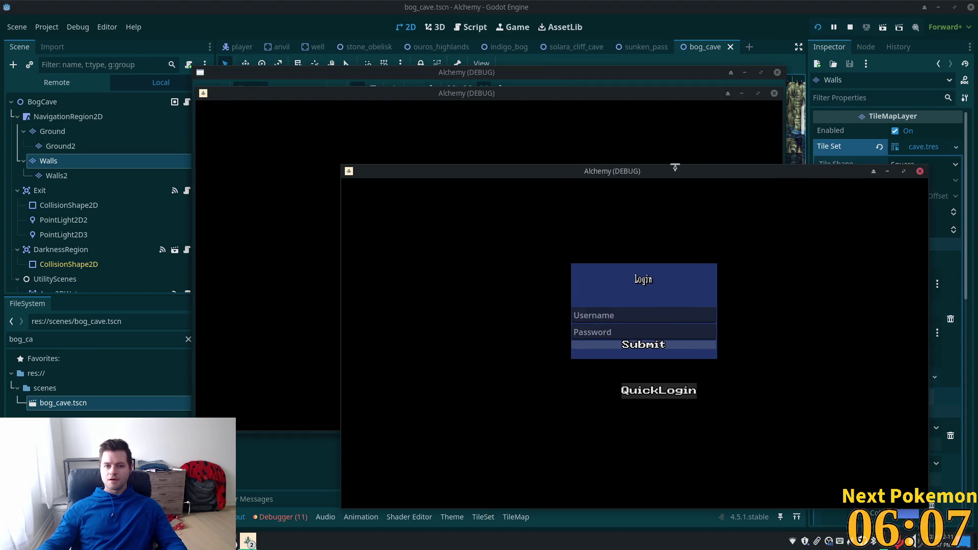
Step: Log both clients in, walk the player along the Sunken Pass walls, then stop the game
mouse_move(529, 94)
left_mouse_down()
mouse_move(377, 125)
mouse_move(334, 119)
left_mouse_up()
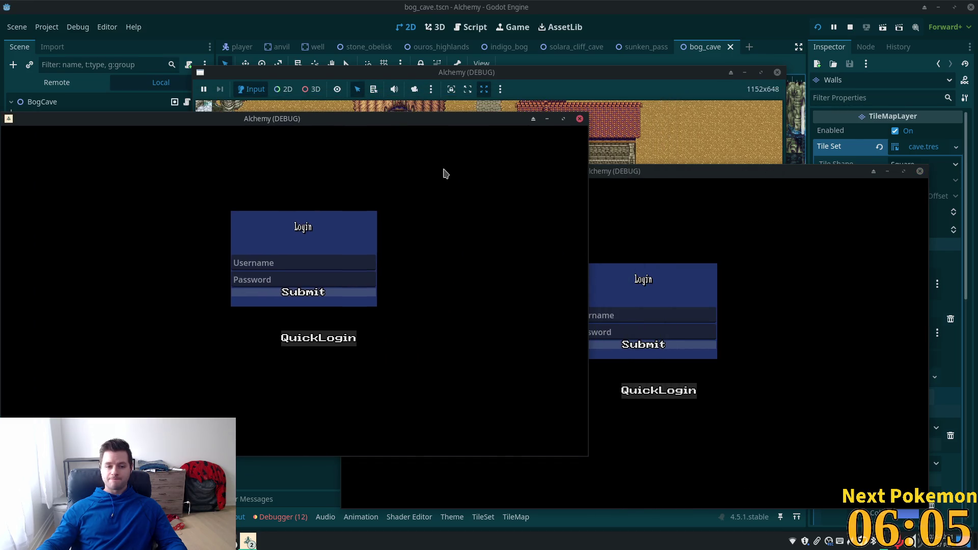
key("Down")
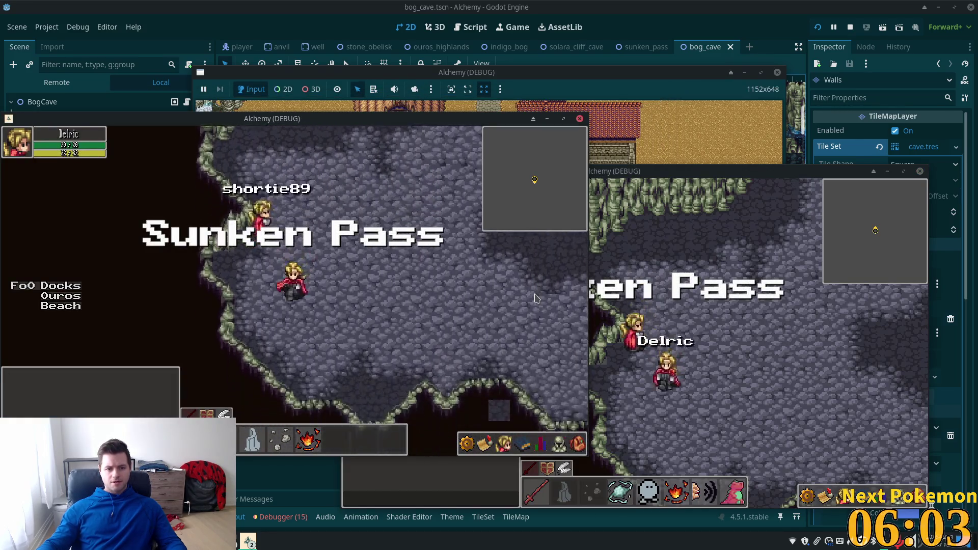
key("Left")
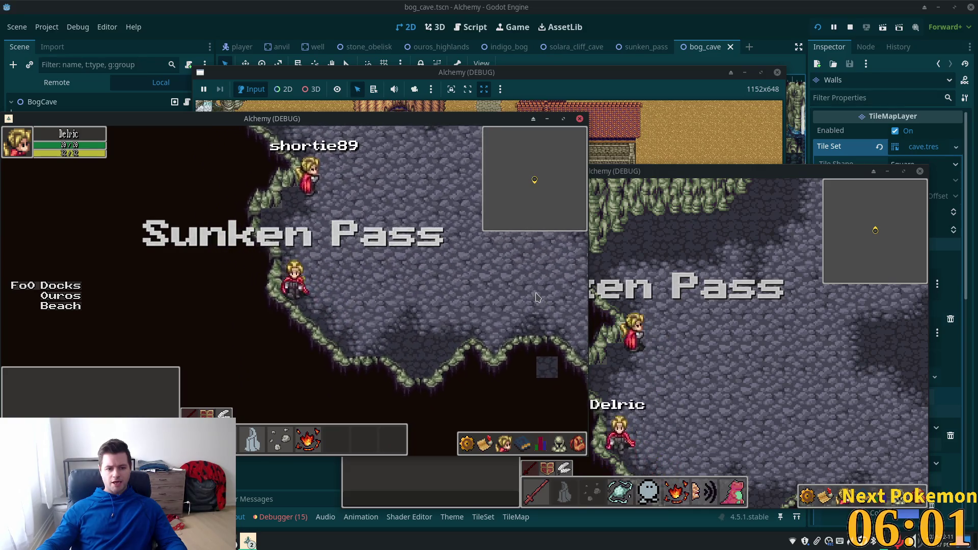
key("Down")
key("Right")
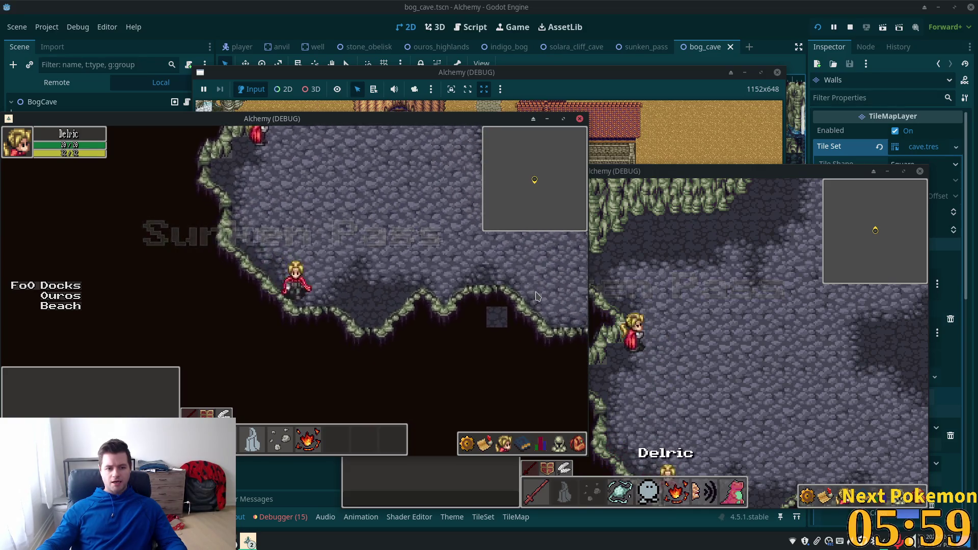
key("Up")
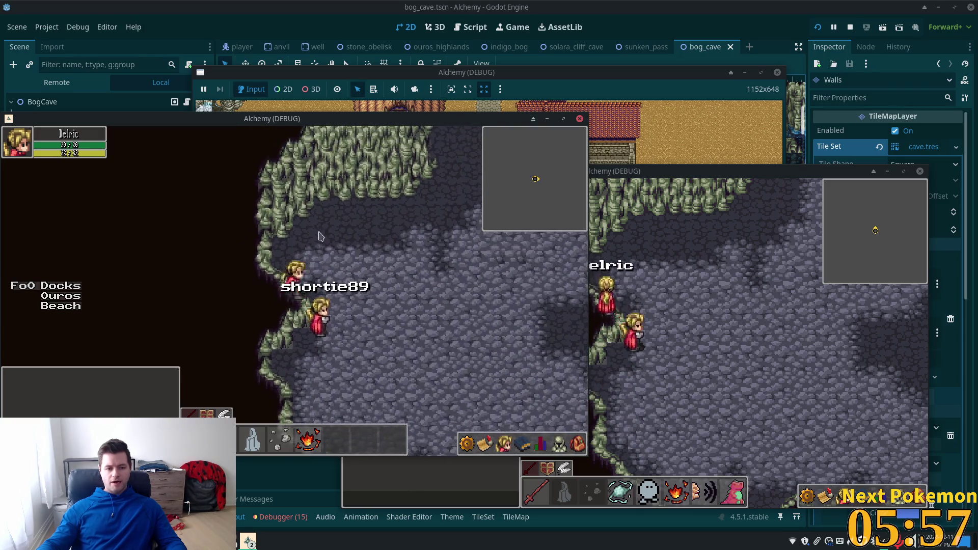
key("Right")
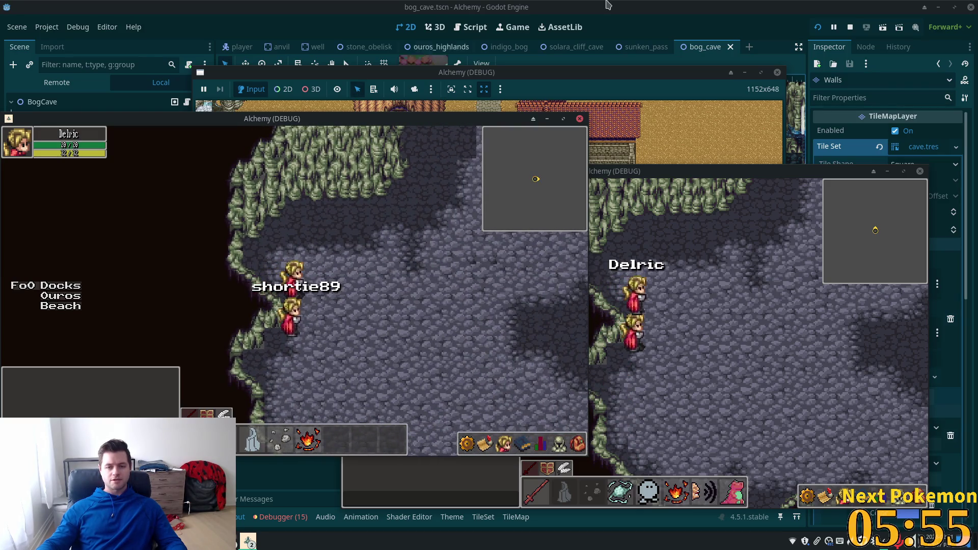
key("F8")
scroll(394, 179, "up", 2)
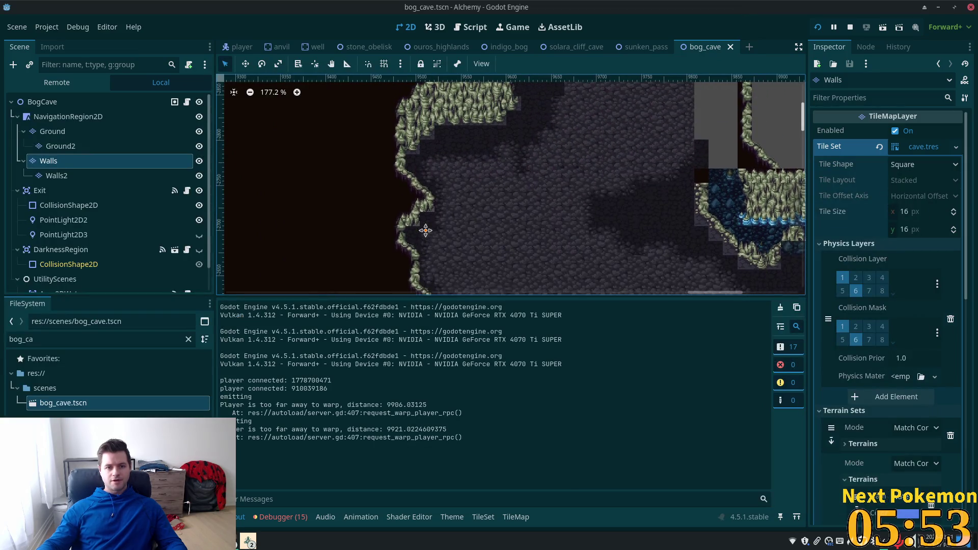
Step: Repaint a run of Walls-layer tiles along the cave's left edge
right_click(428, 199)
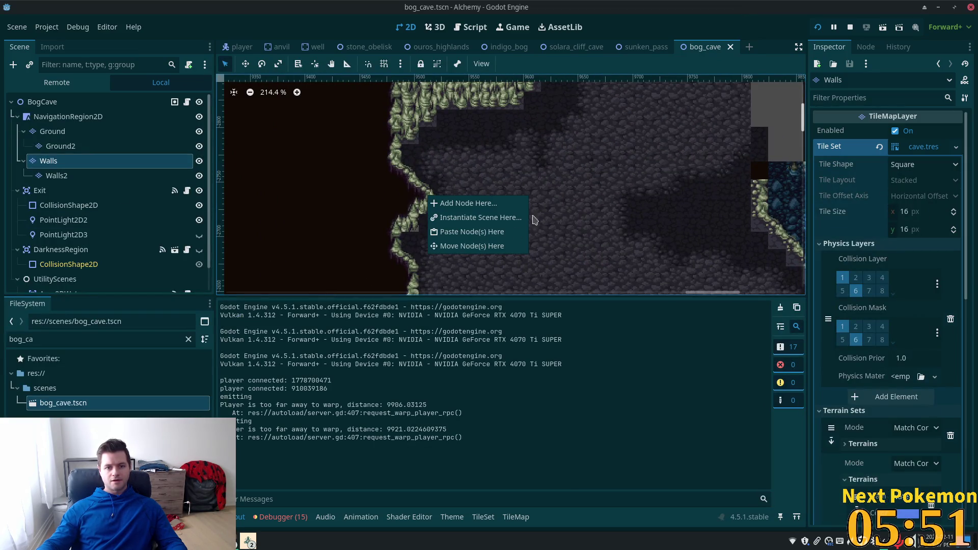
left_click(69, 150)
left_click(56, 162)
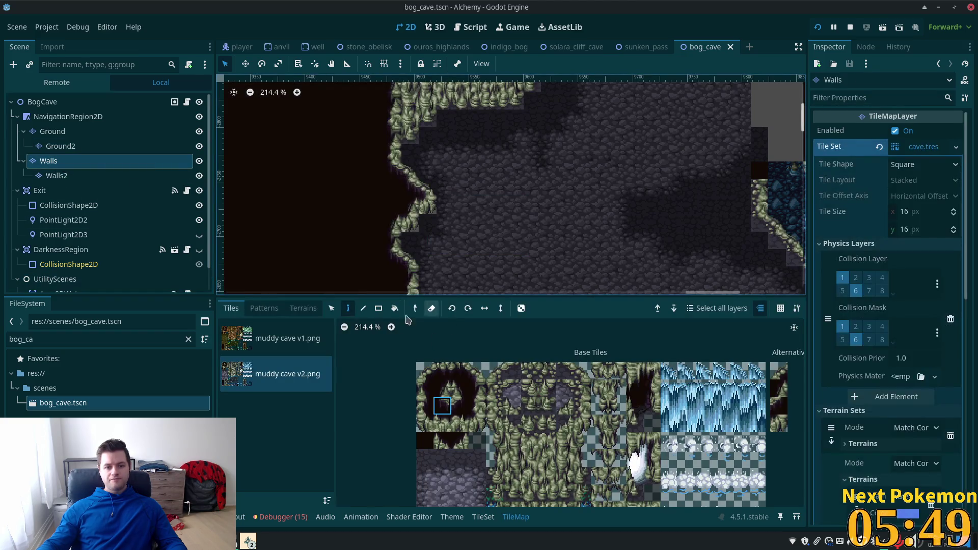
left_click(426, 198)
left_click(413, 189)
mouse_move(408, 178)
left_mouse_down()
mouse_move(399, 195)
mouse_move(393, 185)
mouse_move(544, 275)
left_mouse_up()
left_click(417, 189)
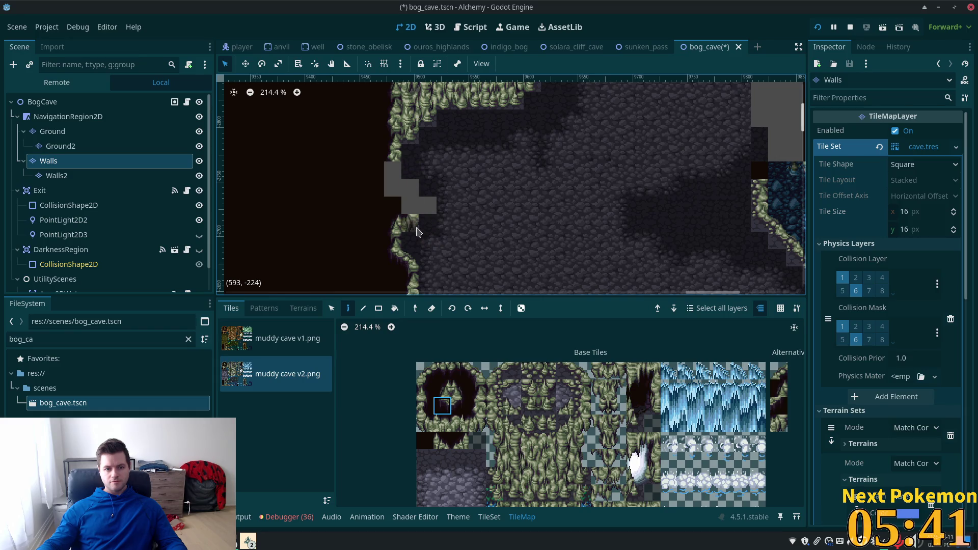
Step: Fill the remaining left-wall gaps with matching atlas wall tiles and save bog_cave
left_click(460, 406)
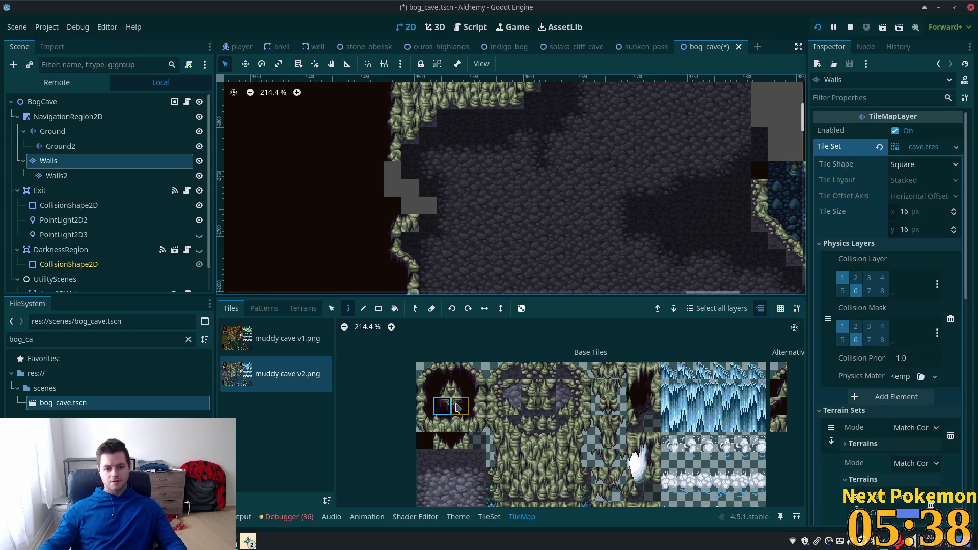
left_click(428, 207)
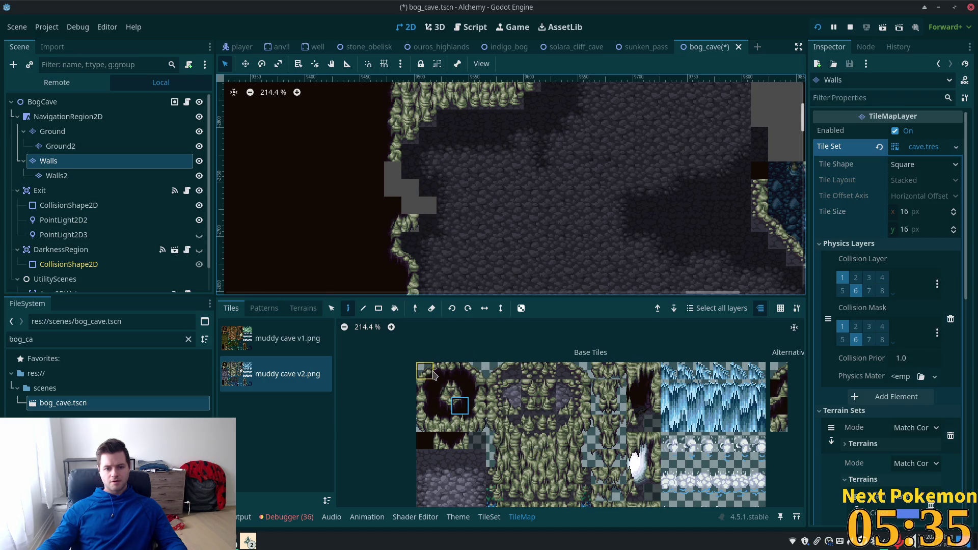
left_click(474, 419)
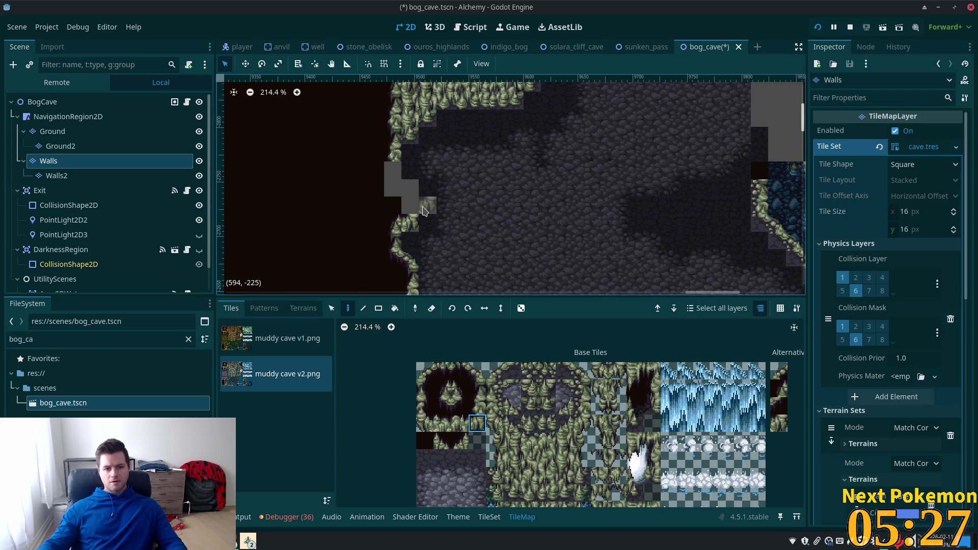
left_click(423, 210)
left_click(470, 376)
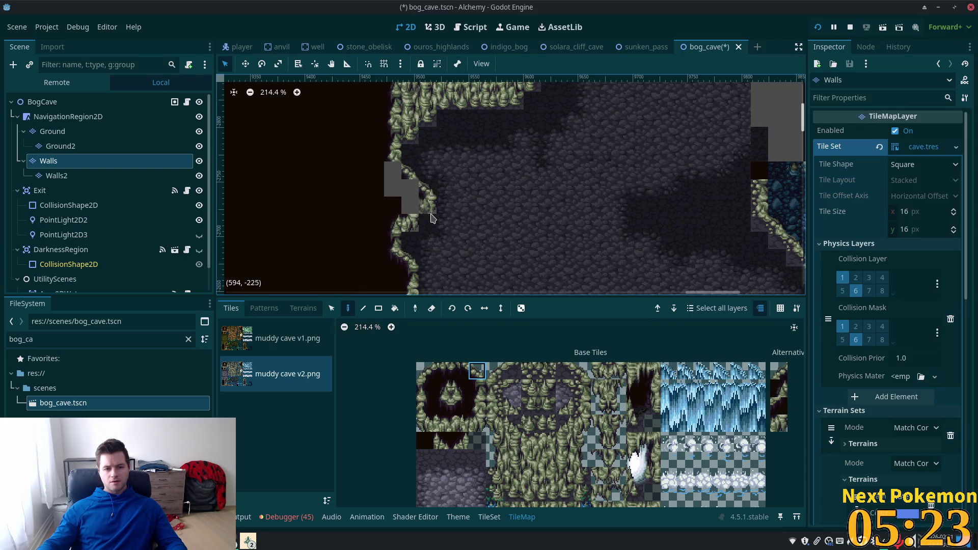
left_click(441, 405)
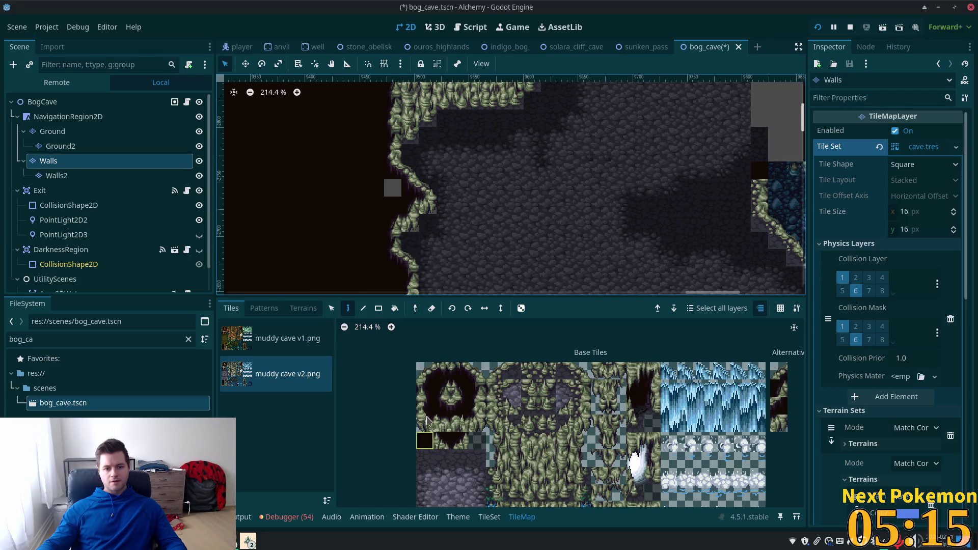
key("ctrl+s")
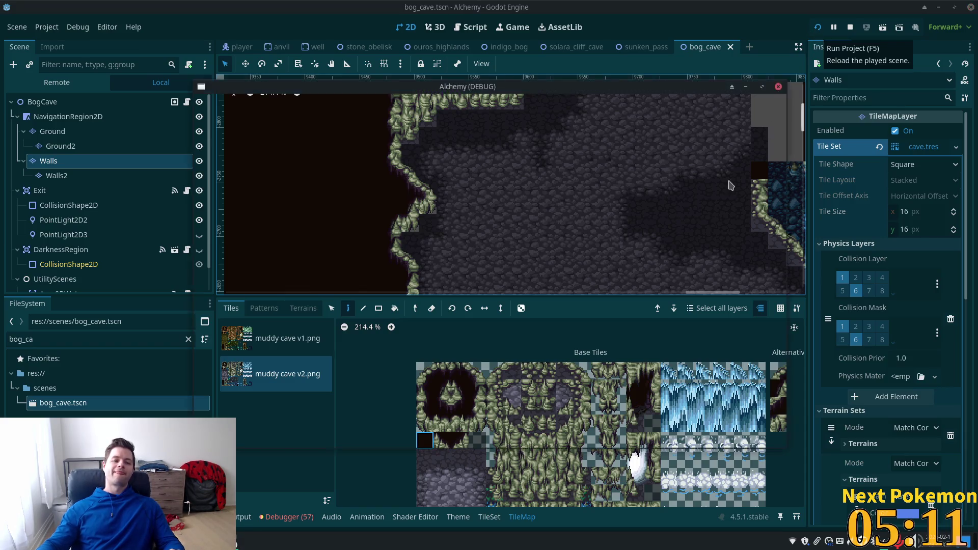
Step: Relaunch the game to check the patched lower wall, then stop it and return to the editor
left_click(818, 28)
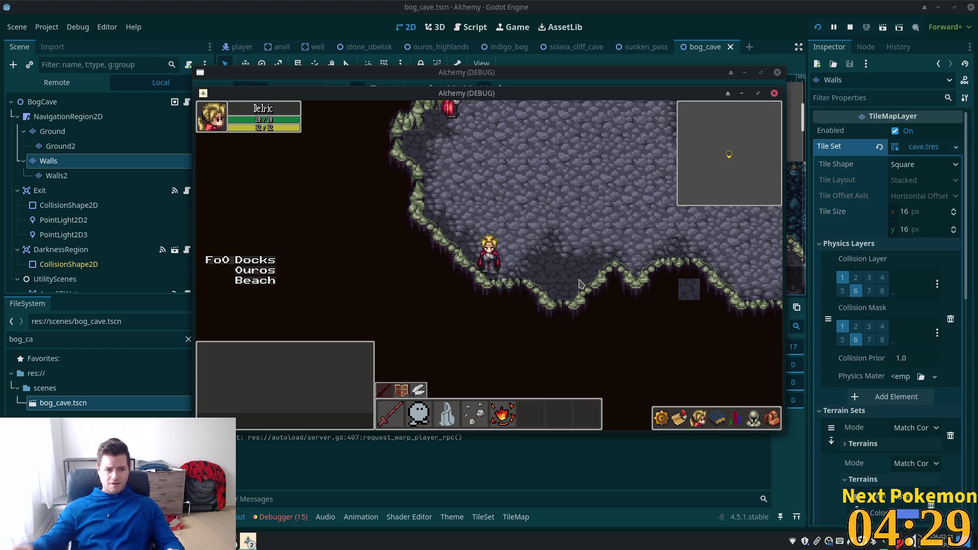
left_click(100, 147)
Step: Inspect the Walls, Walls2, Ground and NavigationRegion2D nodes in turn
left_click(87, 161)
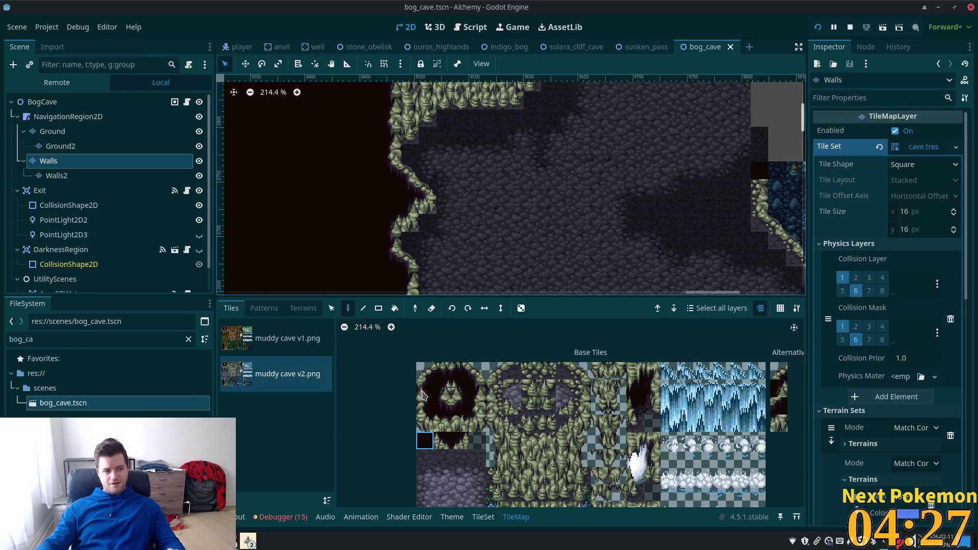
scroll(549, 248, "down", 1)
scroll(549, 248, "up", 4)
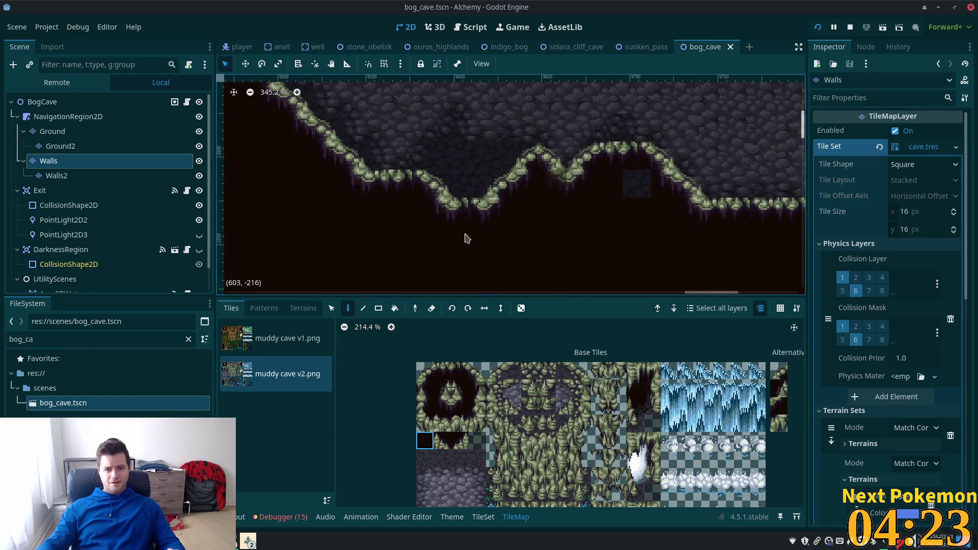
left_click(58, 176)
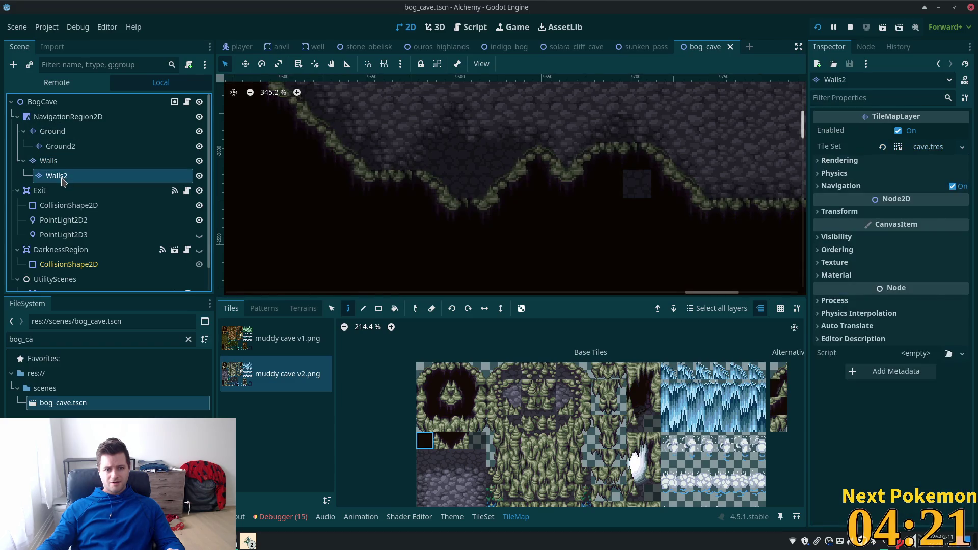
left_click(65, 161)
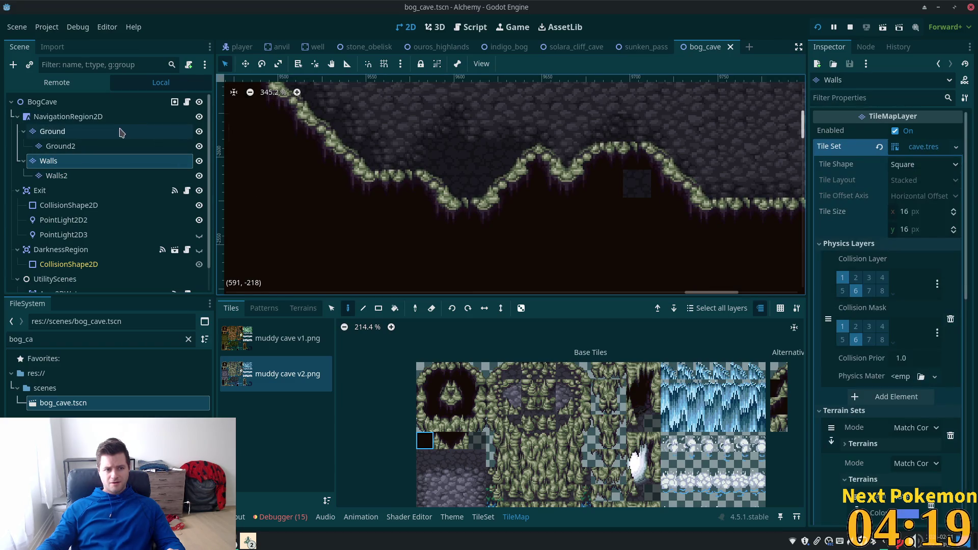
left_click(96, 116)
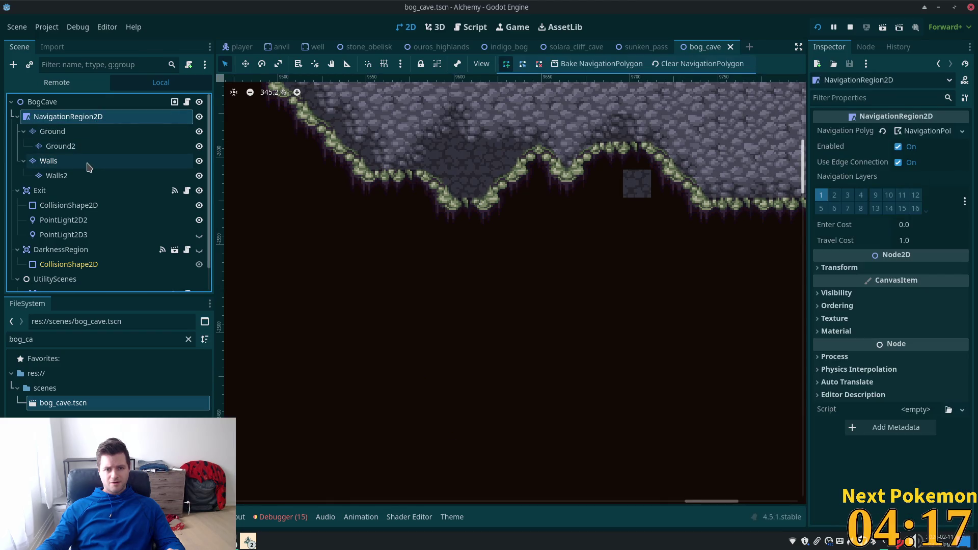
left_click(89, 161)
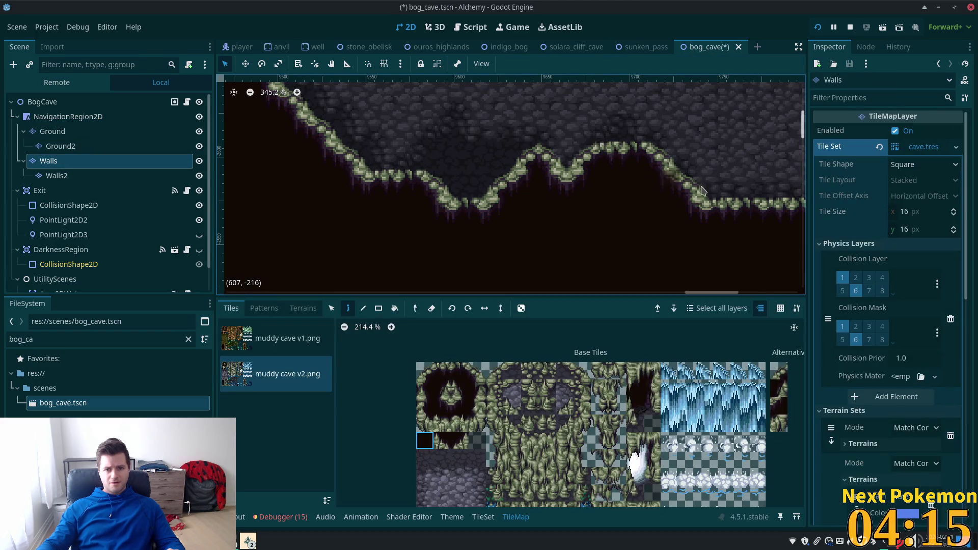
left_click(97, 131)
left_click(100, 118)
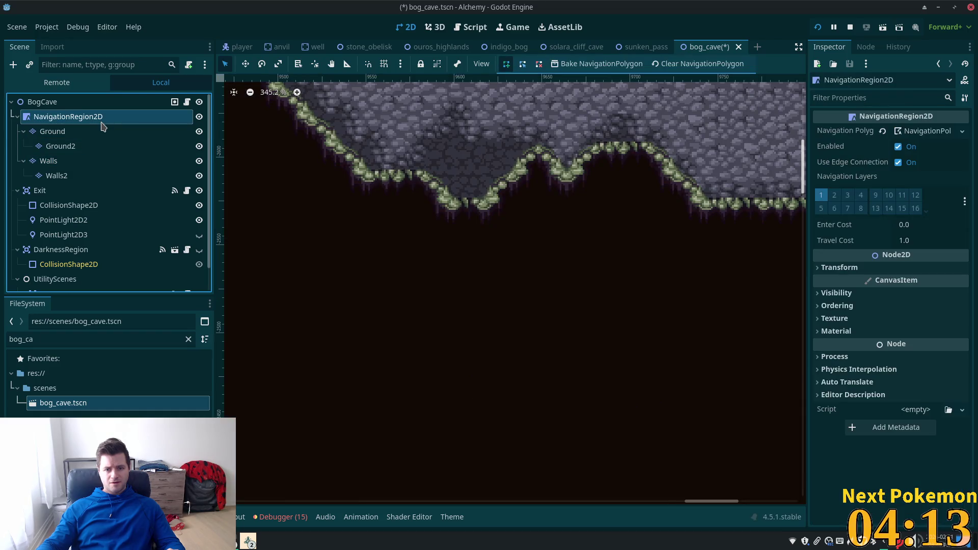
Step: Frame the cave's left wall, then select DarknessRegion and request its deletion
scroll(448, 153, "down", 5)
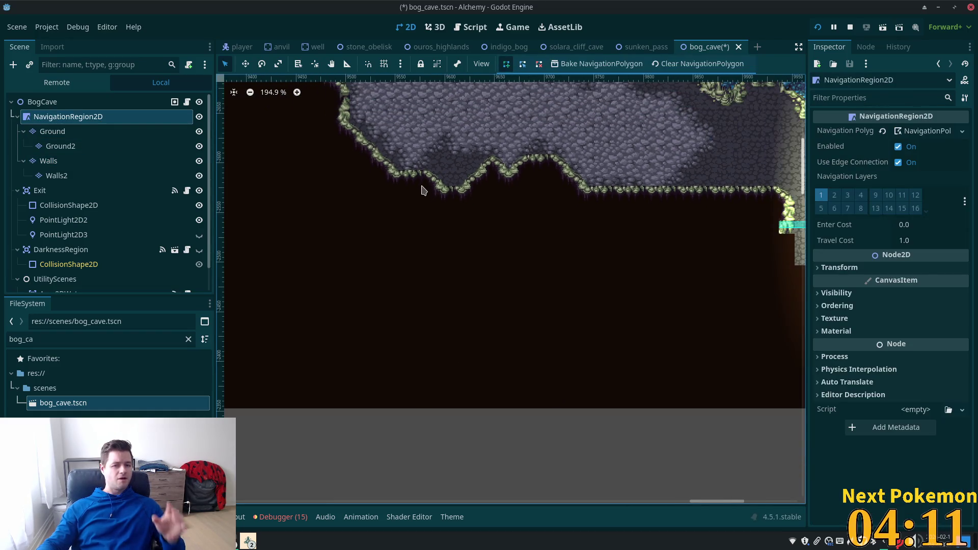
scroll(422, 190, "down", 3)
left_click_drag(421, 192, 480, 274)
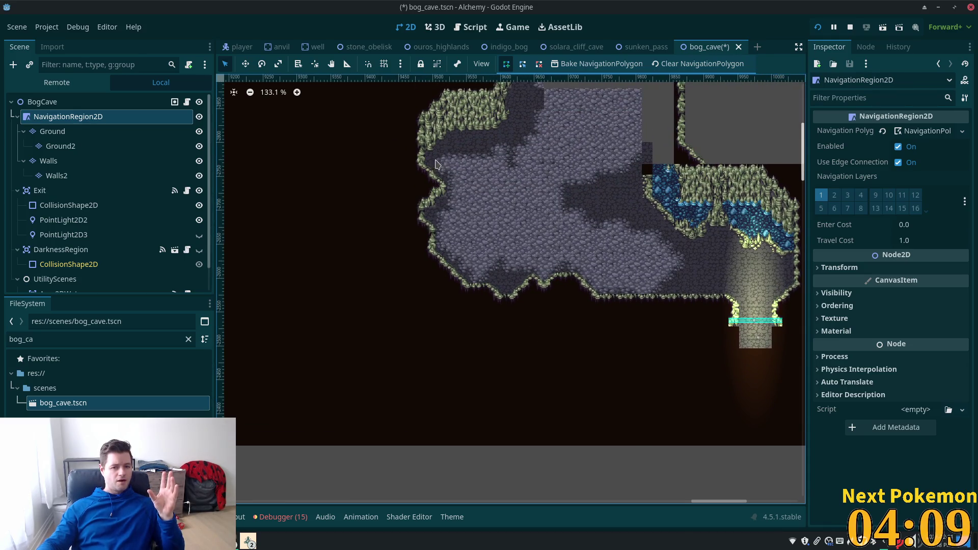
scroll(435, 164, "up", 8)
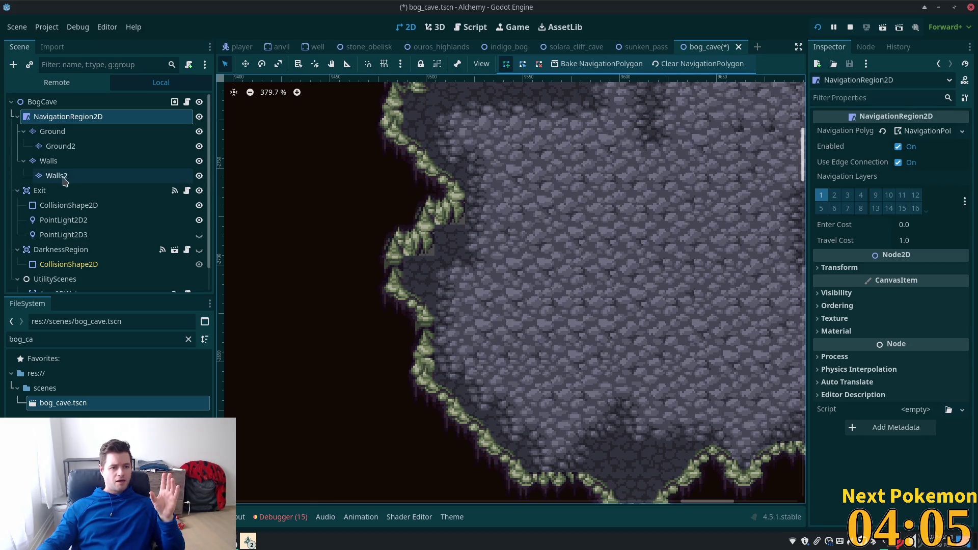
left_click(62, 249)
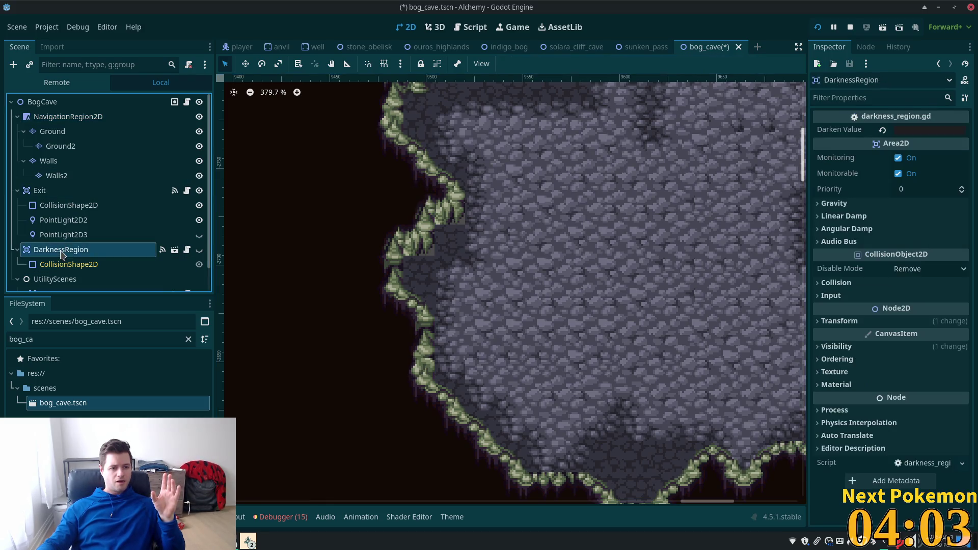
scroll(62, 249, "down", 1)
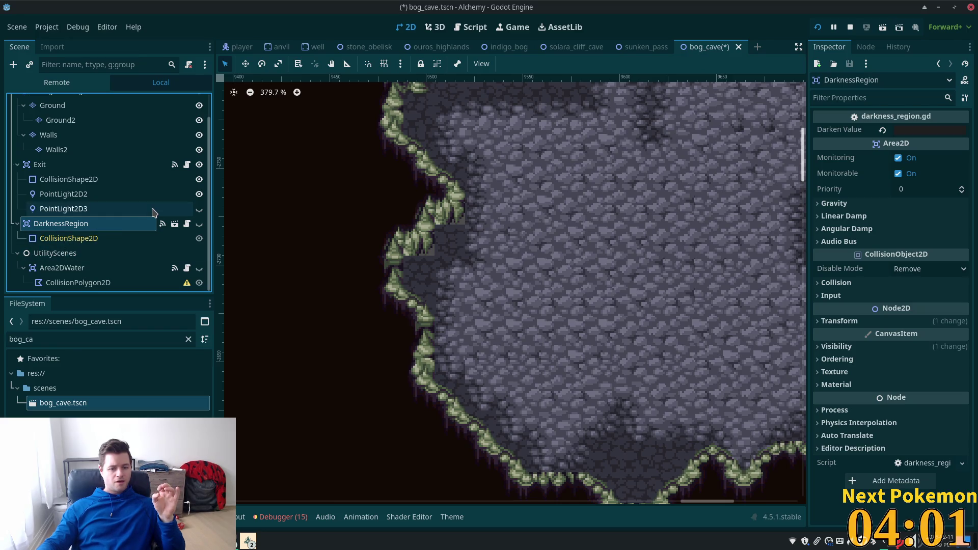
key("Delete")
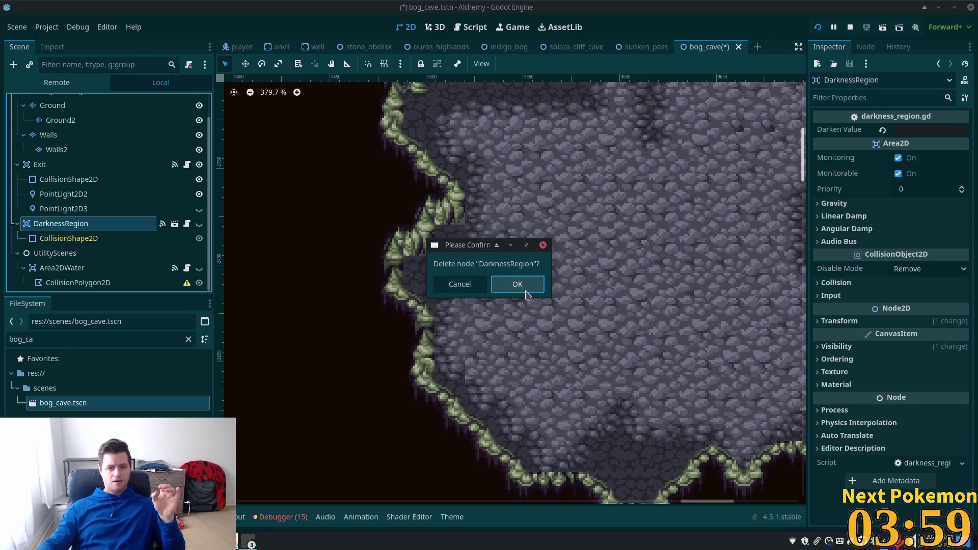
Step: Confirm deleting DarknessRegion, then inspect Area2DWater, its CollisionPolygon2D and Ground2
left_click(517, 284)
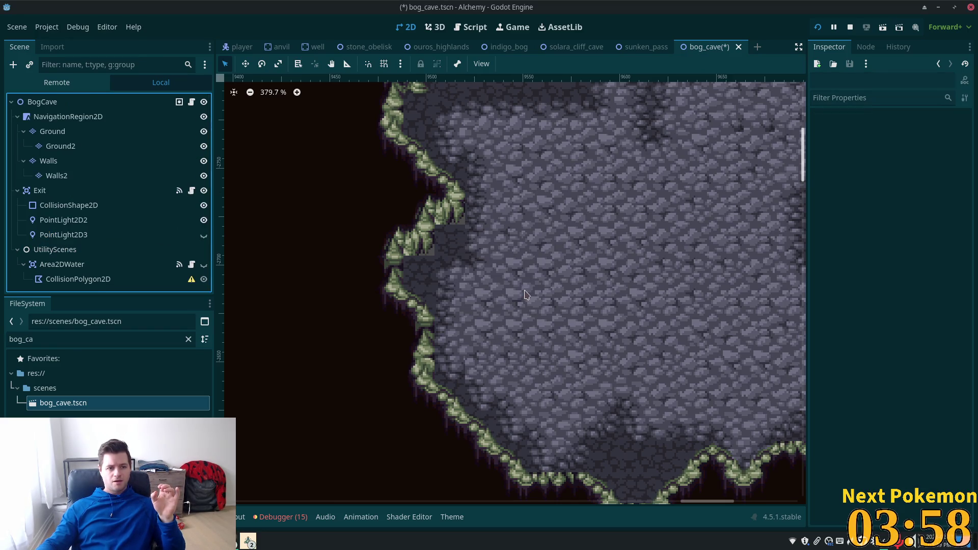
left_click(101, 269)
left_click(100, 282)
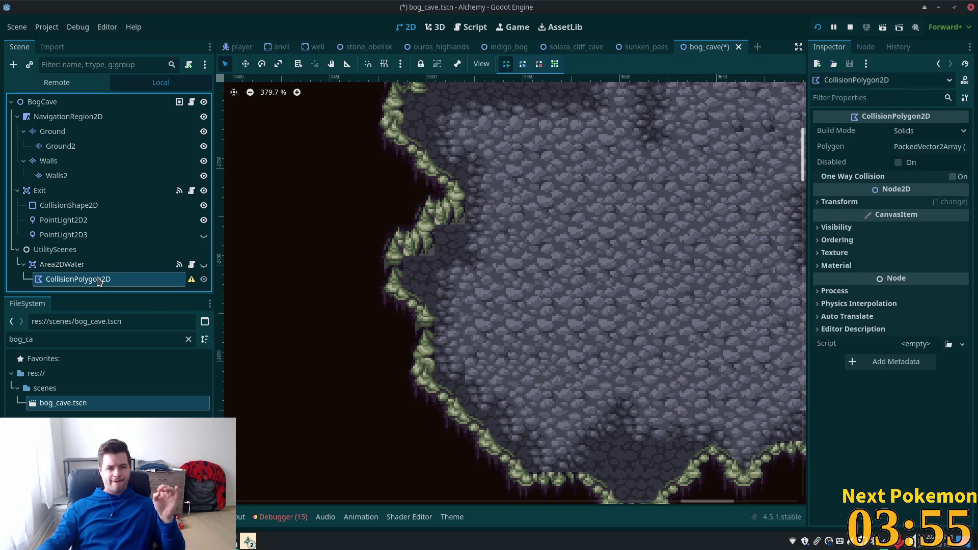
left_click(81, 147)
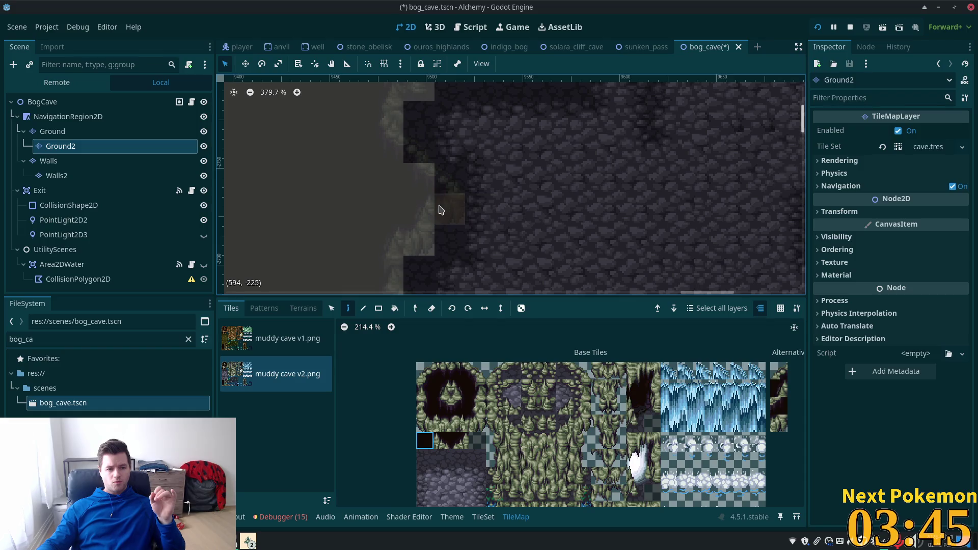
Step: Save the bog_cave scene without DarknessRegion and zoom the running game out to a map overview
scroll(462, 208, "down", 7)
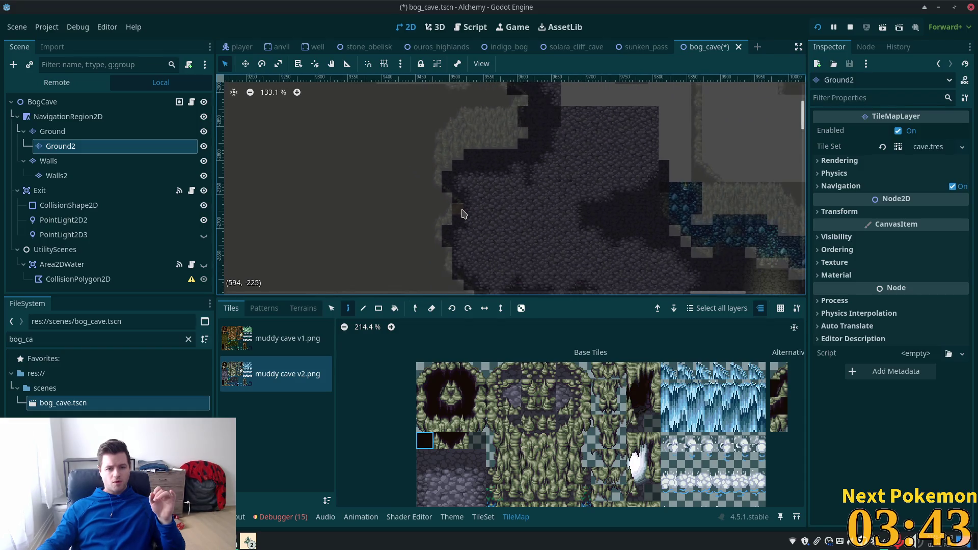
scroll(463, 214, "down", 6)
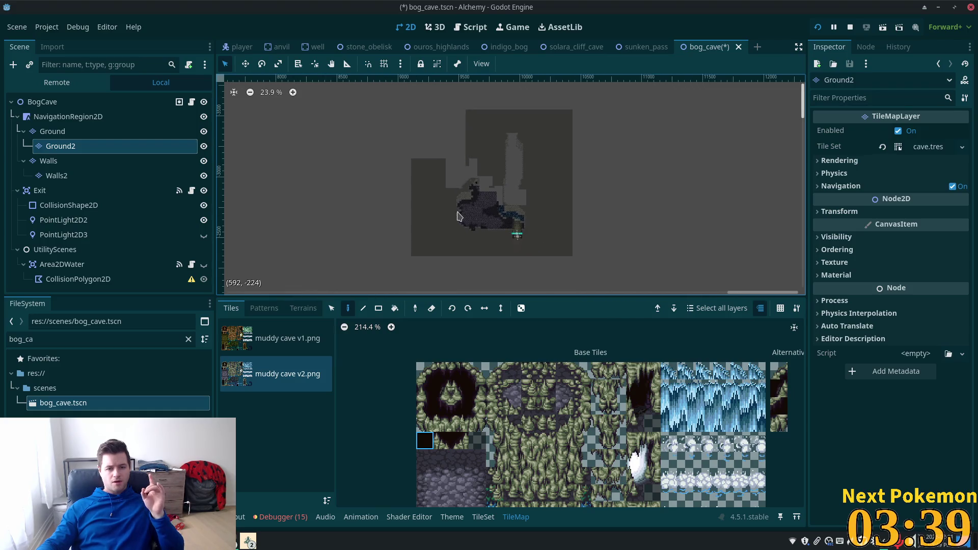
scroll(457, 214, "up", 2)
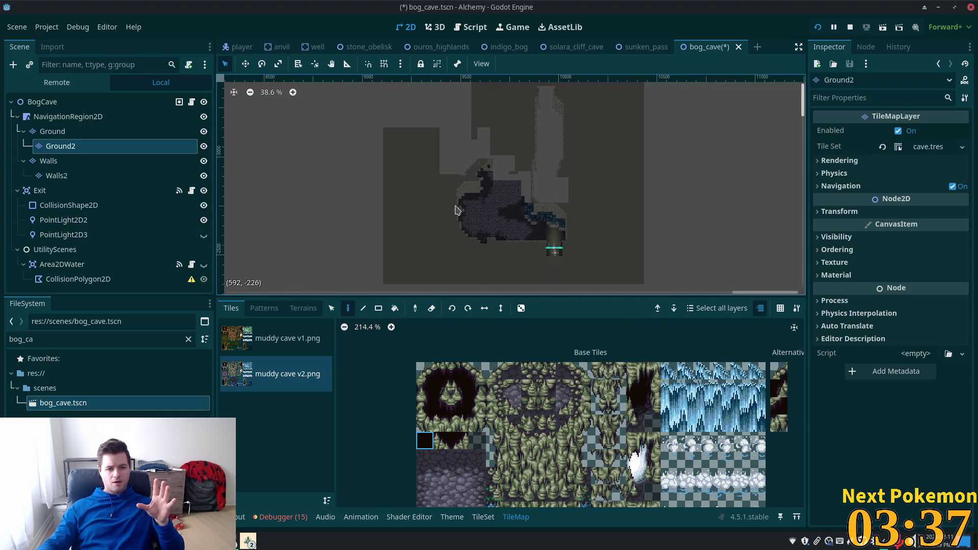
scroll(455, 207, "up", 2)
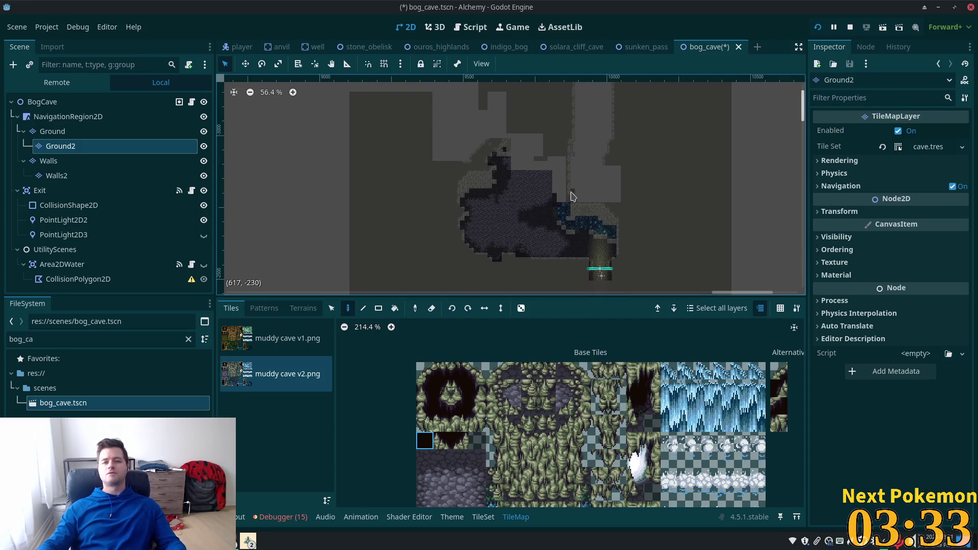
key("ctrl+s")
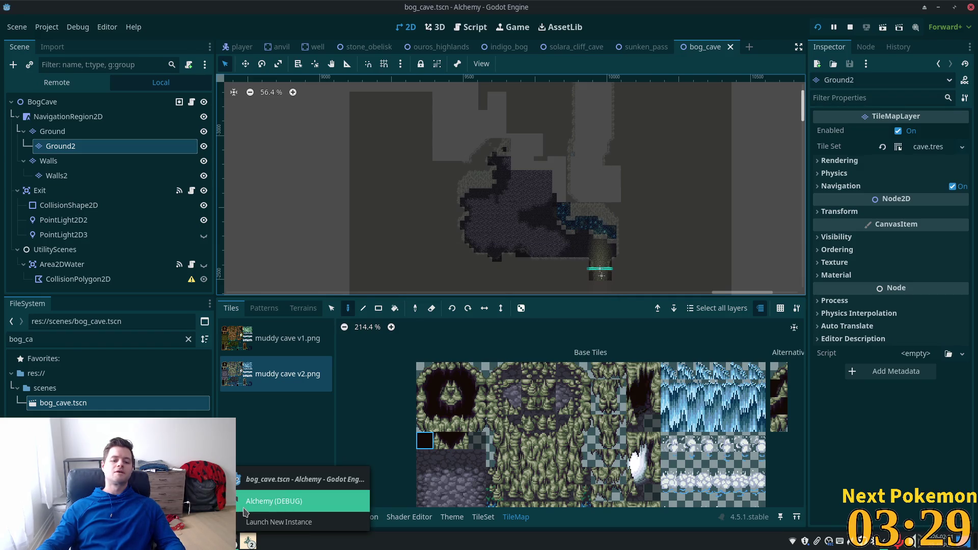
scroll(424, 352, "down", 10)
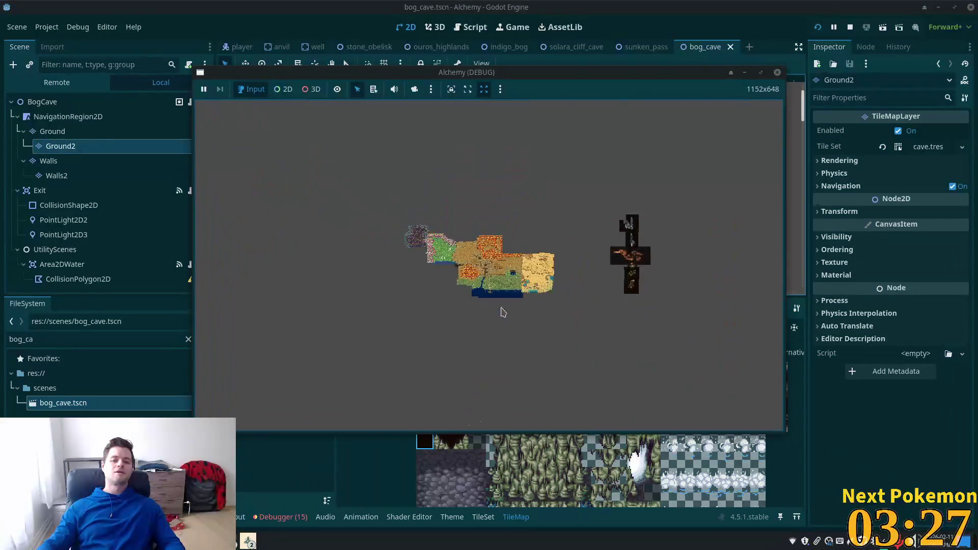
Step: Zoom in the Alchemy debug window, then stop the game with F8 to return to the cave tilemap
scroll(485, 316, "down", 3)
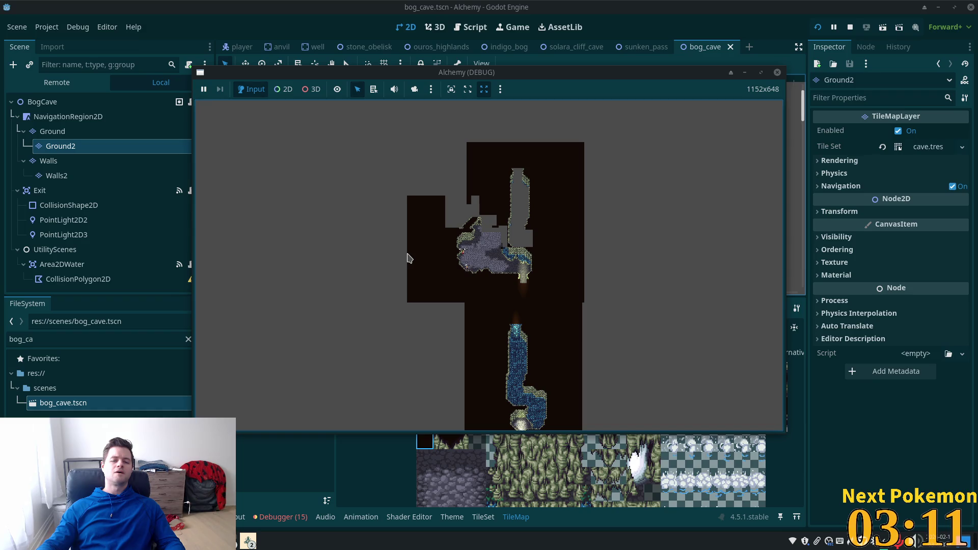
key("F8")
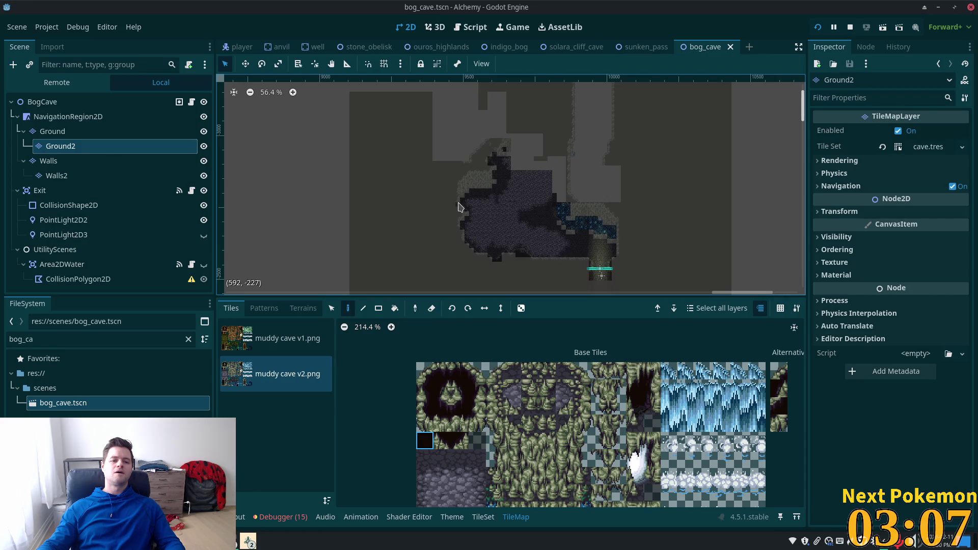
Step: Set Ground2's Physics Collision Visibility Mode to Force Show, save bog_cave, and run the project
left_click_drag(461, 206, 453, 227)
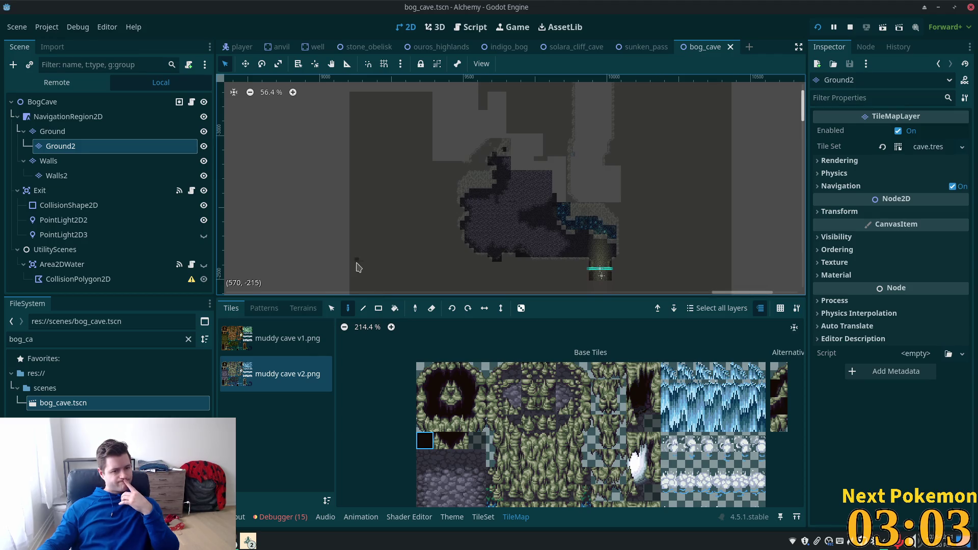
left_click(818, 173)
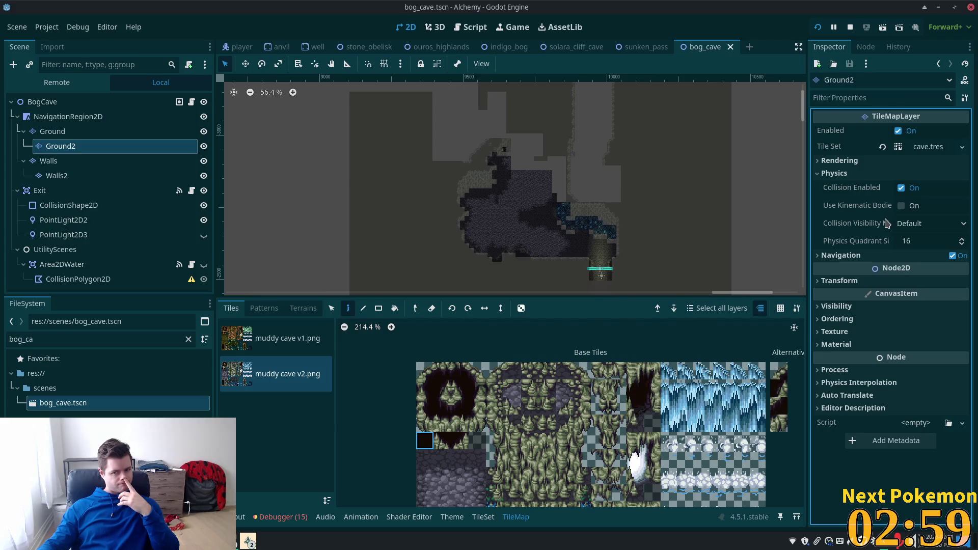
mouse_move(887, 223)
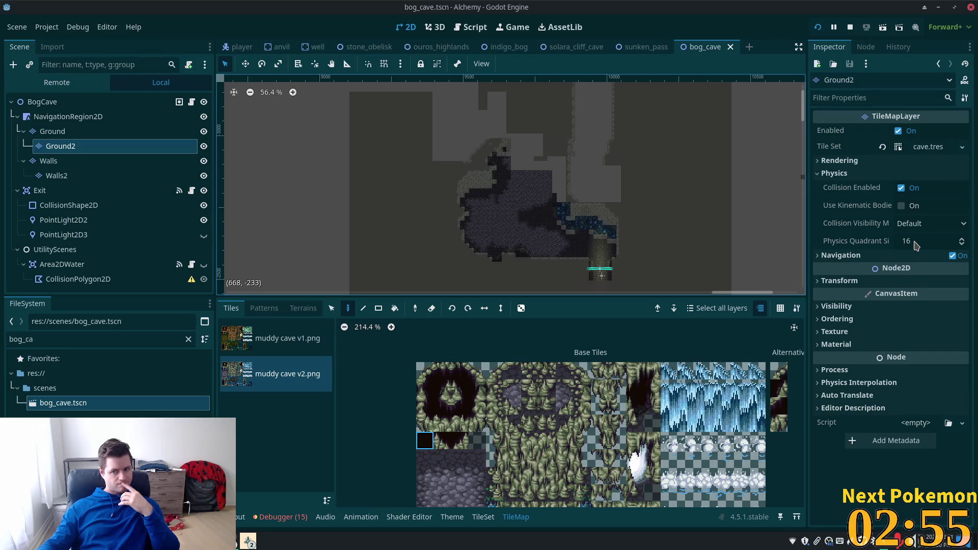
left_click(917, 224)
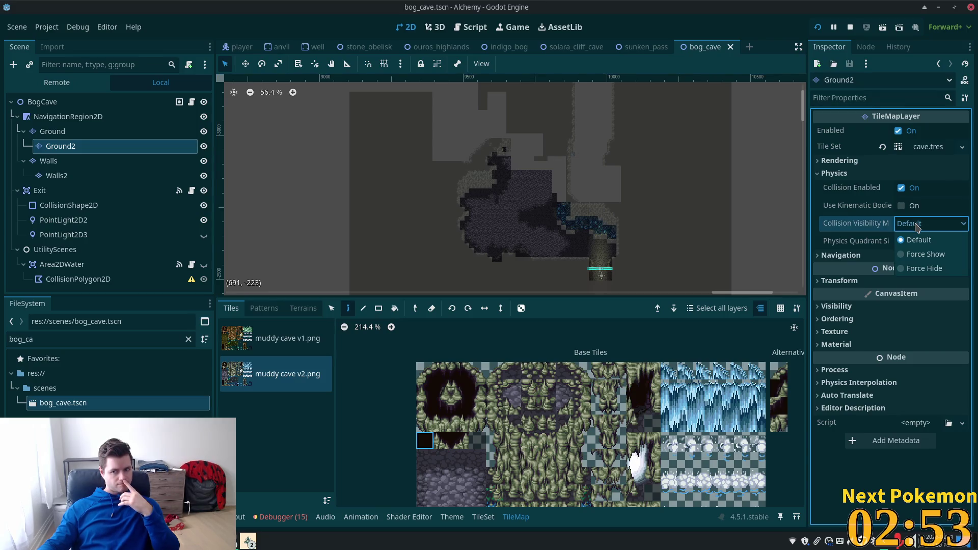
left_click(923, 254)
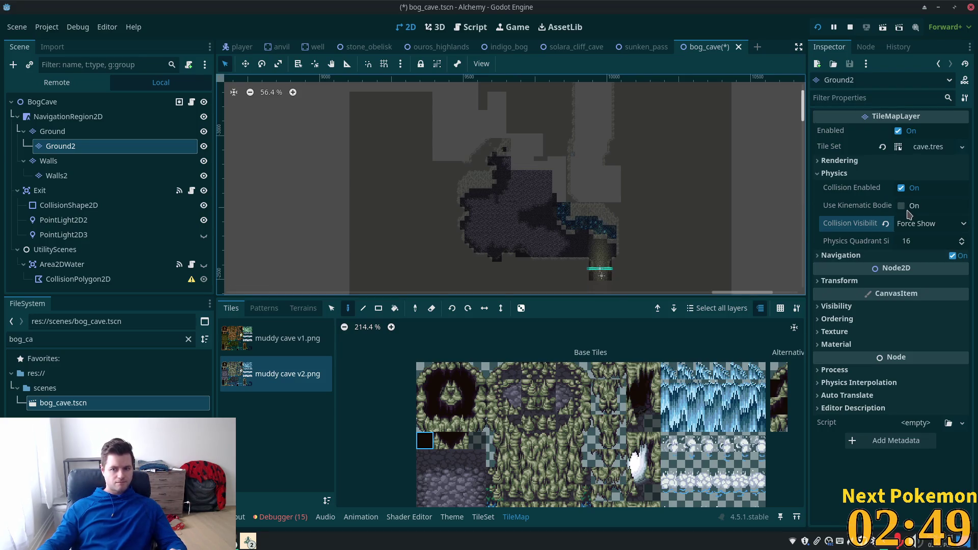
key("ctrl+s")
left_click(820, 28)
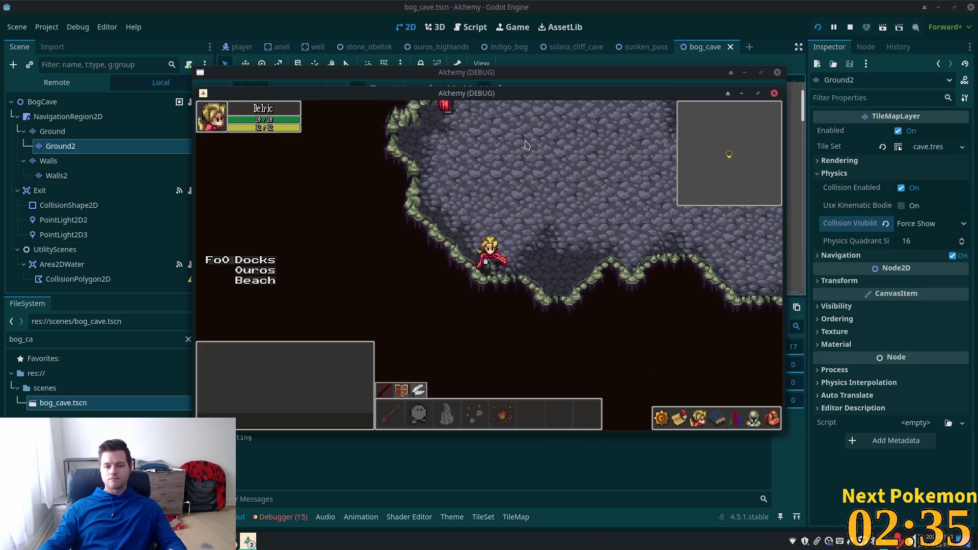
Step: Return Ground2's Collision Visibility Mode to Default and save the scene
left_click(907, 227)
left_click(906, 227)
left_click(909, 239)
key("ctrl+s")
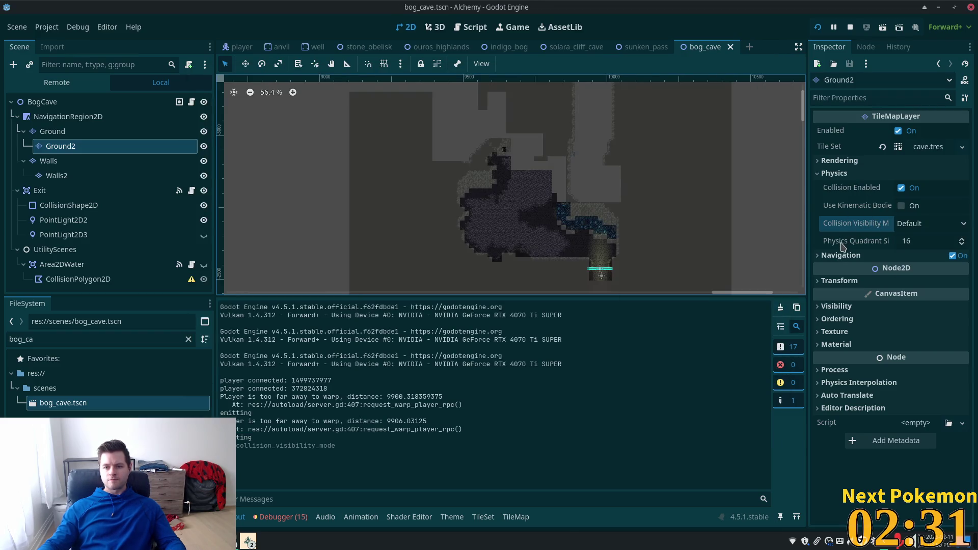
Step: Expand and collapse Ground2's Rendering section, then expand its Navigation section
left_click(819, 162)
left_click(819, 162)
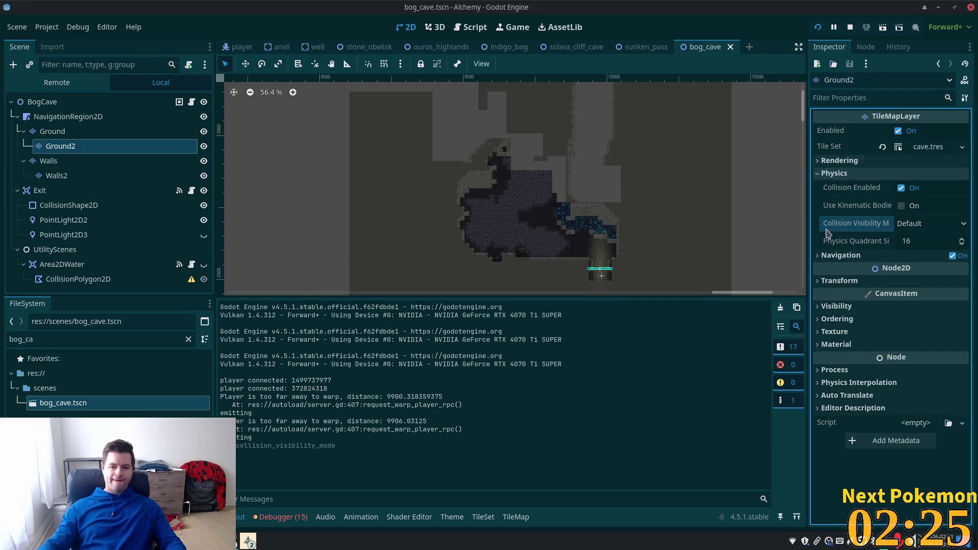
left_click(841, 256)
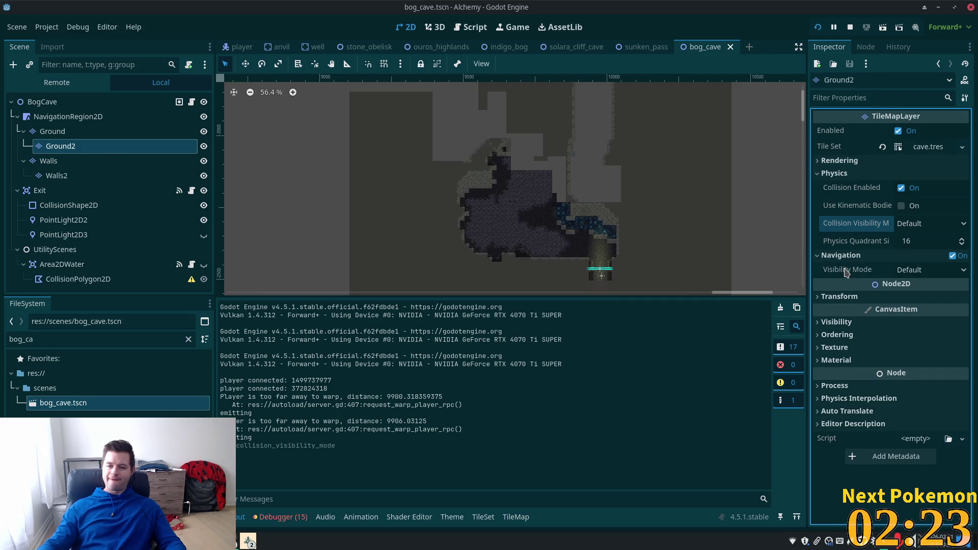
Step: Expand and collapse Ground2's Physics Interpolation and Process sections in the Inspector
left_click(859, 400)
left_click(858, 398)
left_click(845, 387)
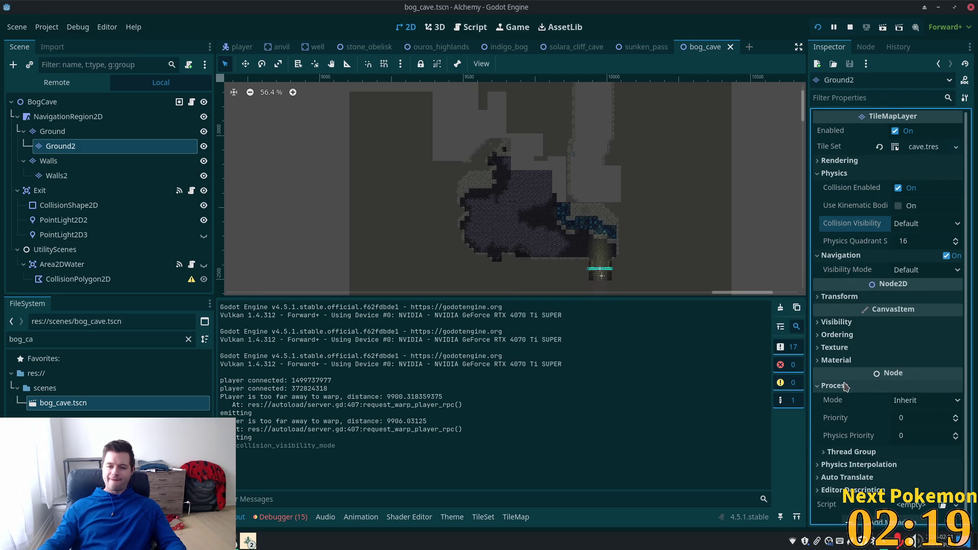
left_click(847, 388)
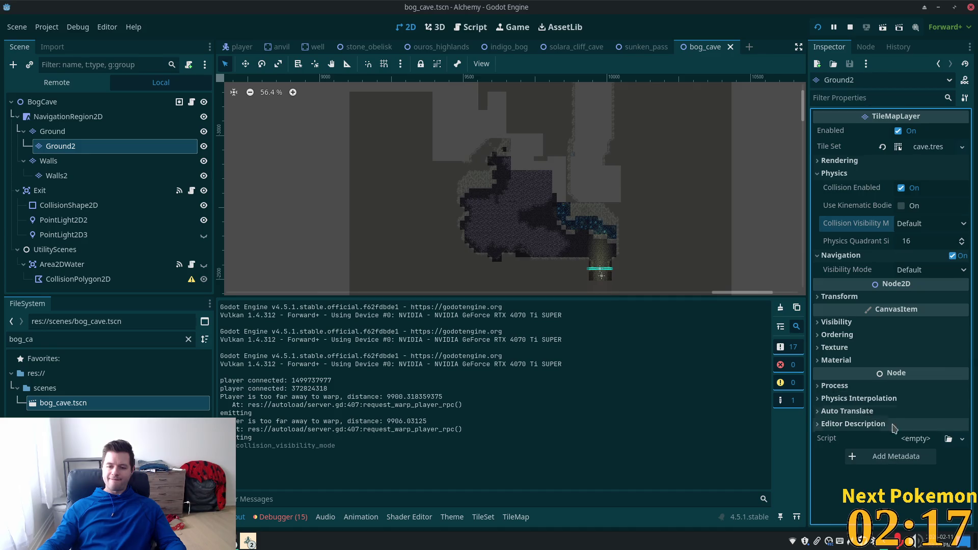
Step: Paint a diagonal line of wall tiles on the Walls layer, save, and relaunch the debug game
scroll(606, 136, "up", 8)
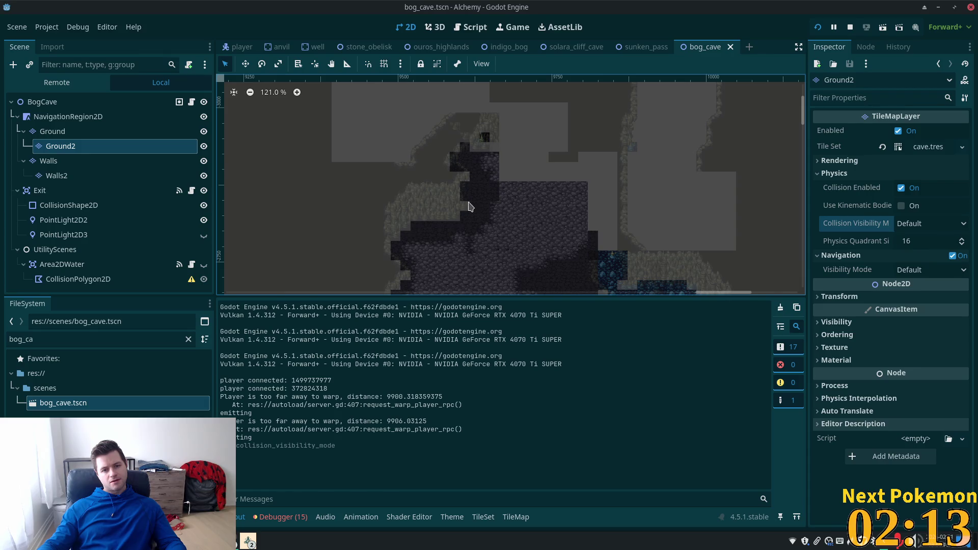
left_click(97, 162)
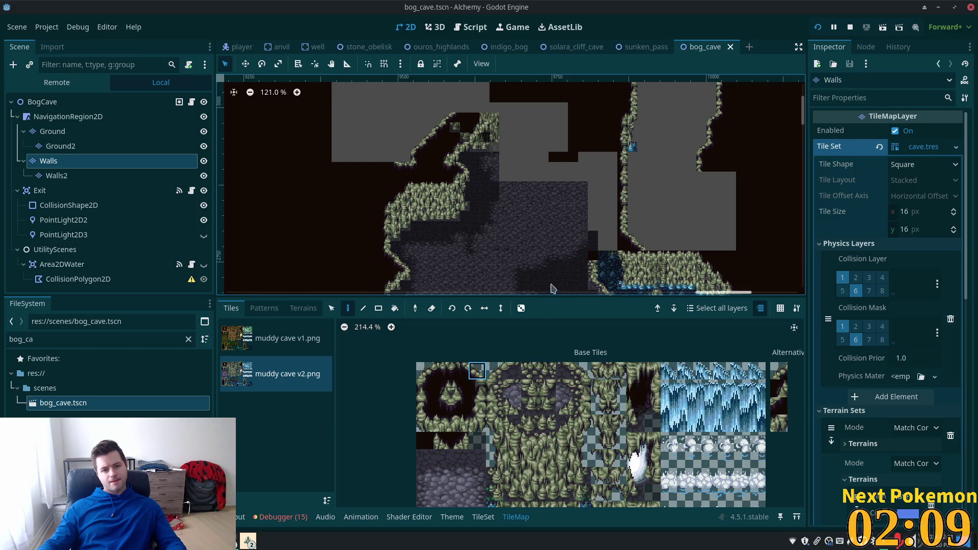
left_click_drag(517, 217, 569, 261)
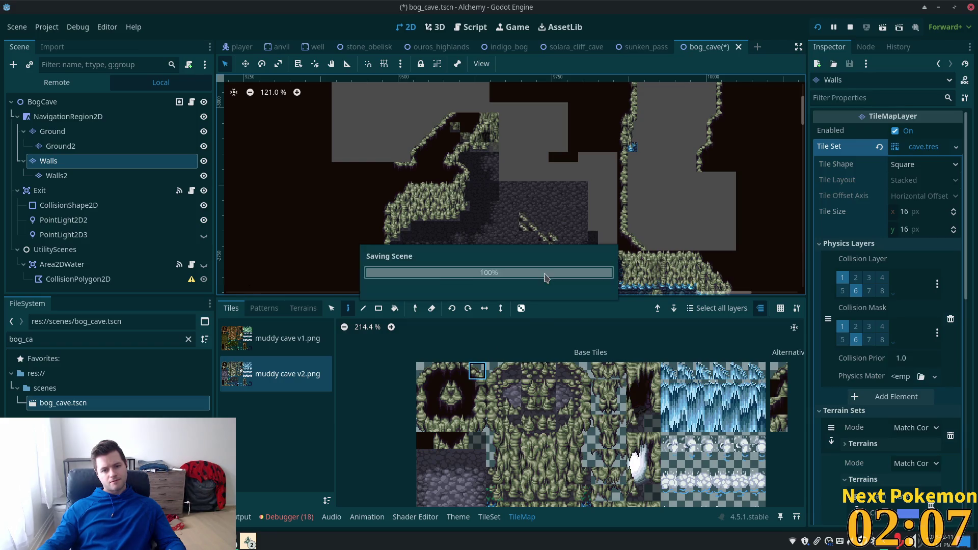
key("ctrl+s")
left_click(818, 28)
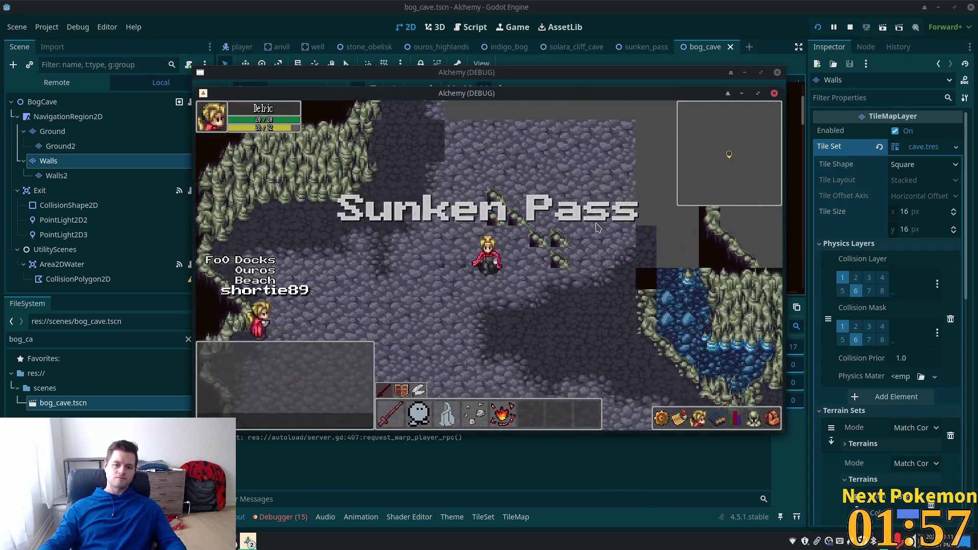
Step: Walk the character with the arrow keys through the cave and along the new diagonal walls
key("Right")
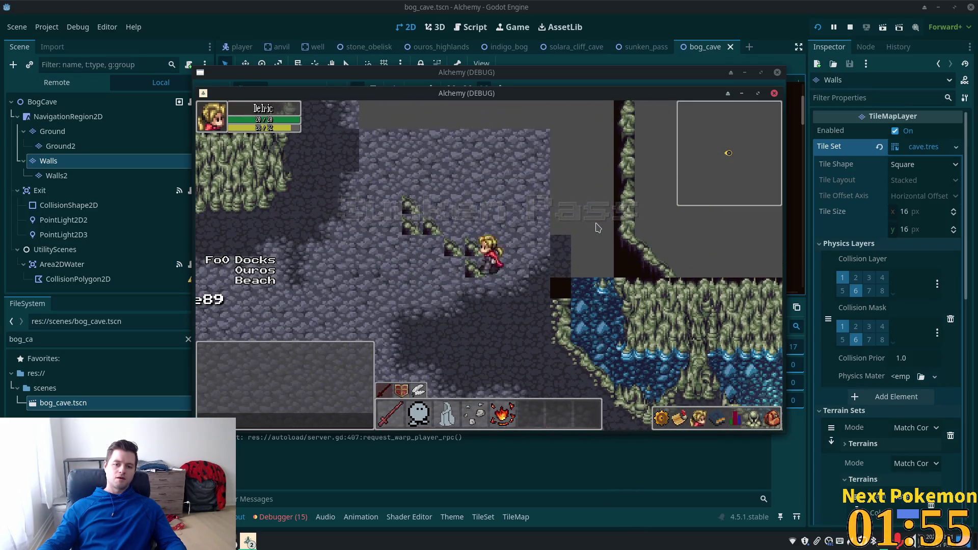
key("Up")
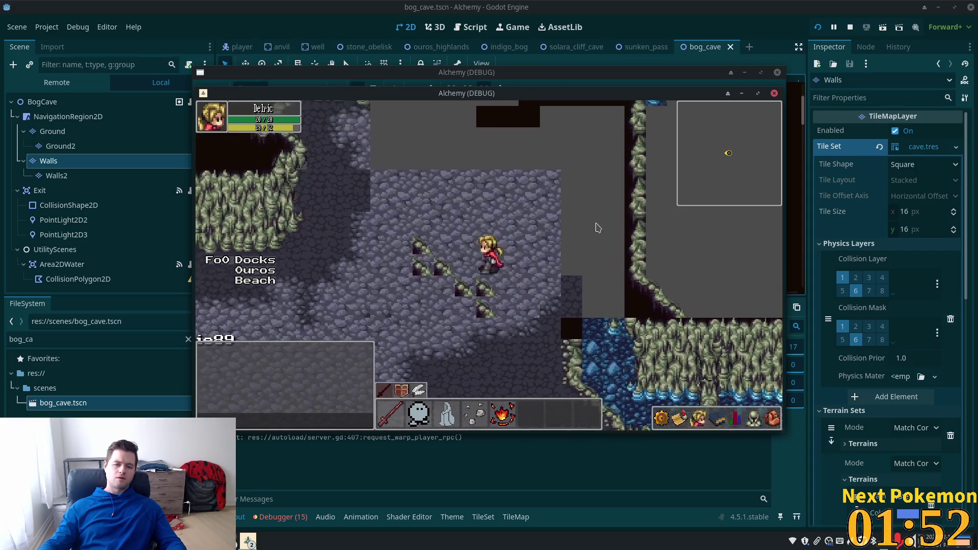
key("Down")
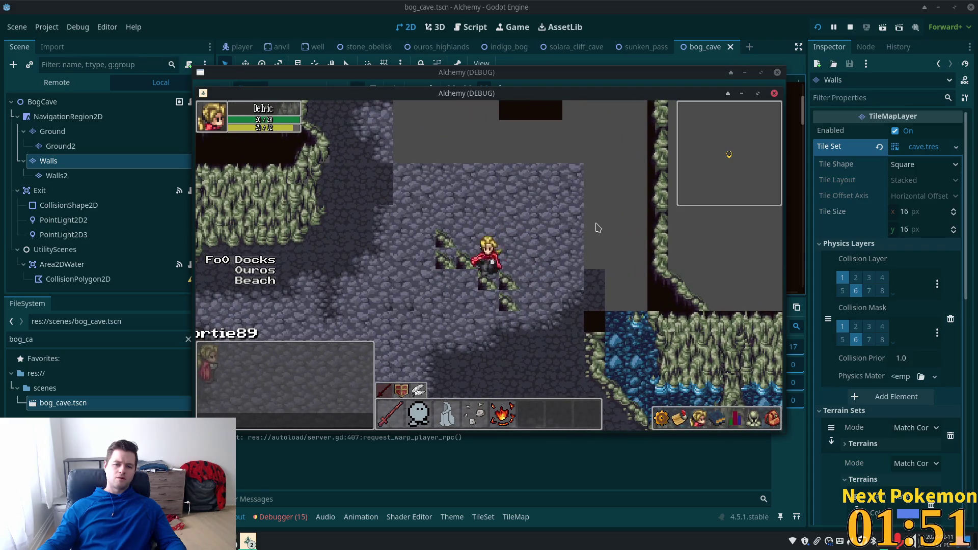
key("Up")
key("Left")
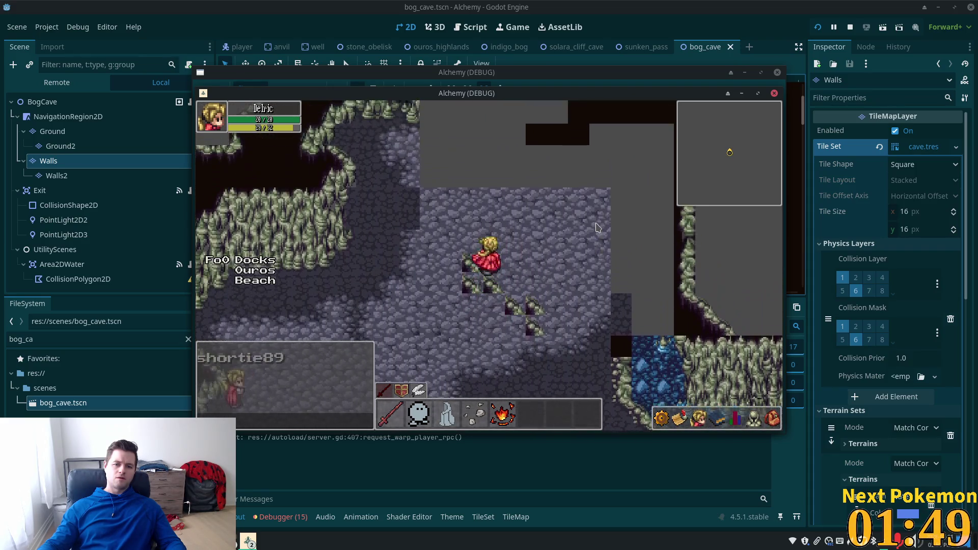
key("Right")
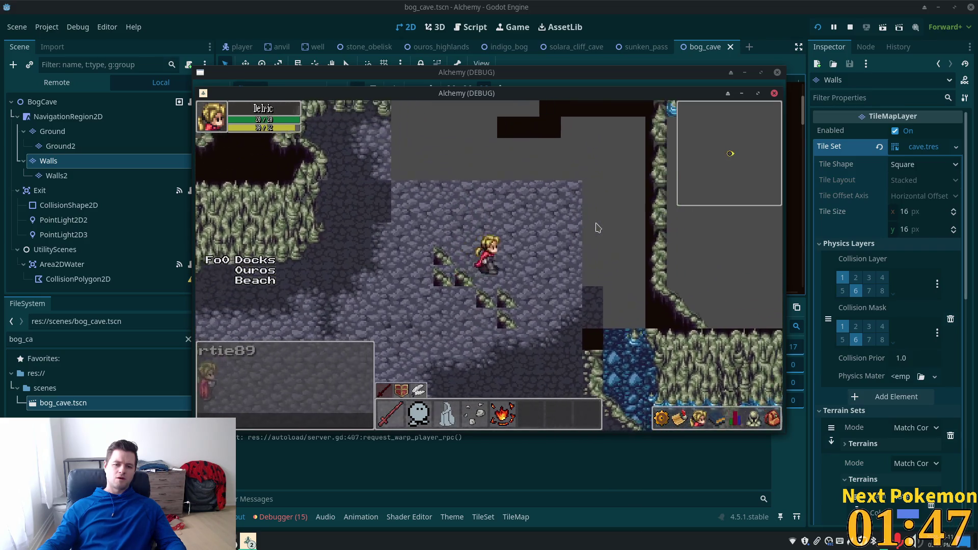
key("Down")
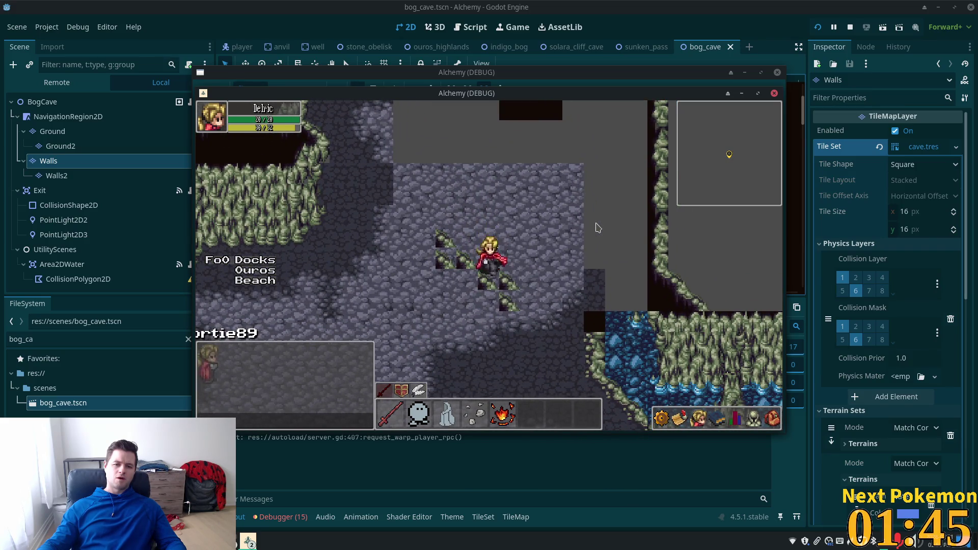
key("Up")
key("Right")
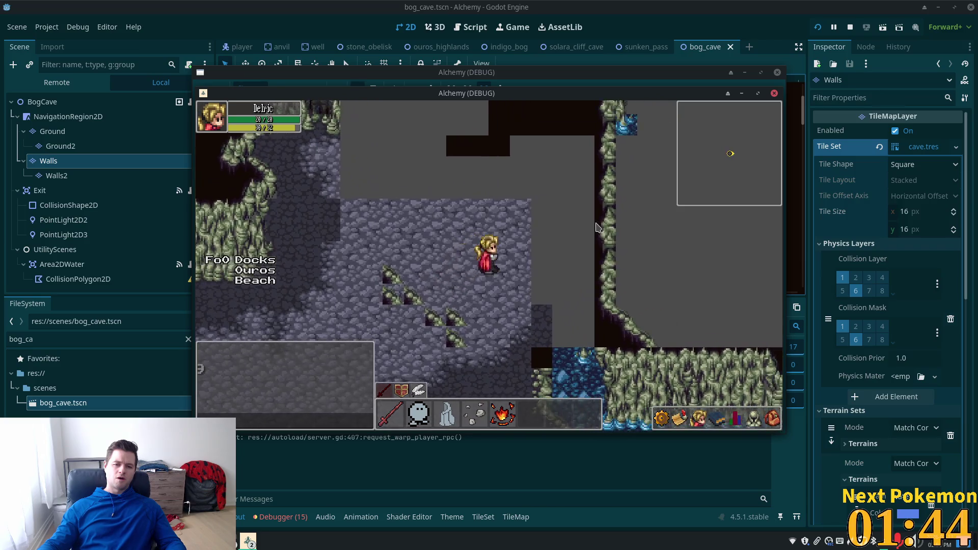
key("Right")
key("Down")
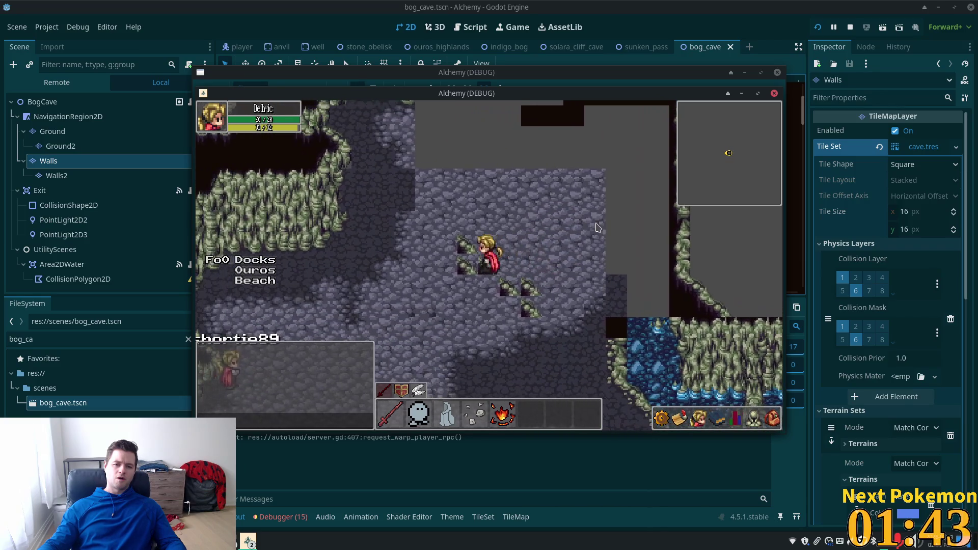
key("Left")
key("Down")
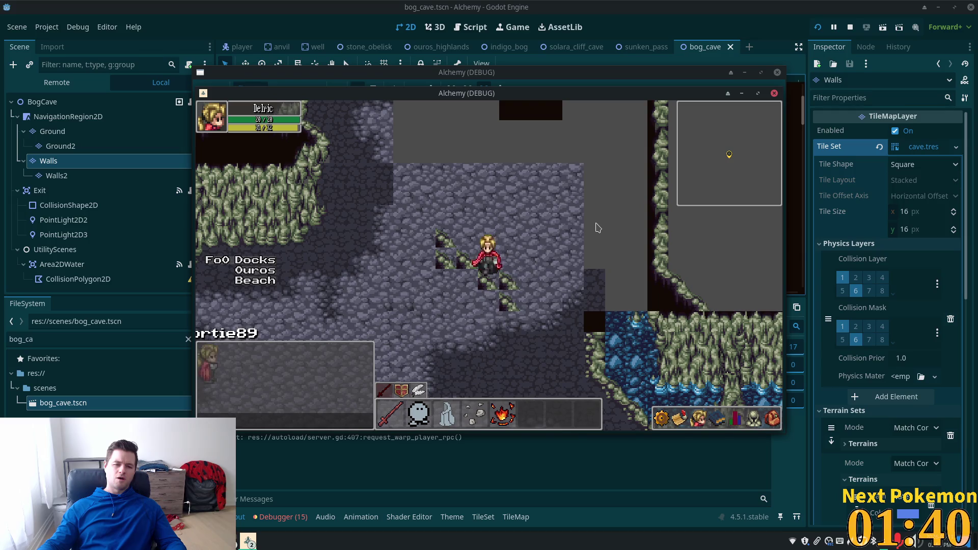
key("Right")
key("Down")
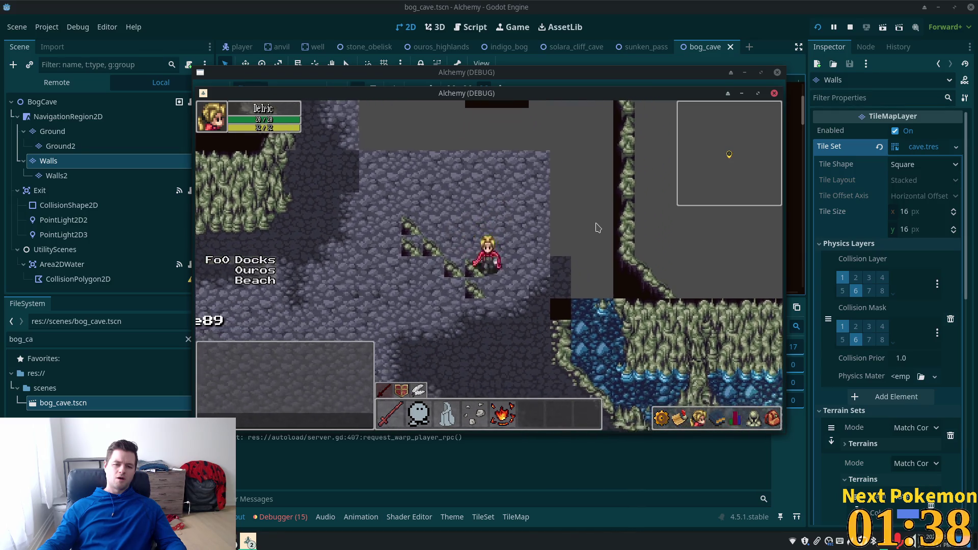
key("Left")
key("Up")
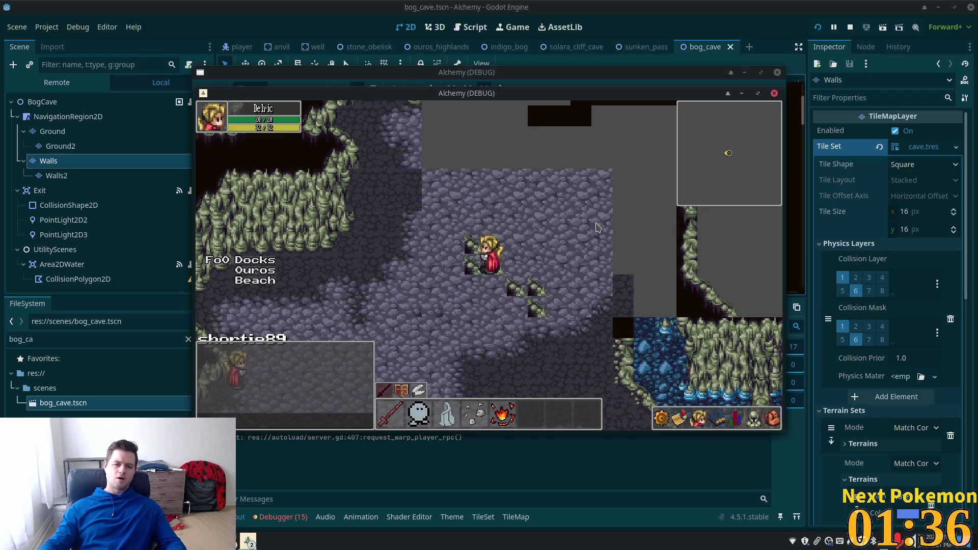
key("Up")
key("Left")
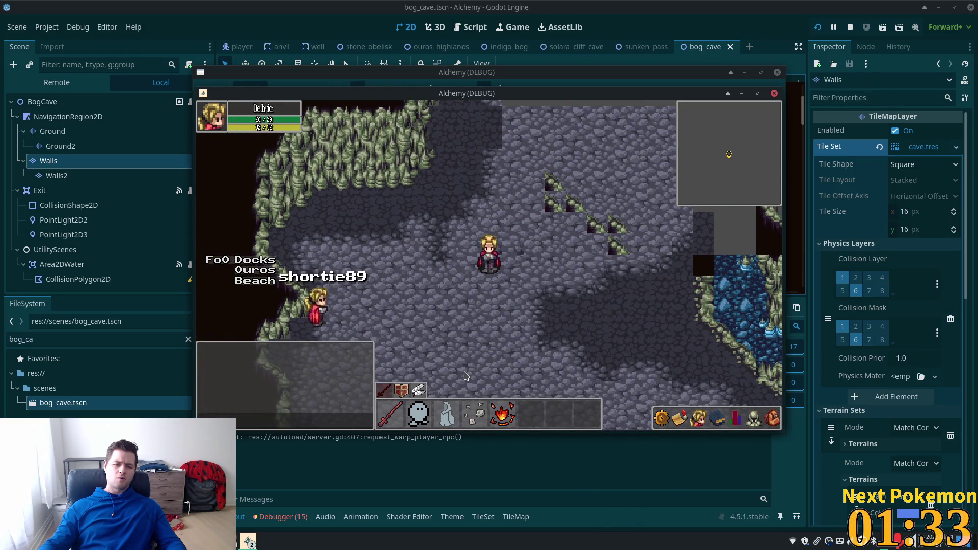
mouse_move(439, 417)
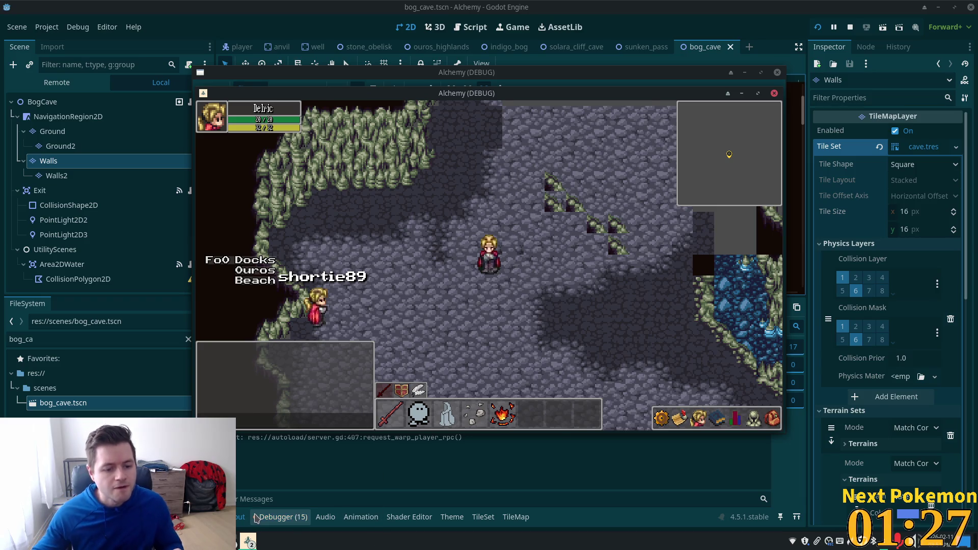
Step: In the Debugger's Errors tab, select the 'Convex decomposing failed' error and expand it to its source line
left_click(270, 515)
left_click(278, 322)
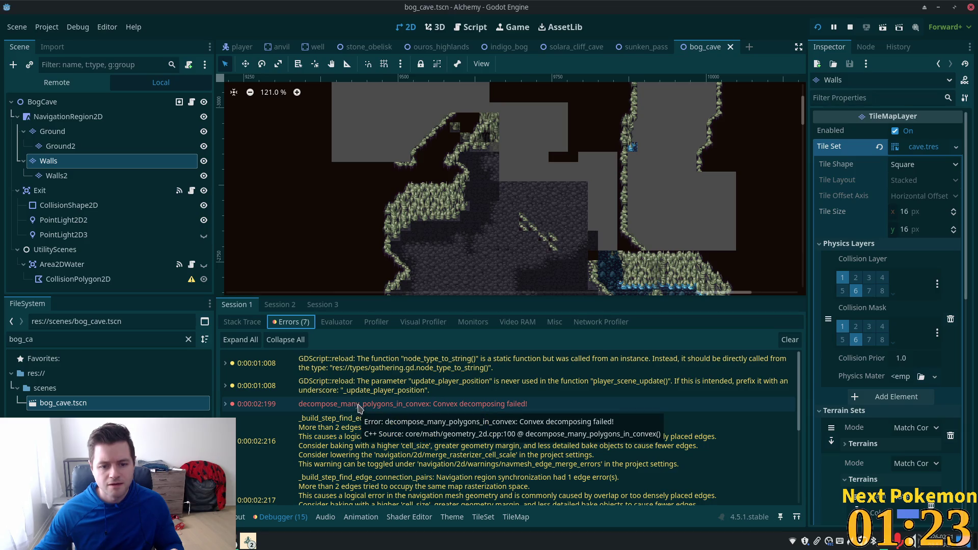
mouse_move(483, 410)
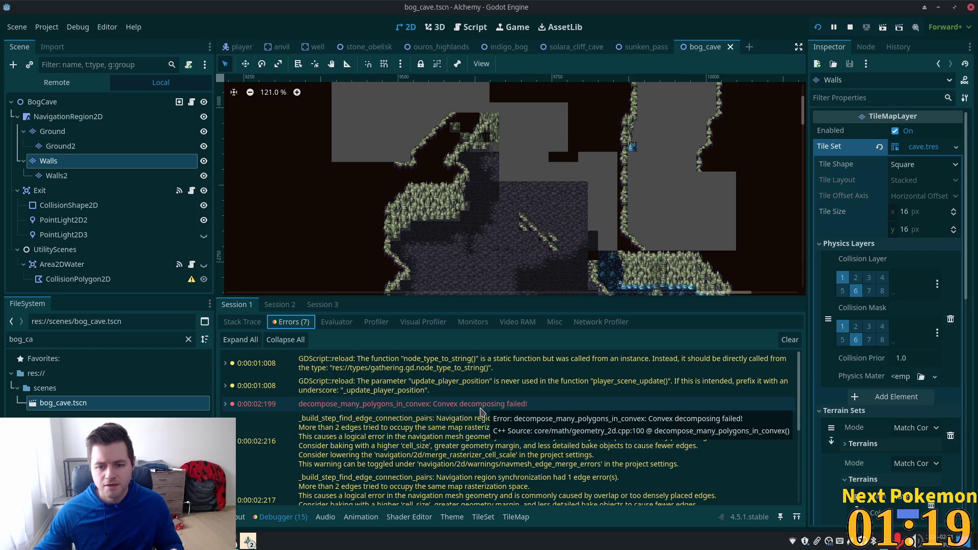
left_click(482, 410)
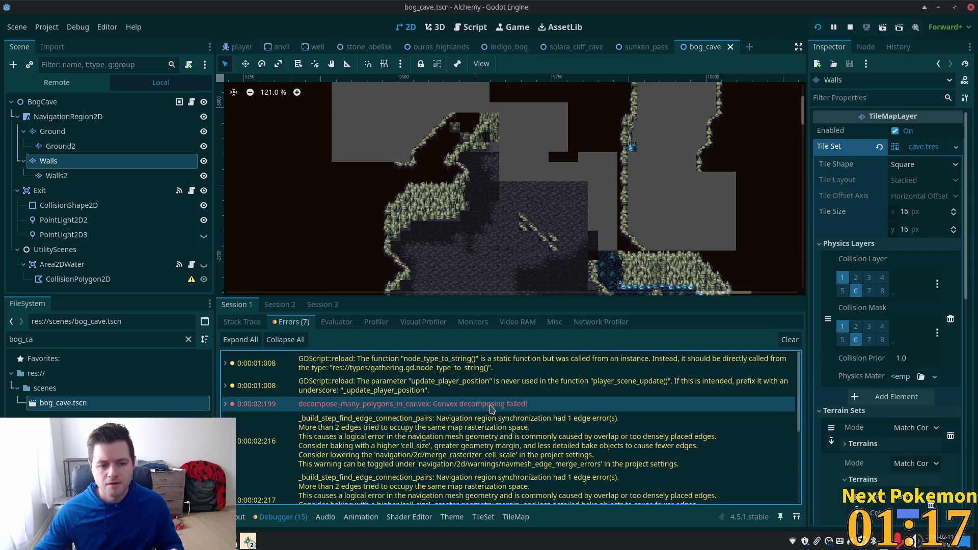
scroll(491, 407, "down", 5)
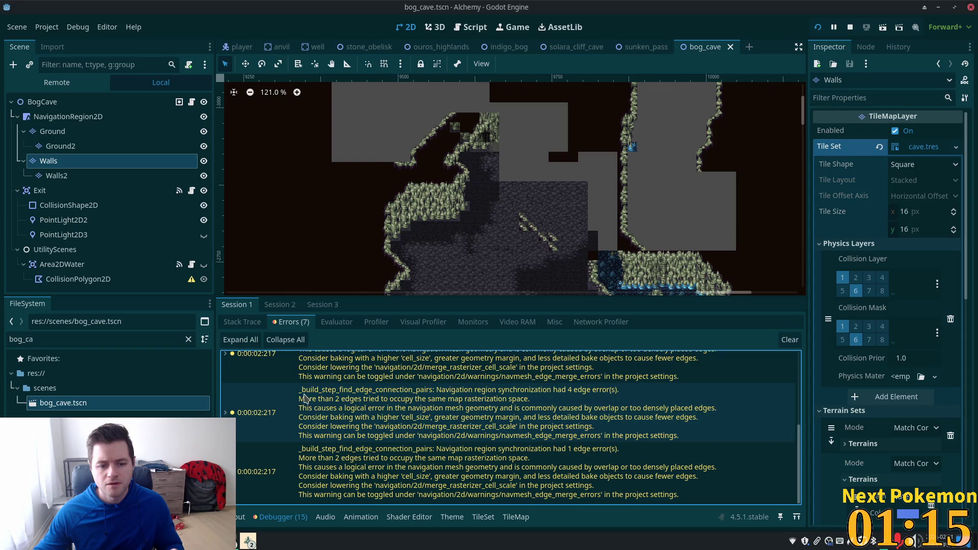
scroll(285, 397, "up", 3)
scroll(265, 392, "up", 5)
left_click(226, 404)
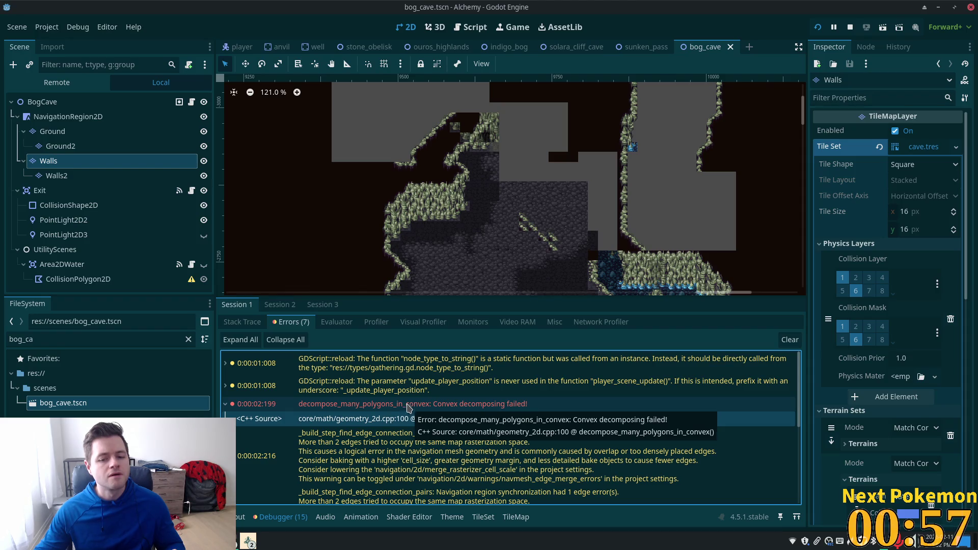
Step: Copy the decompose_many_polygons_in_convex error text via its right-click Copy Error option
left_click(450, 408)
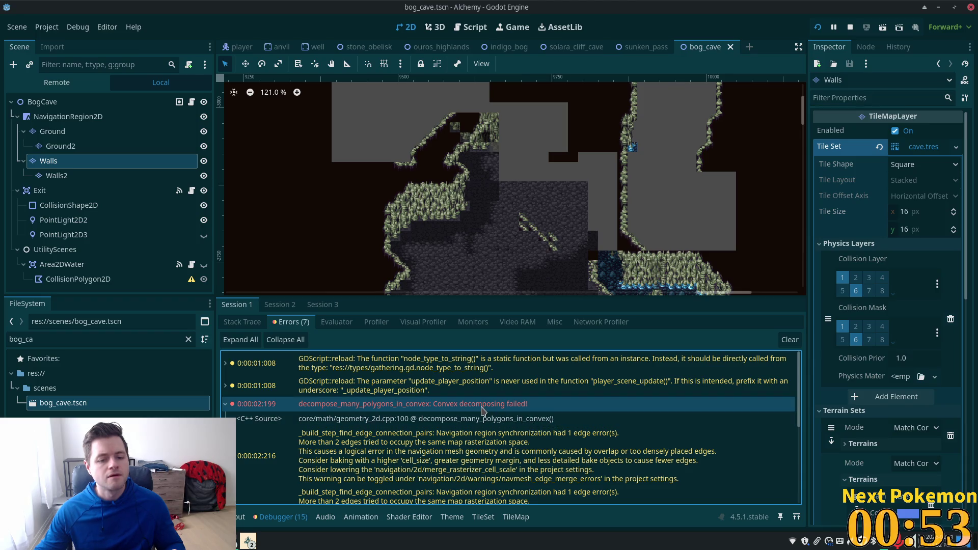
right_click(481, 410)
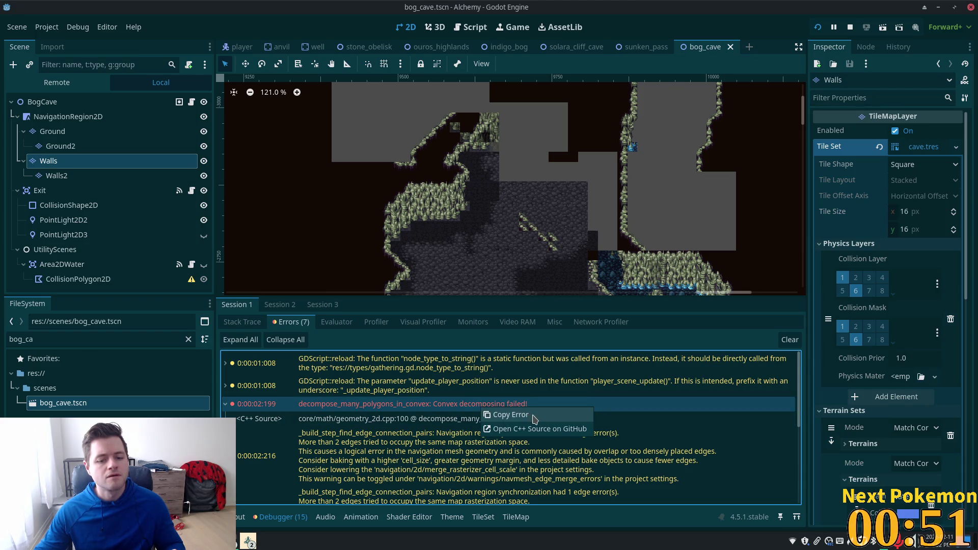
left_click(535, 417)
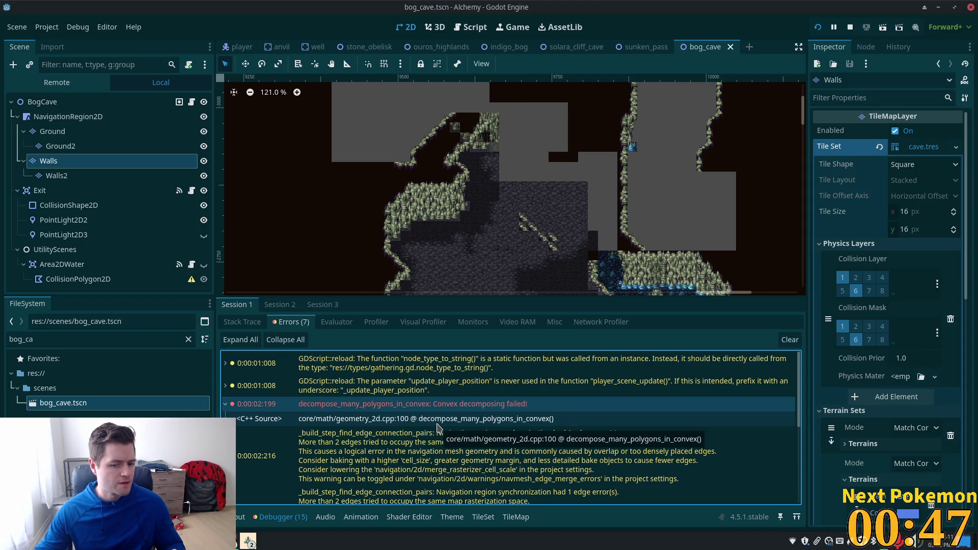
right_click(425, 409)
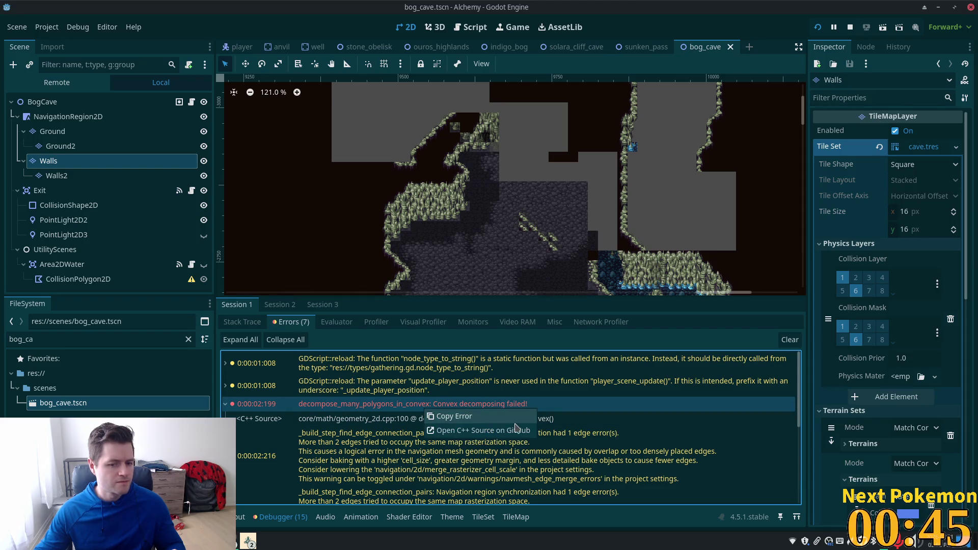
left_click(487, 421)
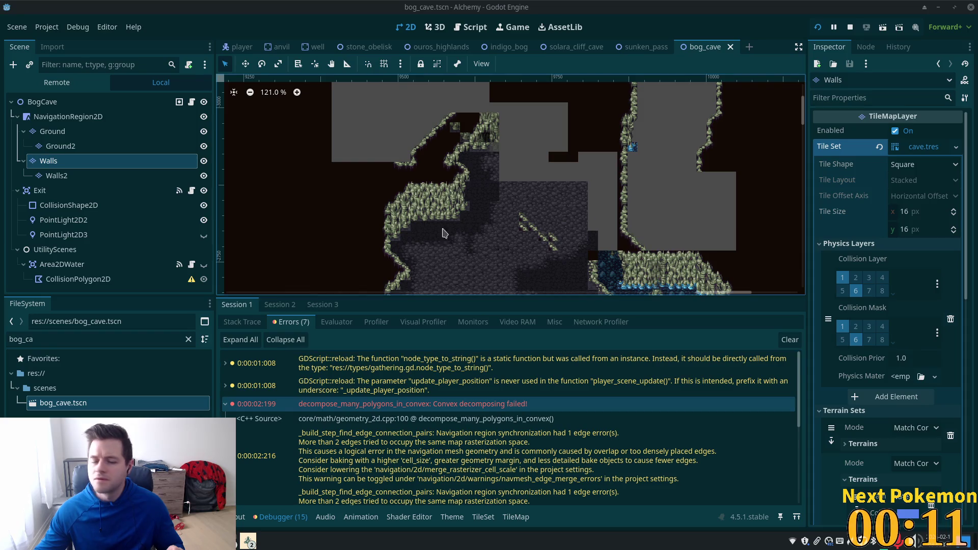
Step: Select the Ground layer and open the cave TileSet editor in tile Select mode
scroll(526, 218, "up", 6)
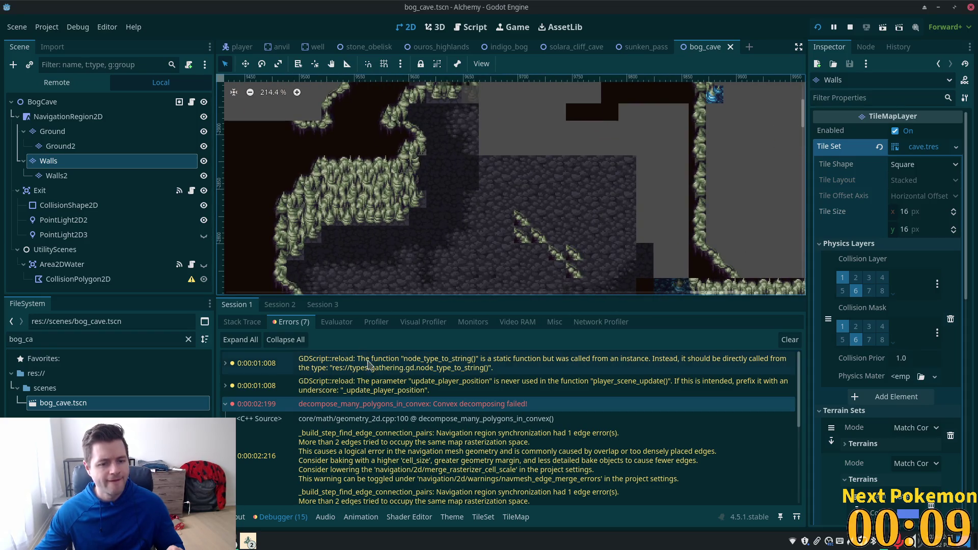
left_click(86, 146)
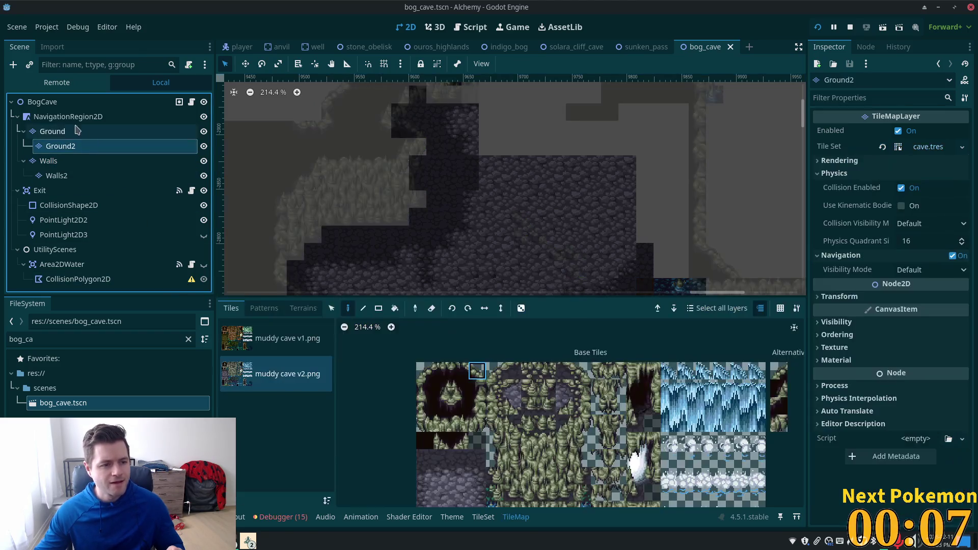
left_click(67, 117)
left_click(52, 132)
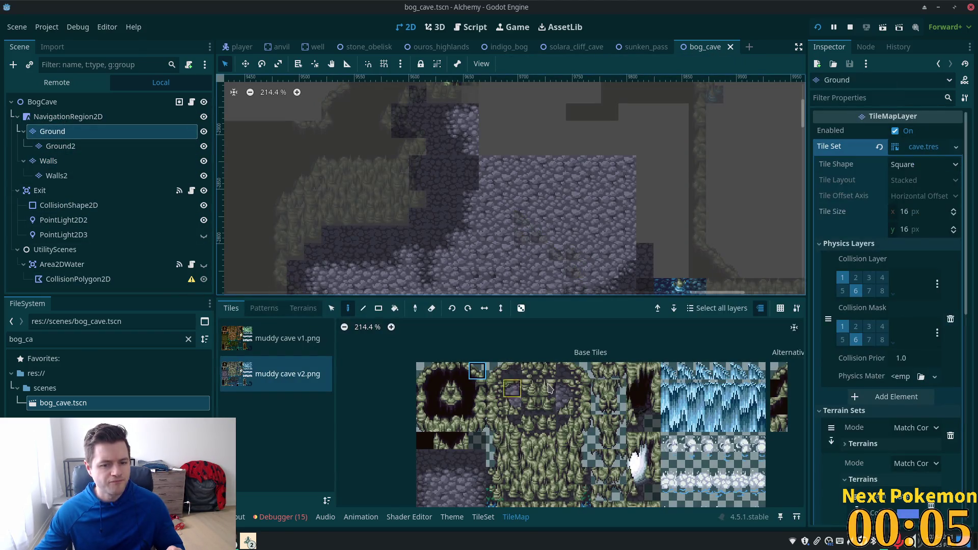
left_click(483, 518)
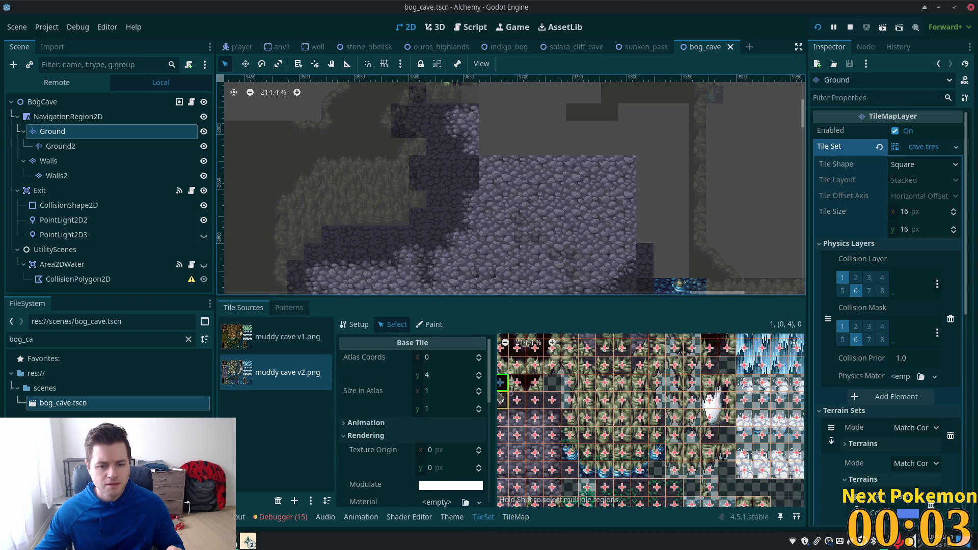
scroll(499, 400, "up", 1)
left_click(356, 326)
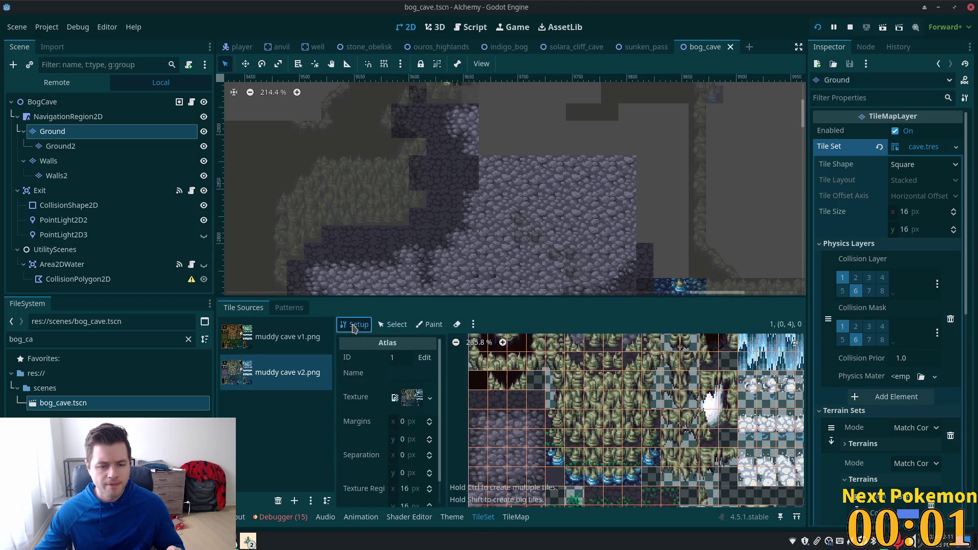
scroll(557, 408, "down", 1)
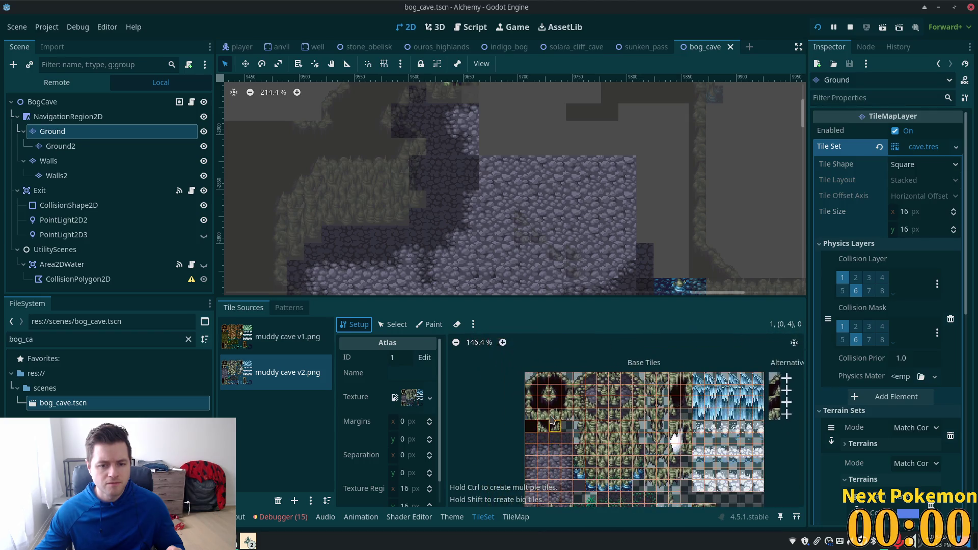
left_click(393, 325)
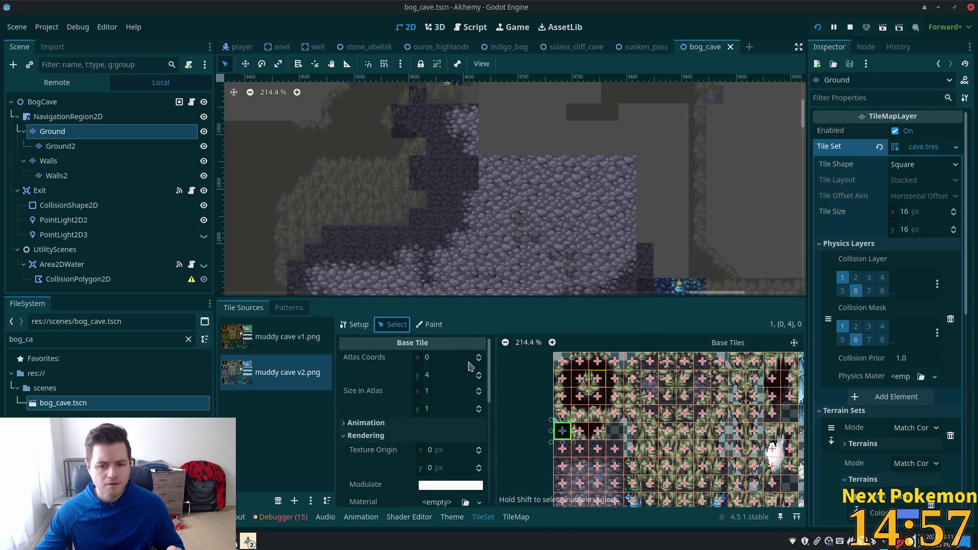
Step: Reshape the collision polygon of triangular tile (3,0) by dragging one of its vertices
scroll(448, 423, "down", 5)
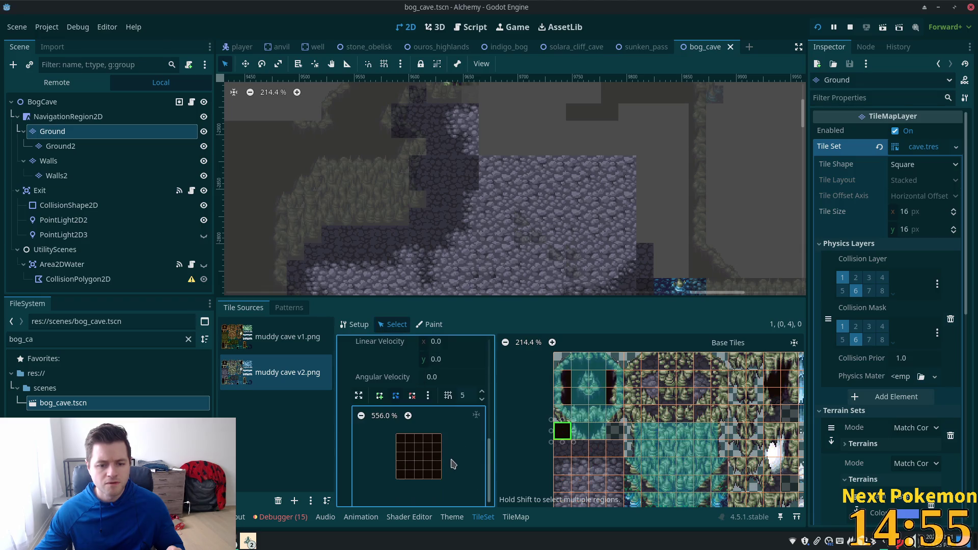
scroll(648, 389, "up", 7)
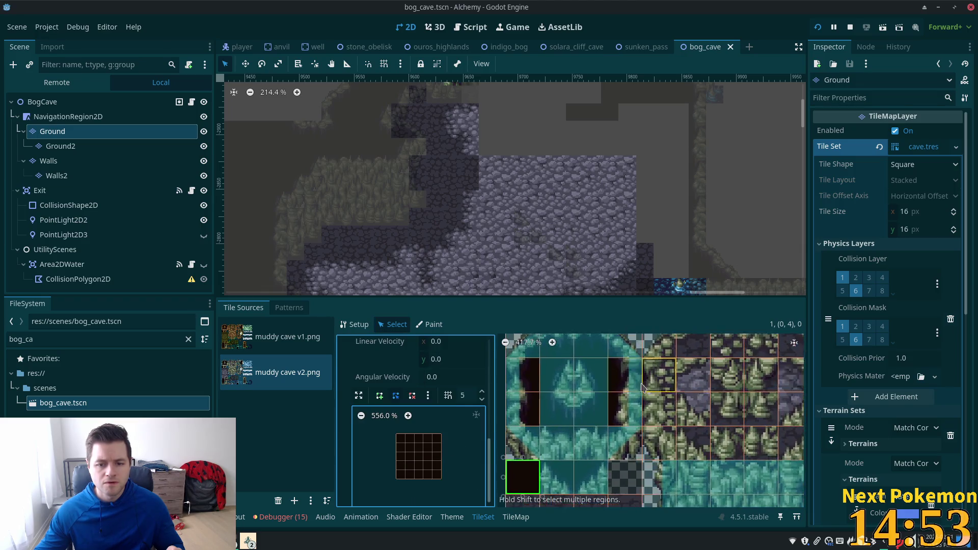
scroll(621, 408, "up", 3)
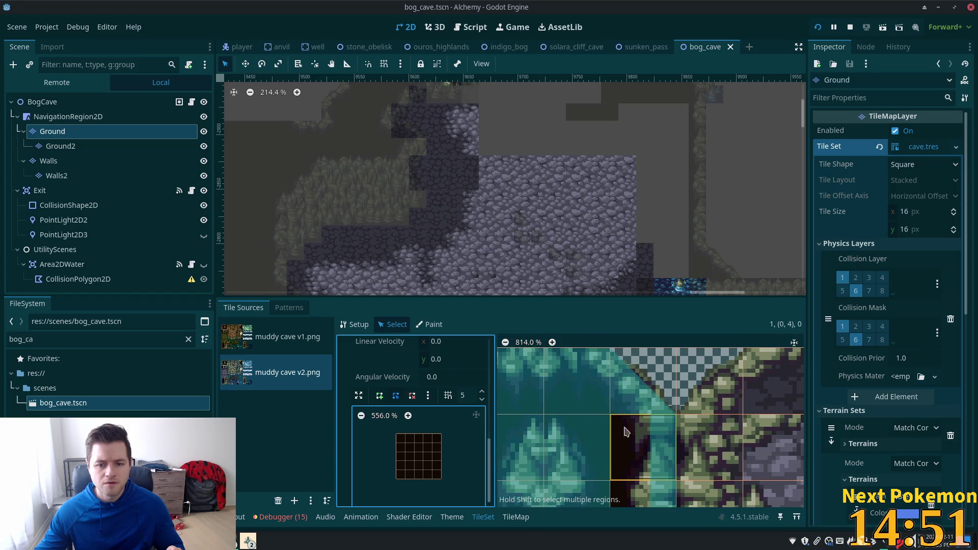
left_click(636, 376)
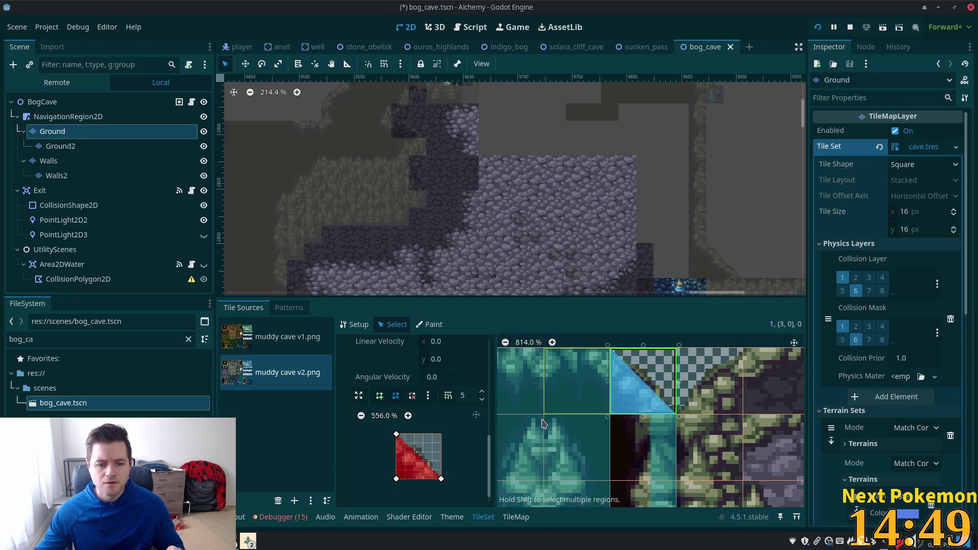
left_click(397, 437)
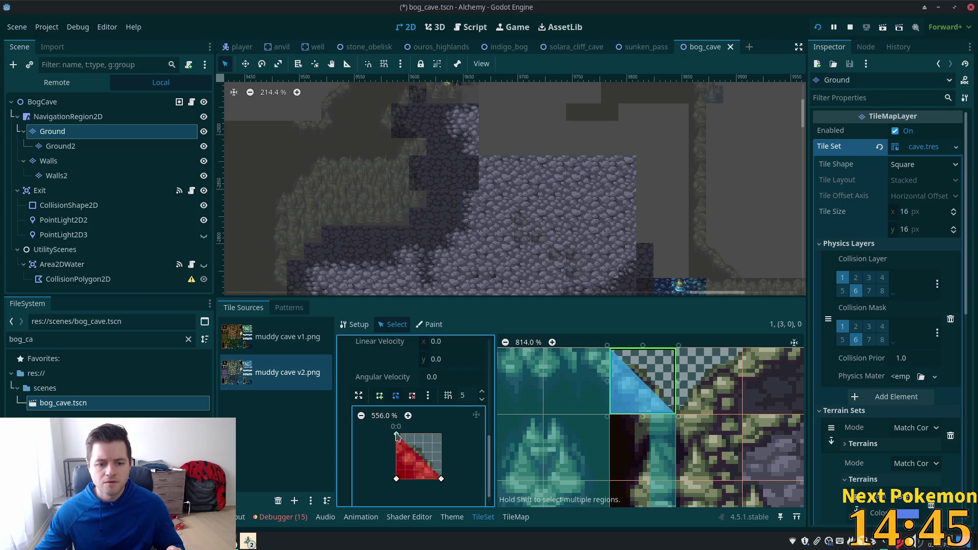
mouse_move(398, 479)
left_mouse_down()
mouse_move(402, 439)
mouse_move(396, 479)
mouse_move(456, 443)
mouse_move(443, 478)
left_mouse_up()
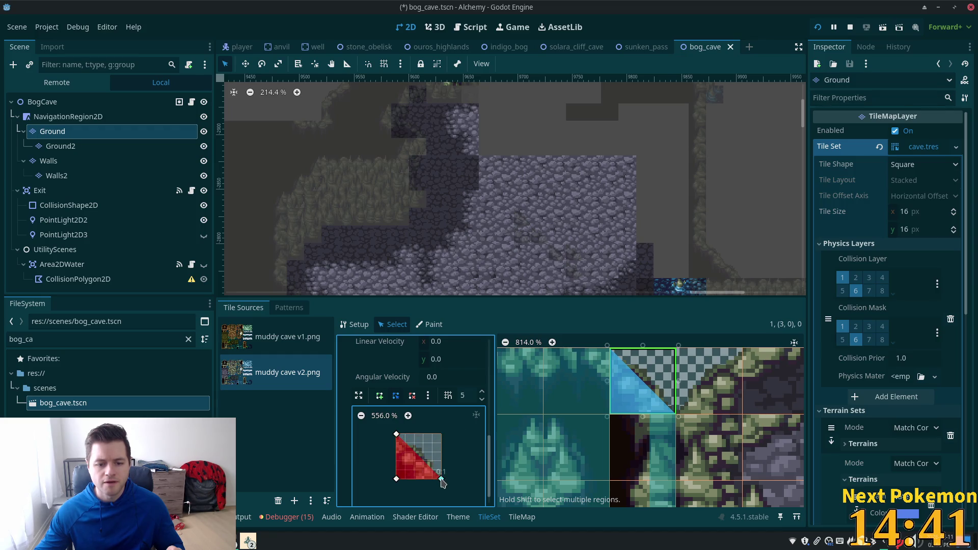
Step: Inspect the collision shapes of atlas tiles (3,1), (1,0), (2,0) and (2,1)
scroll(575, 398, "down", 2)
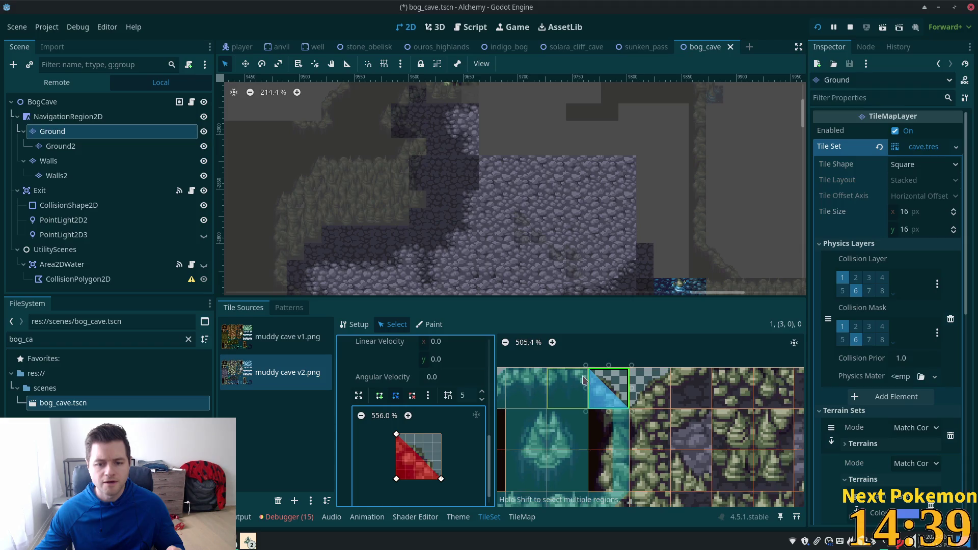
left_click(607, 422)
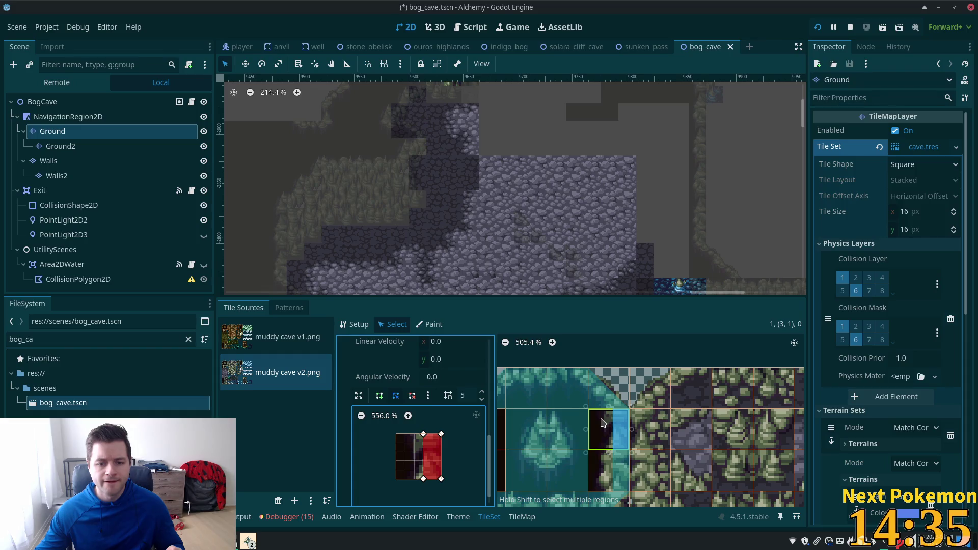
left_click(555, 390)
left_click(526, 387)
left_click(561, 395)
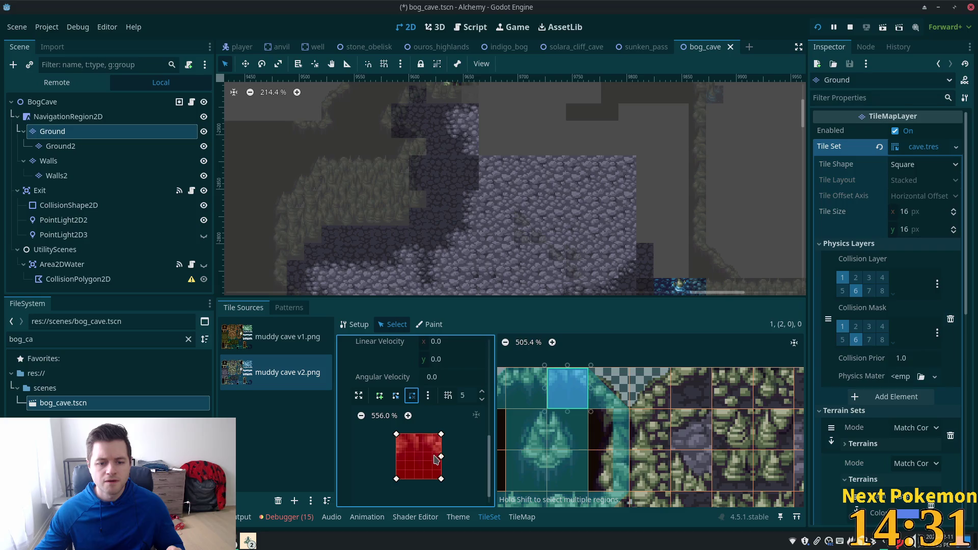
left_click(518, 401)
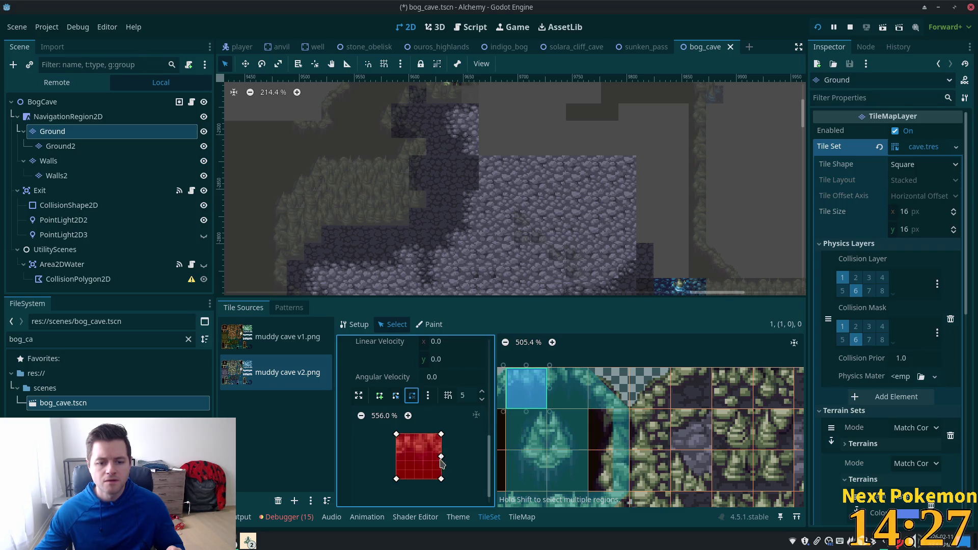
left_click(561, 435)
Step: Select a 2x2 block of middle tiles, then check the collisions of tiles (3,1) and (3,2)
left_click(524, 469)
left_click(565, 469)
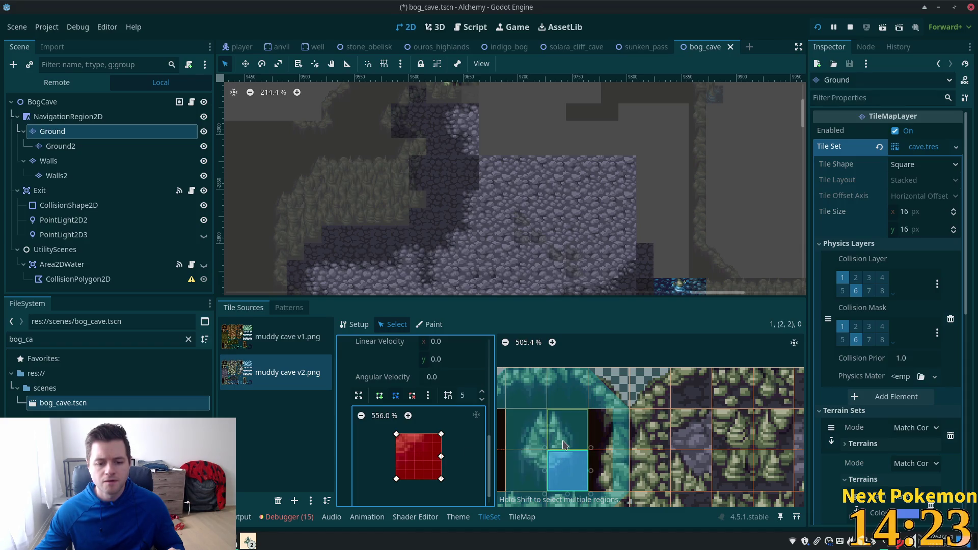
left_click(566, 430)
left_click(525, 431, "shift")
left_click(526, 468, "shift")
left_click(568, 456, "shift")
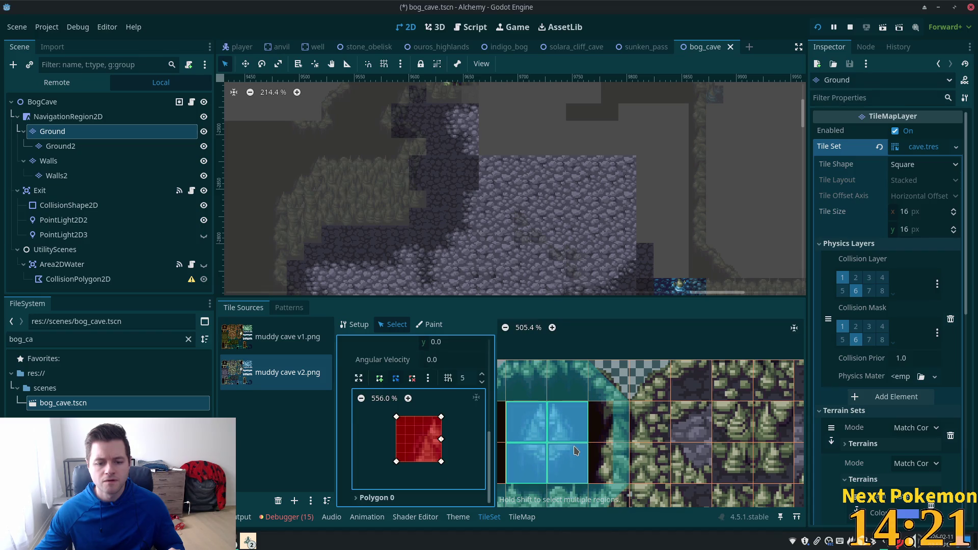
left_click(609, 431)
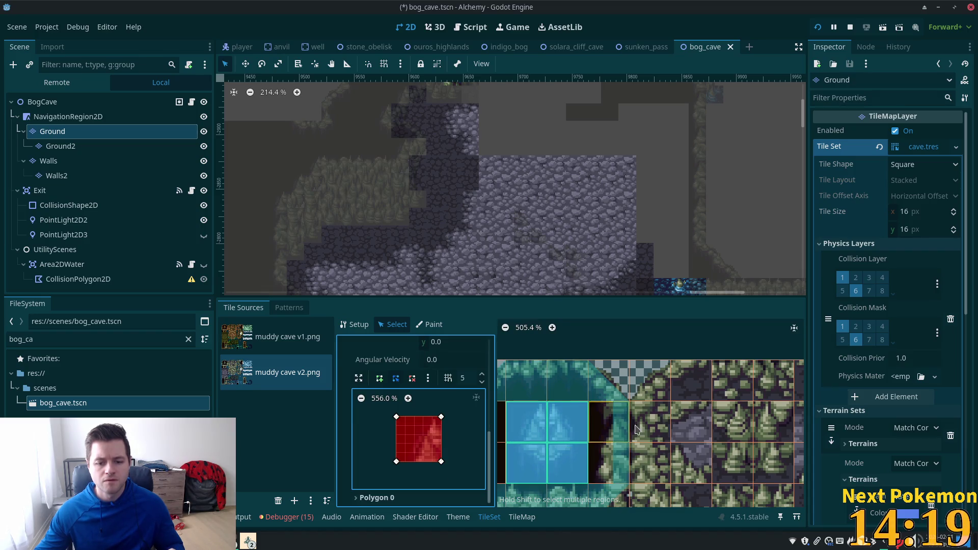
left_click(611, 469)
Step: Move the top-right corner of tile (0,0)'s triangle collision and save the scene
scroll(566, 448, "down", 2)
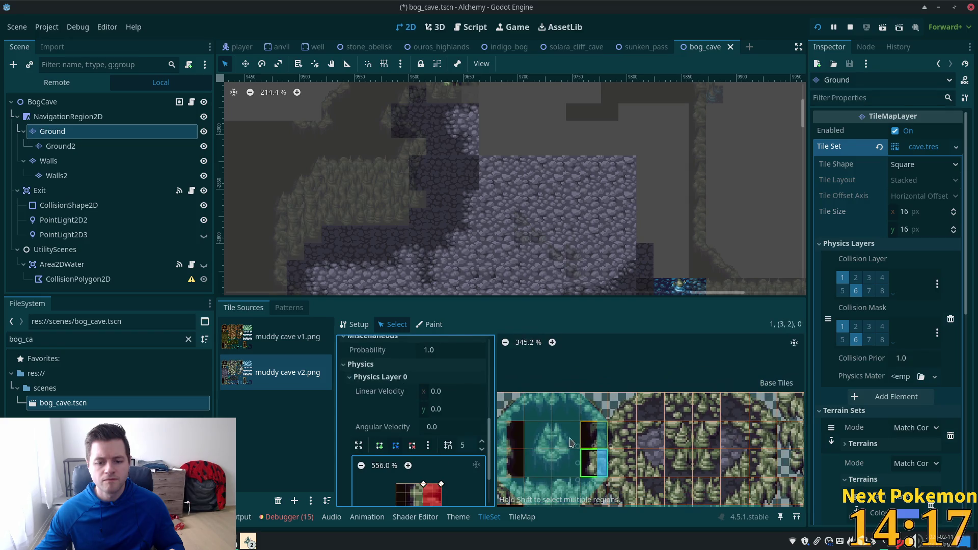
scroll(407, 438, "down", 2)
scroll(515, 460, "down", 2)
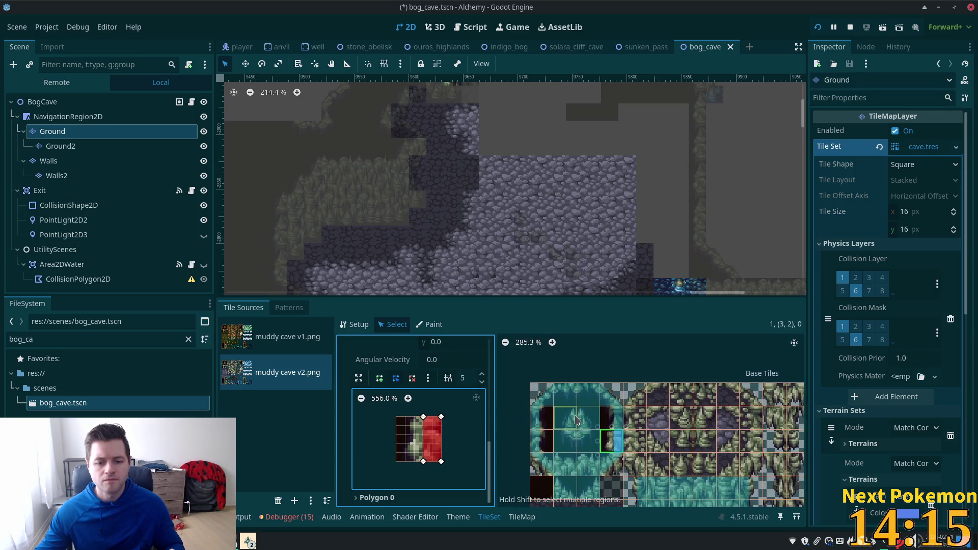
left_click(534, 395)
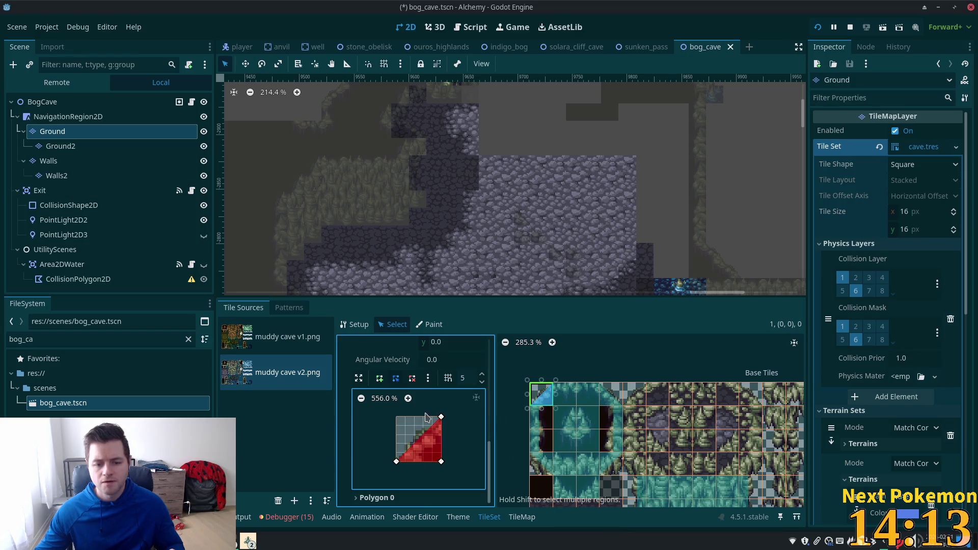
left_click_drag(441, 417, 441, 430)
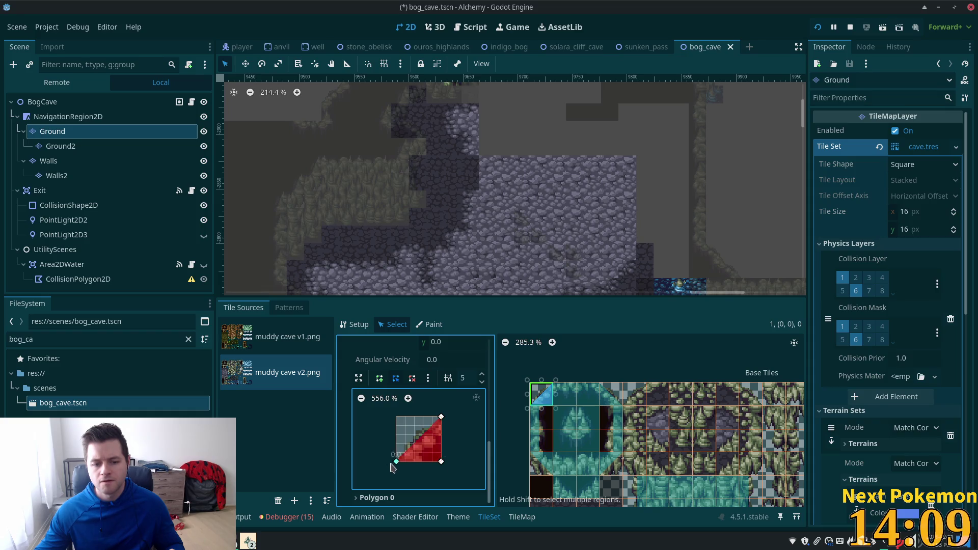
key("ctrl+s")
Step: Select four tiles around (2,3), save, then check the collision of tile (7,8)
left_click(587, 464)
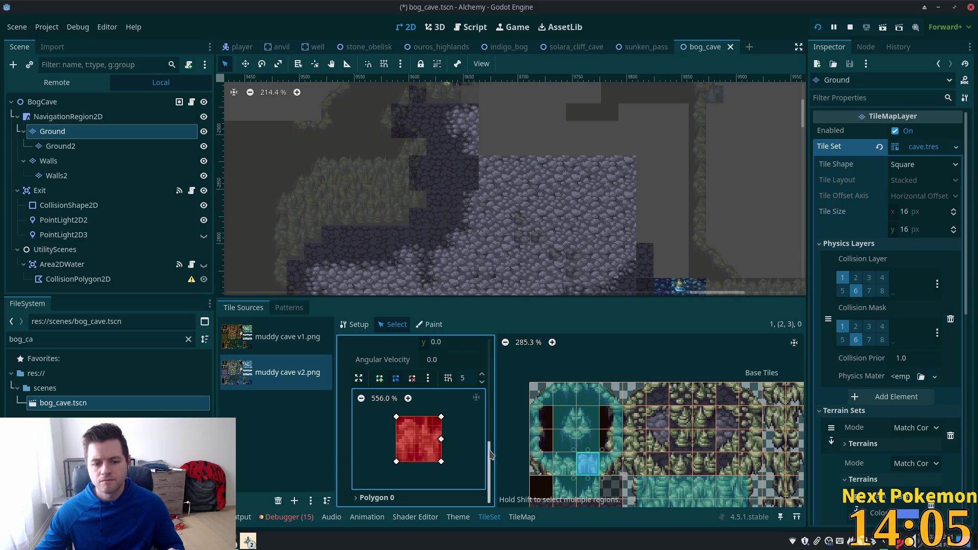
left_click(565, 463, "shift")
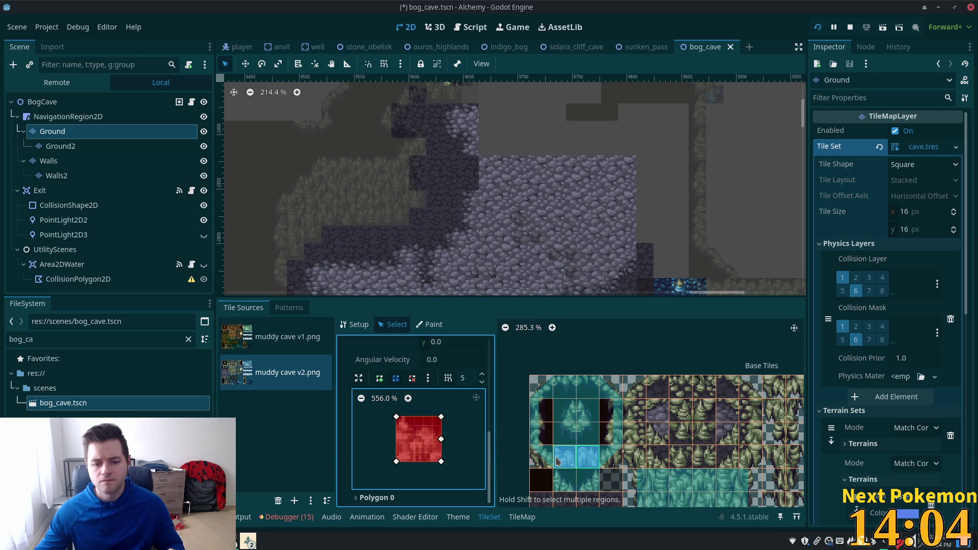
left_click(586, 481, "shift")
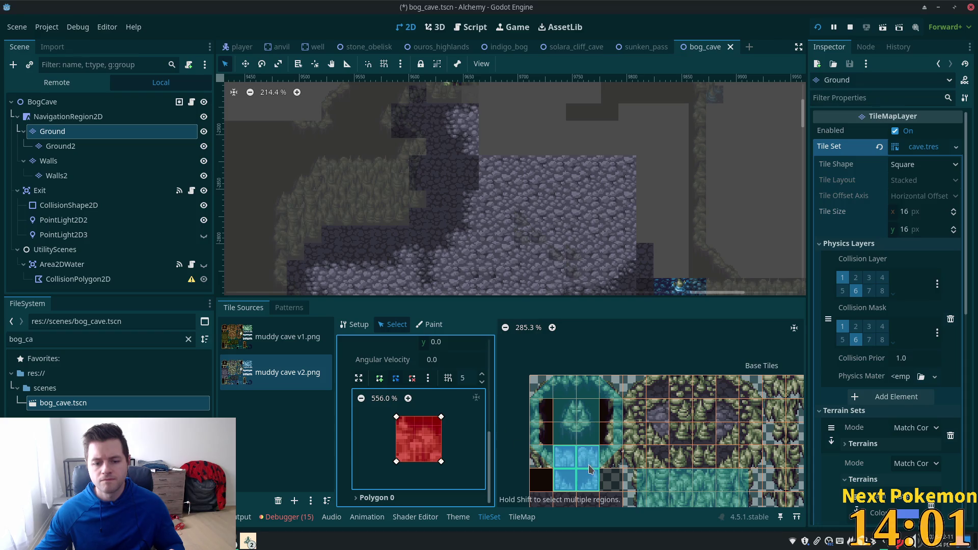
scroll(612, 459, "down", 2)
key("ctrl+s")
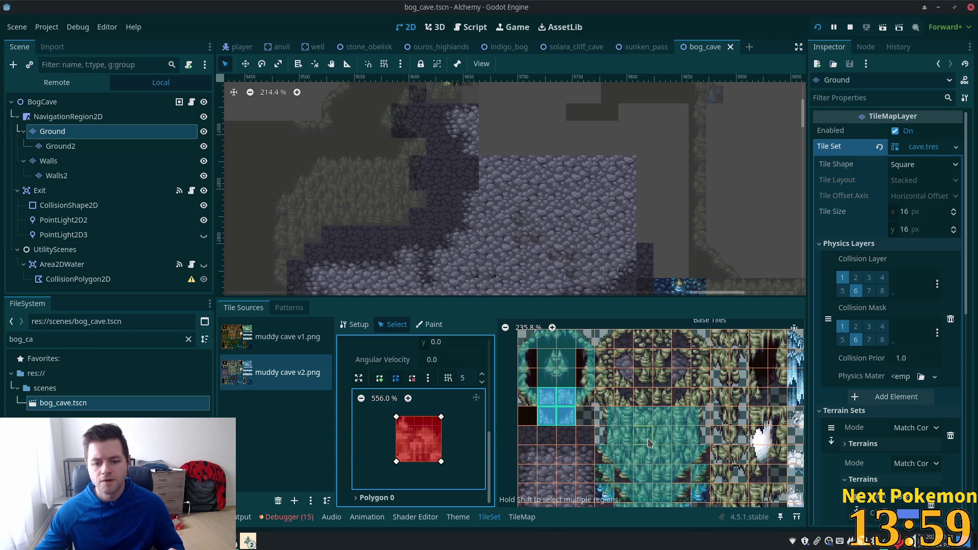
left_click(655, 440)
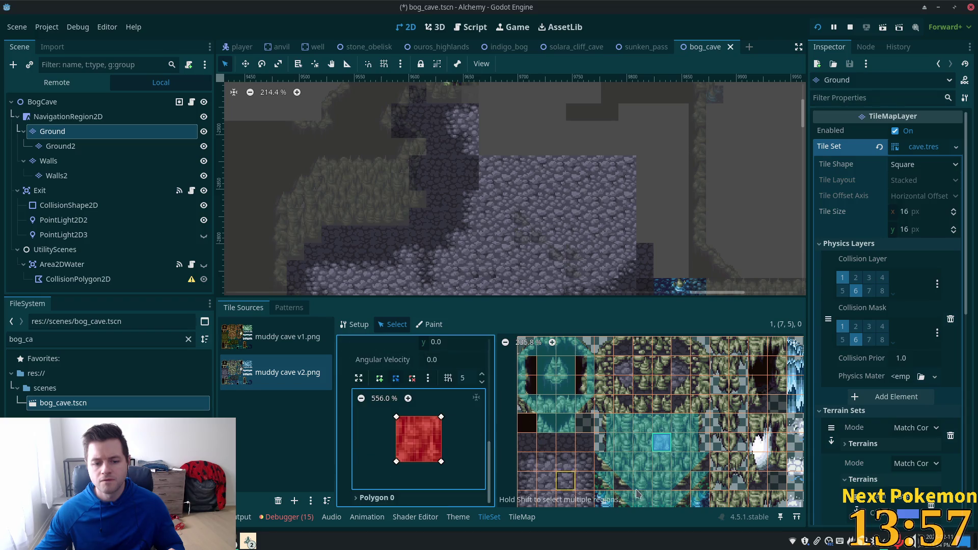
scroll(620, 490, "down", 2)
left_click(656, 491)
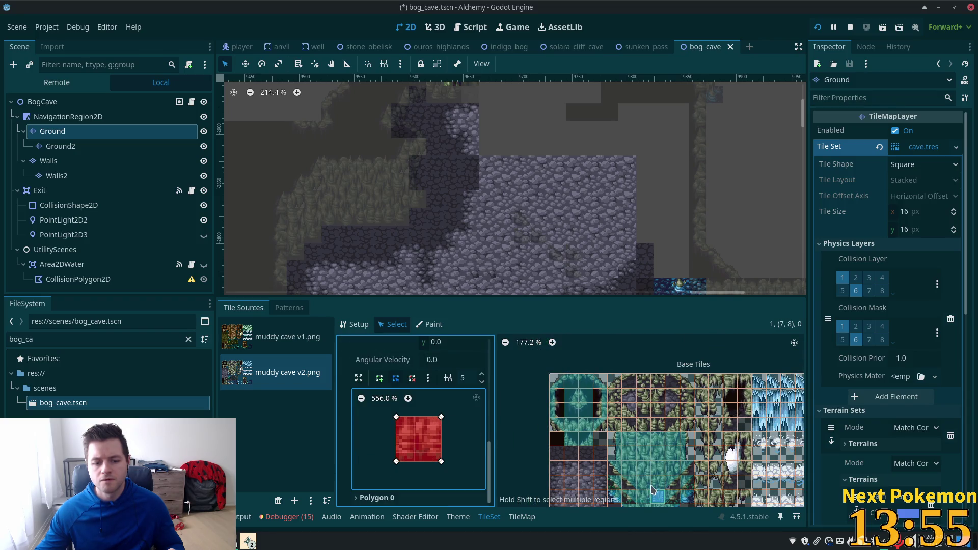
Step: Inspect the collisions of left-edge tiles (0,2) and (0,1) and top-row tile (2,0)
left_click(554, 424)
left_click(554, 412)
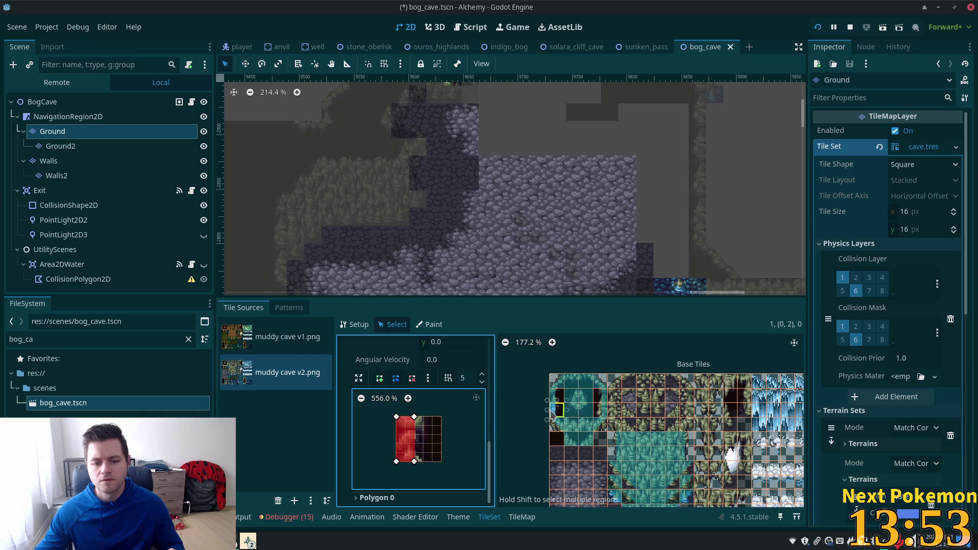
left_click(554, 401)
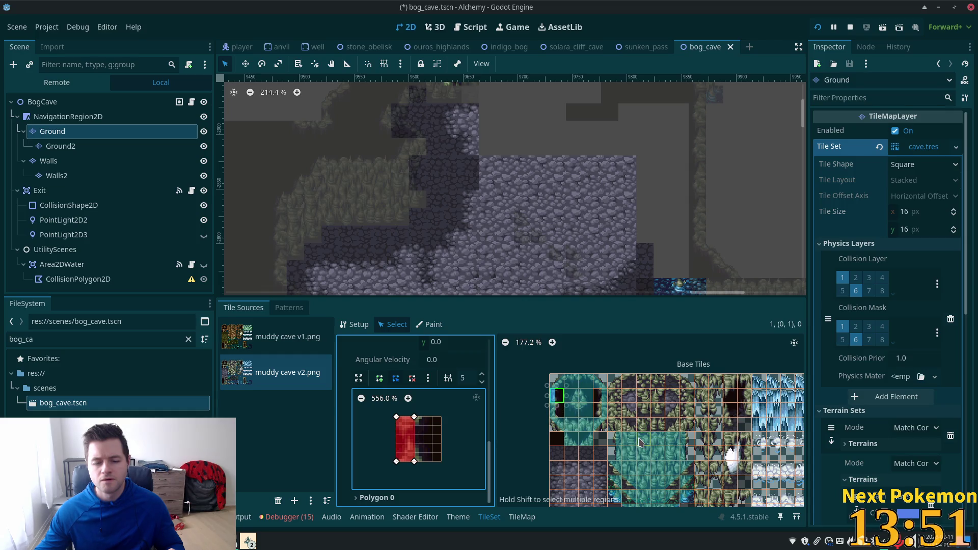
left_click(592, 386)
Step: Pan through the rest of the tile atlas, then save and start a test run with F5
scroll(596, 387, "up", 4)
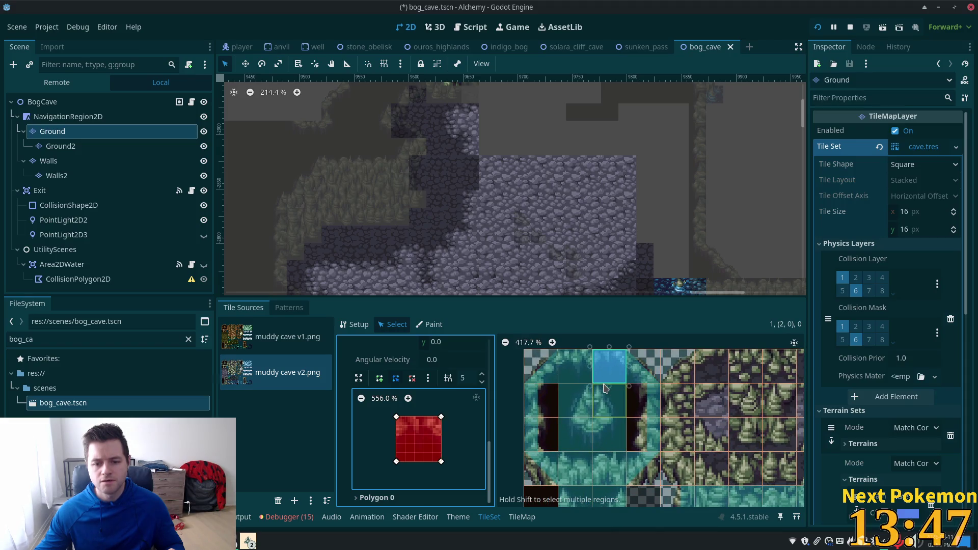
scroll(627, 393, "down", 3)
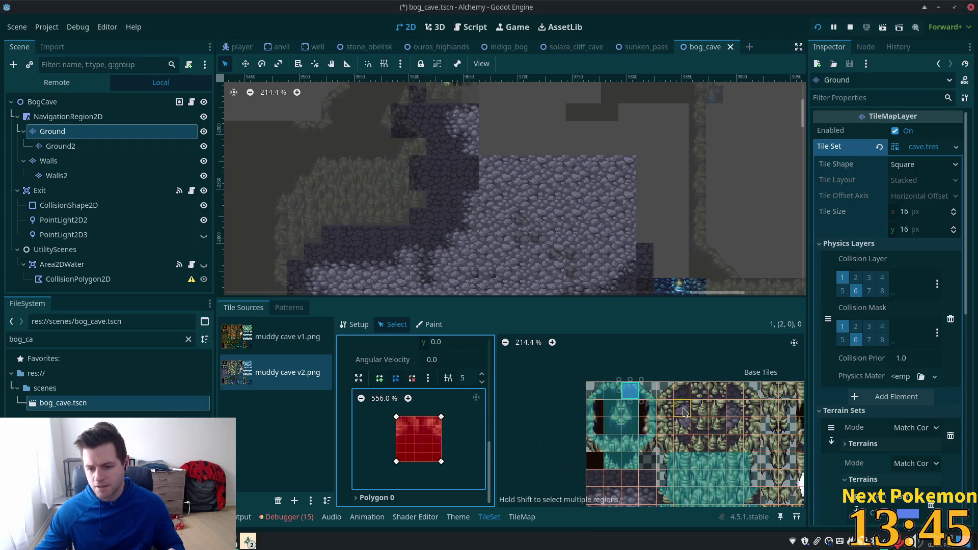
scroll(631, 504, "down", 3)
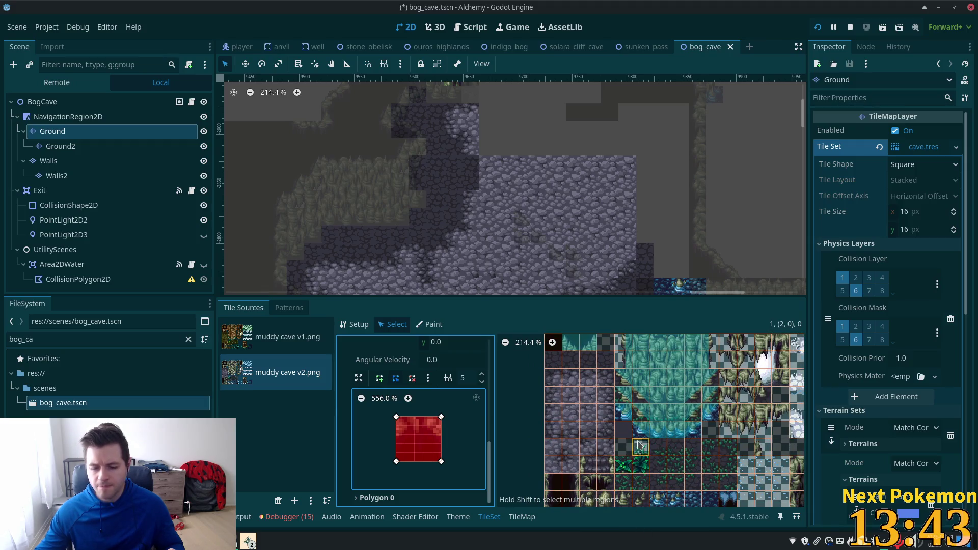
scroll(634, 439, "down", 5)
left_click_drag(633, 435, 602, 419)
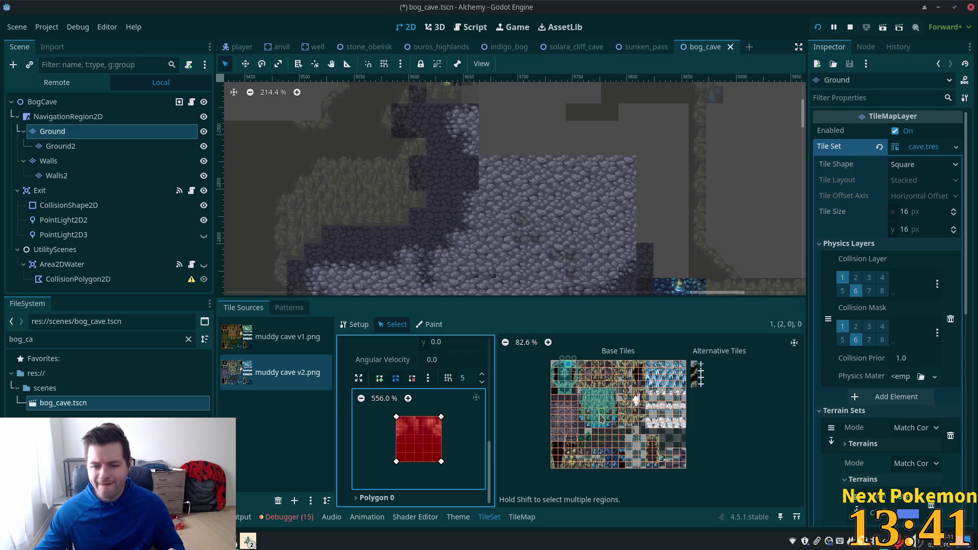
scroll(615, 418, "up", 2)
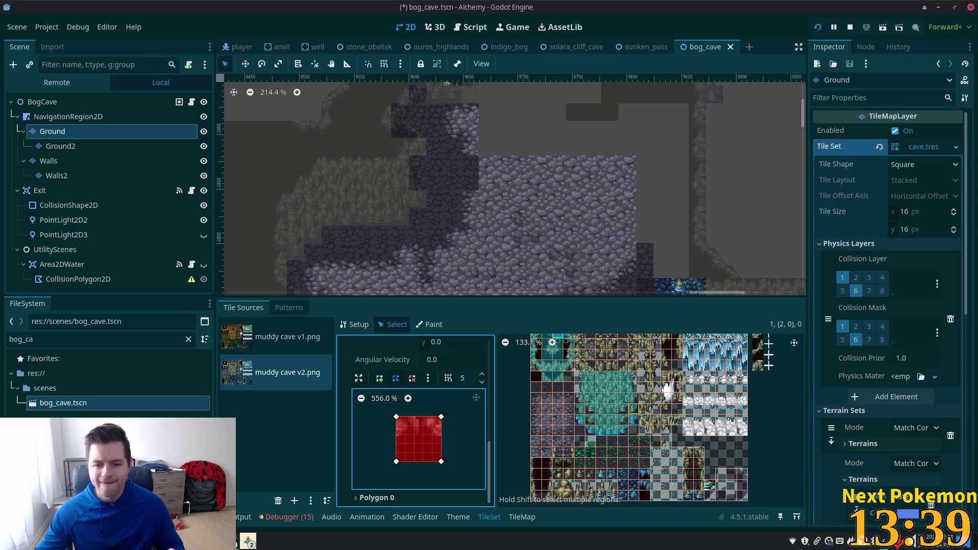
scroll(642, 421, "up", 2)
scroll(642, 421, "up", 4)
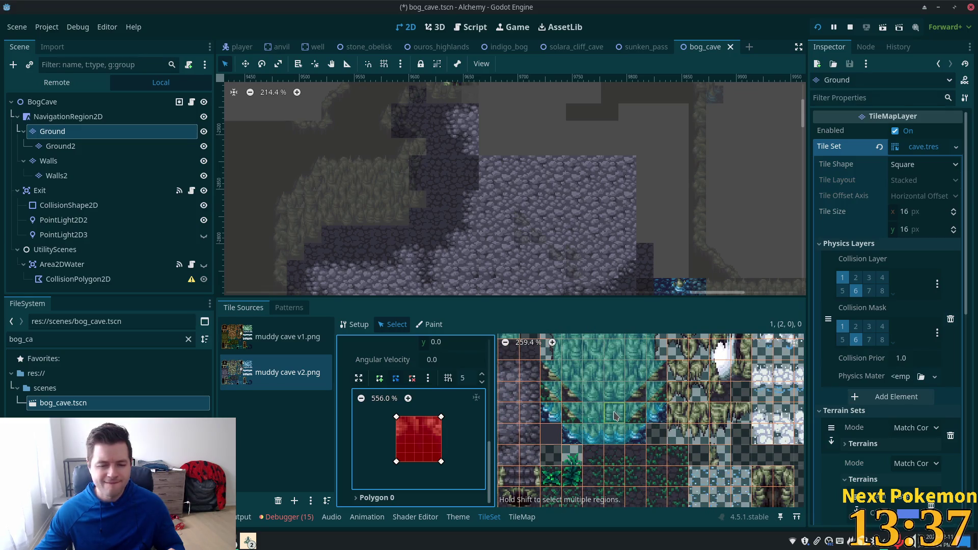
key("F5")
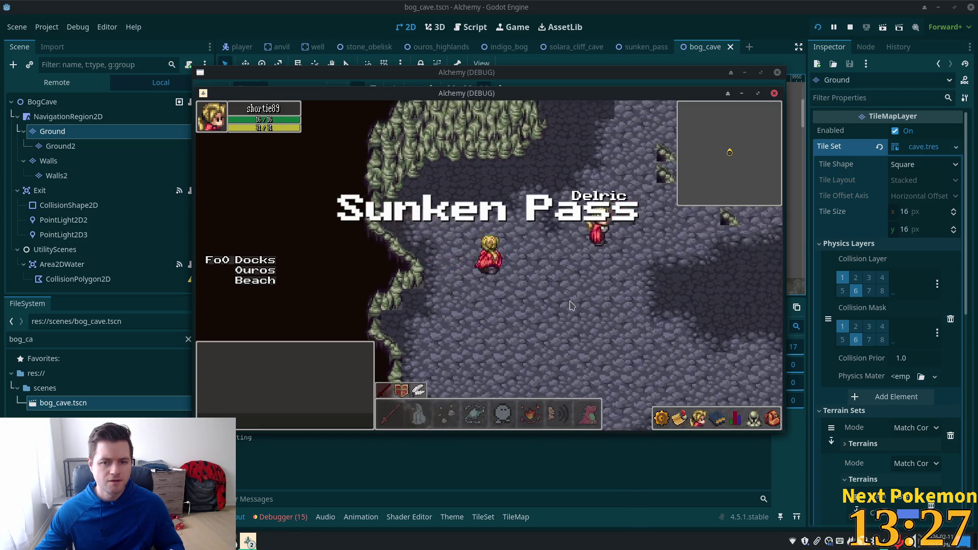
Step: Cast rock spikes at a spot in the cave and walk the character down and left
left_click(607, 288)
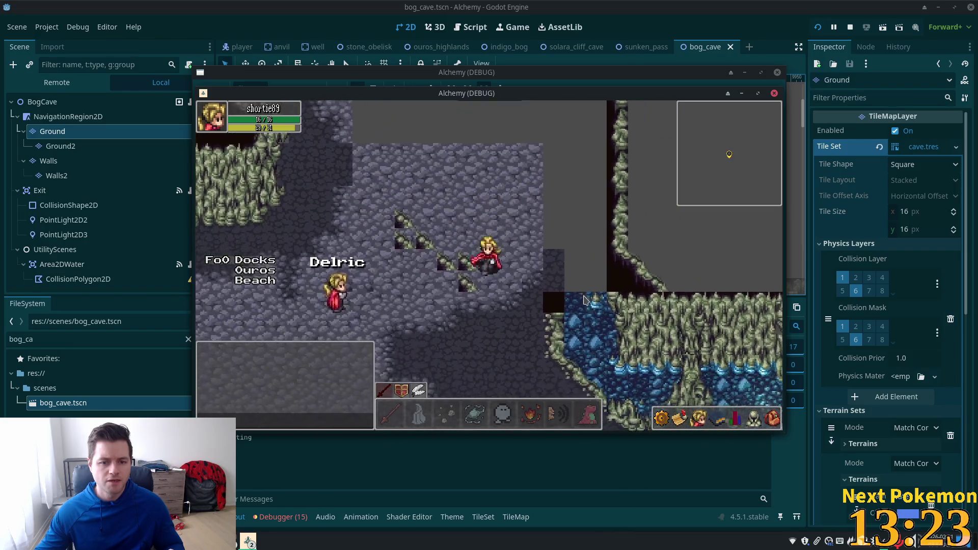
key("Down")
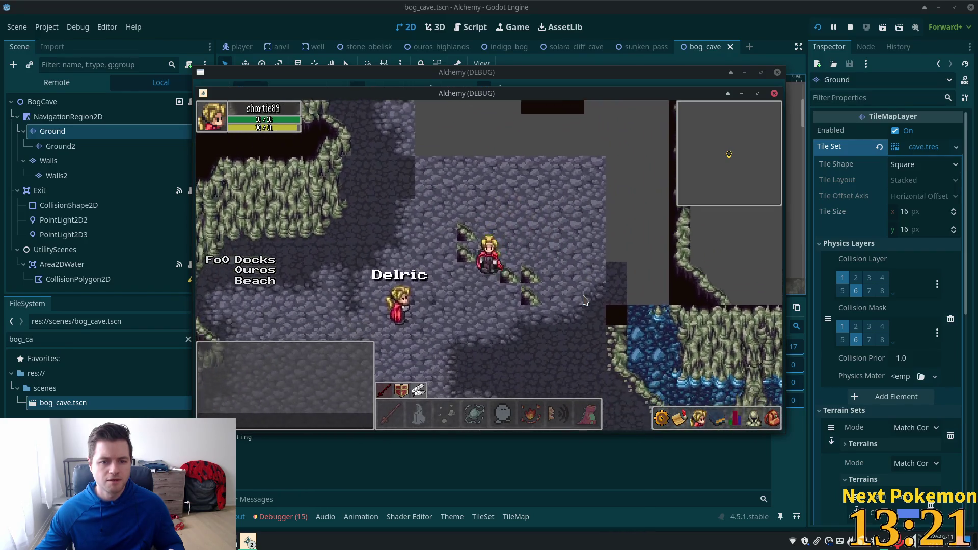
key("Left")
key("Down")
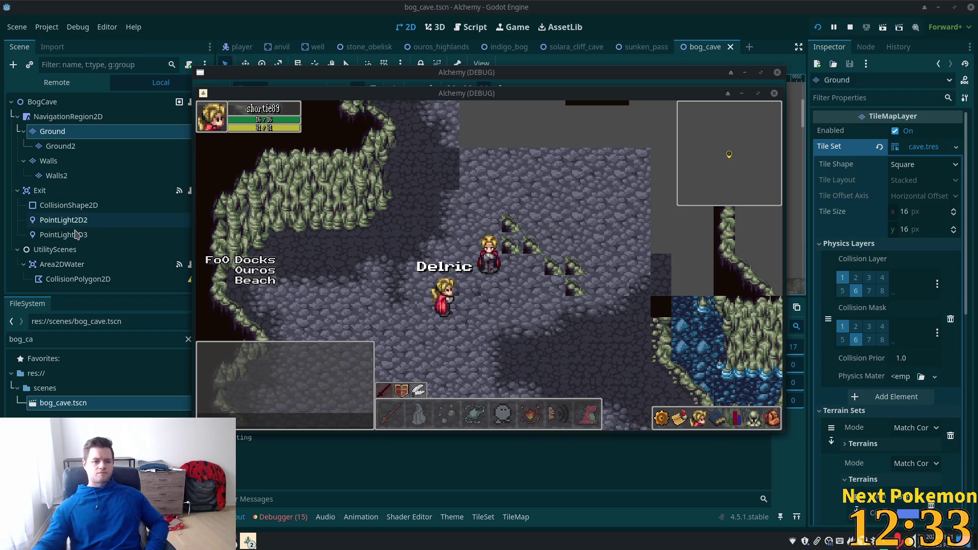
Step: Narrow the Exit zone's CollisionShape2D rectangle by pulling both side edges inward, then save
left_click(712, 5)
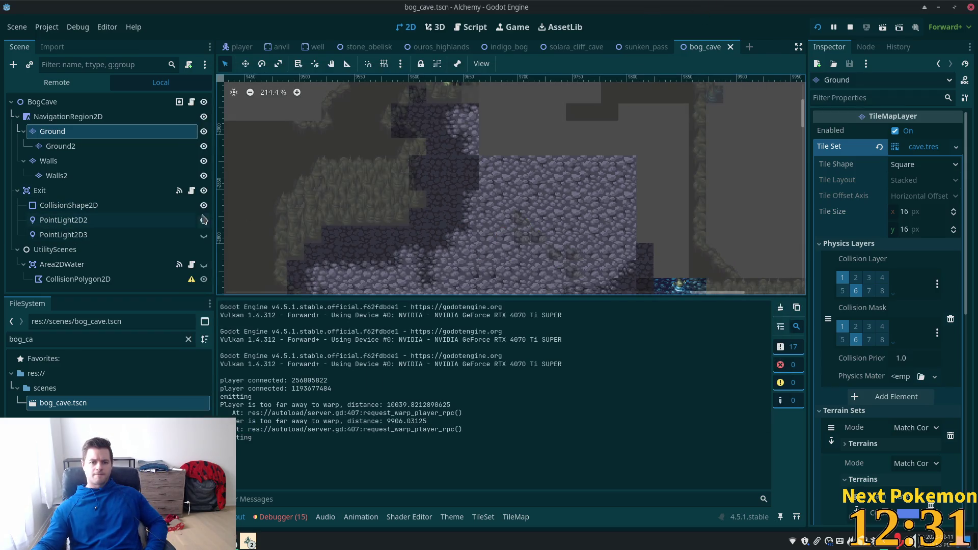
left_click(57, 203)
left_click(41, 190)
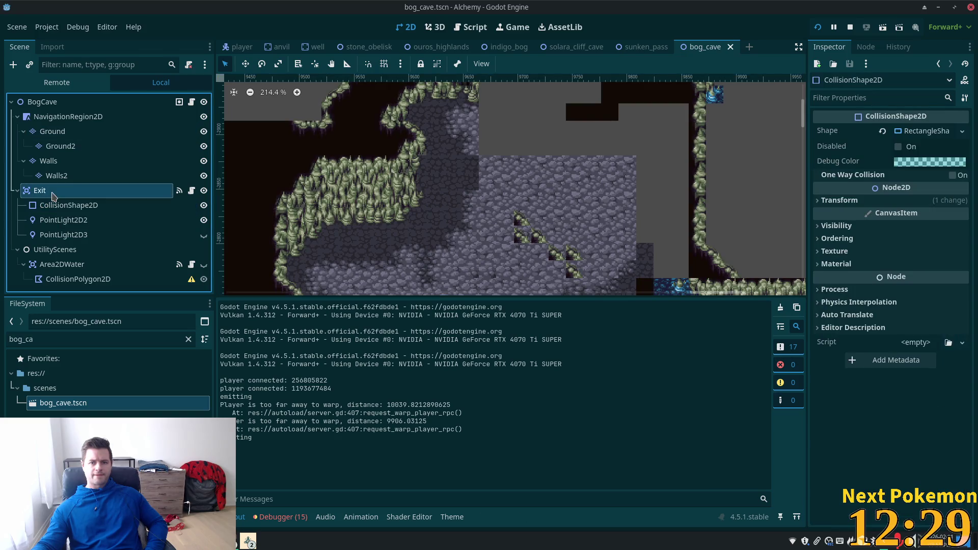
scroll(464, 113, "down", 3)
scroll(465, 113, "down", 5)
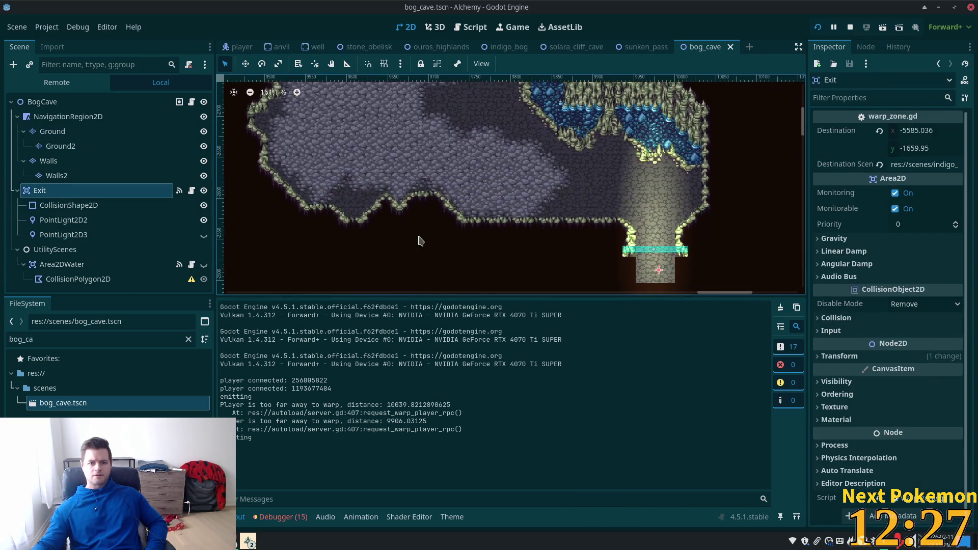
left_click(76, 206)
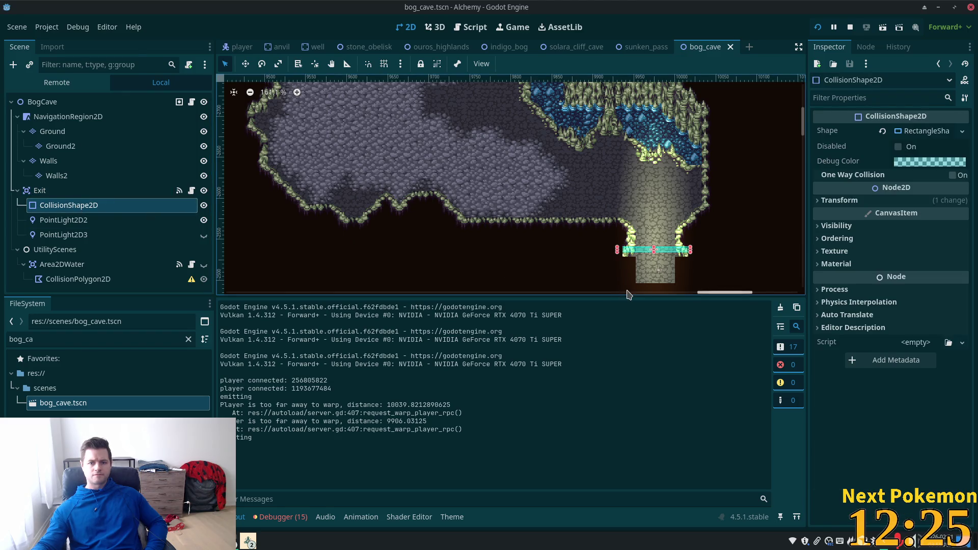
scroll(619, 249, "up", 5)
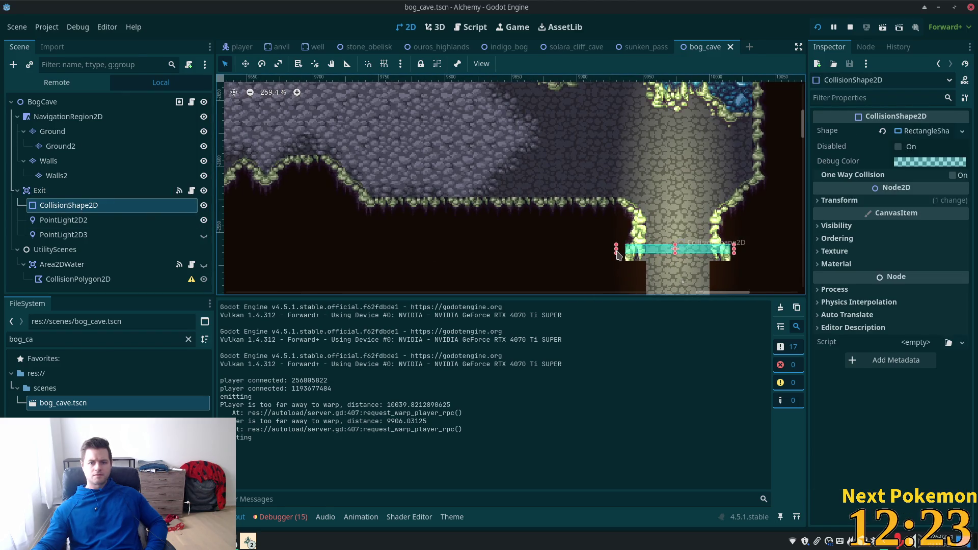
left_click_drag(617, 251, 649, 259)
left_click_drag(733, 251, 709, 254)
key("ctrl+s")
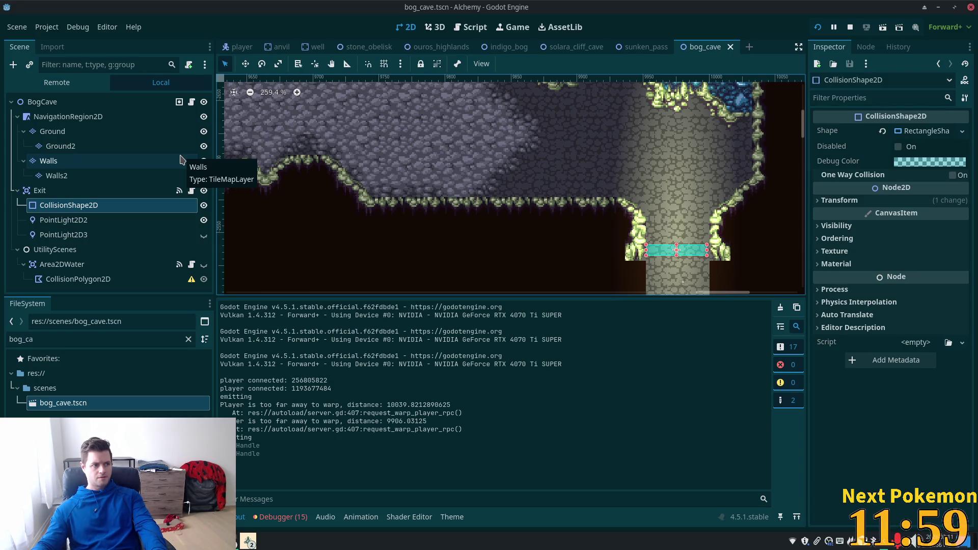
Step: Pan the map toward the rocks further left and select the Walls tile layer
scroll(493, 161, "down", 3)
left_click_drag(493, 161, 692, 175)
left_click(77, 162)
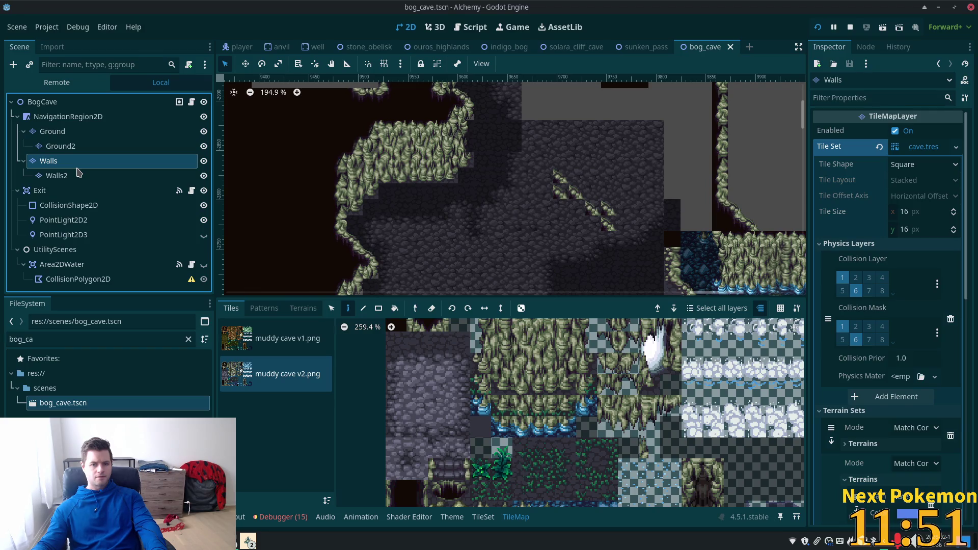
Step: Fill the upper-left cave-edge gap on Walls2 with a rectangle of wall tiles and save
left_click(60, 175)
scroll(345, 176, "down", 10)
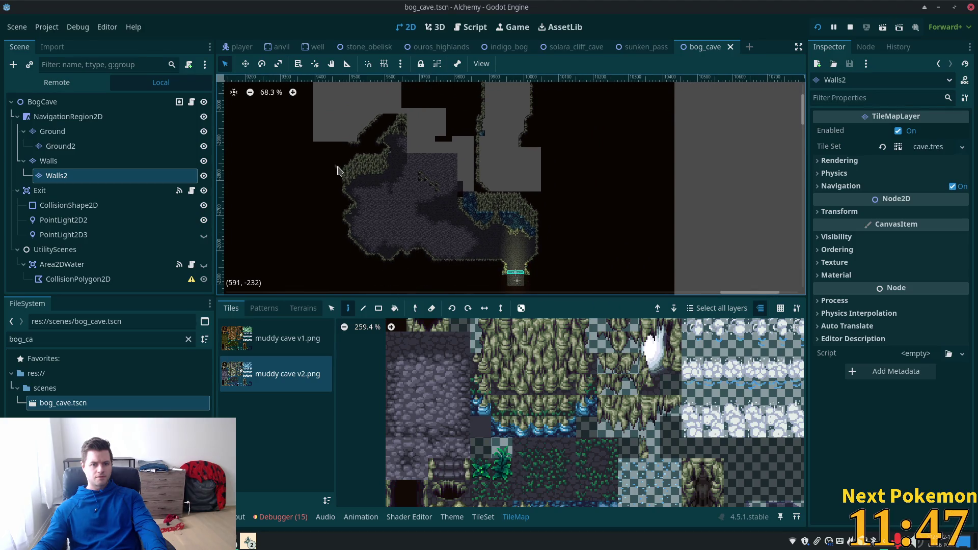
scroll(337, 171, "up", 6)
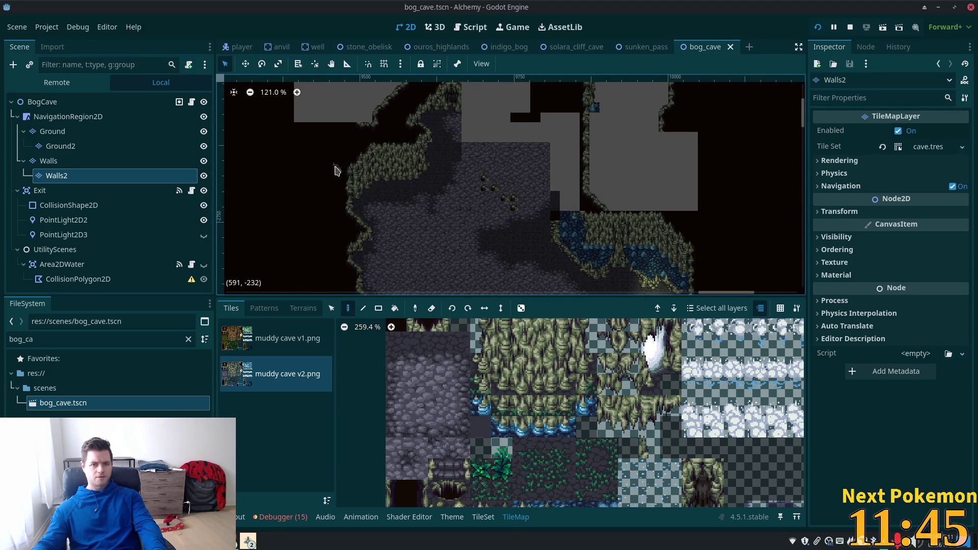
scroll(359, 158, "down", 1)
scroll(359, 158, "up", 3)
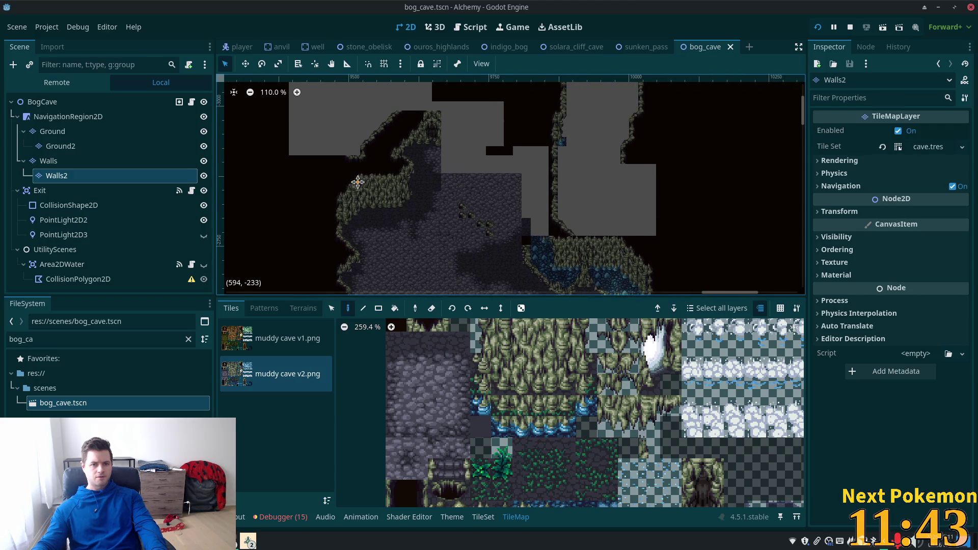
scroll(365, 161, "up", 4)
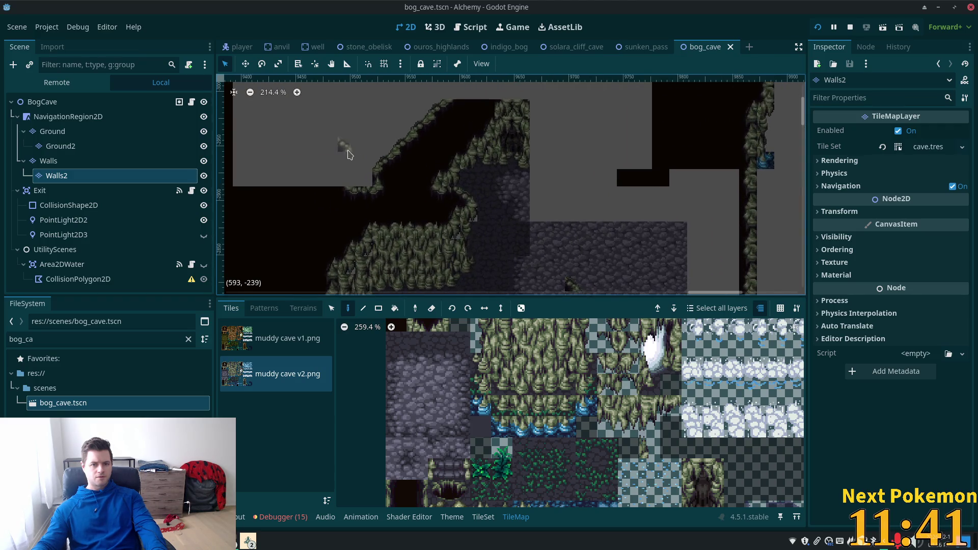
left_click(379, 308)
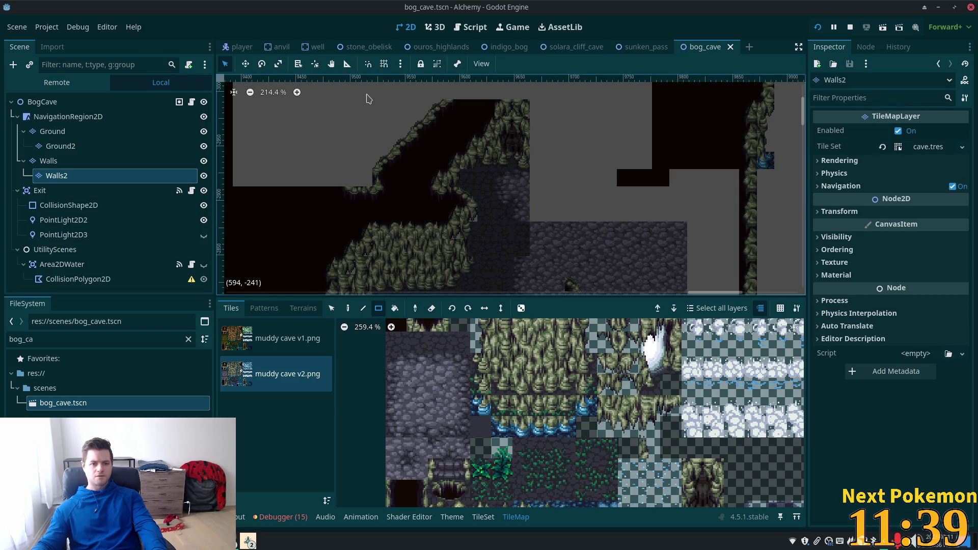
mouse_move(367, 97)
left_mouse_down()
mouse_move(579, 225)
mouse_move(579, 246)
left_mouse_up()
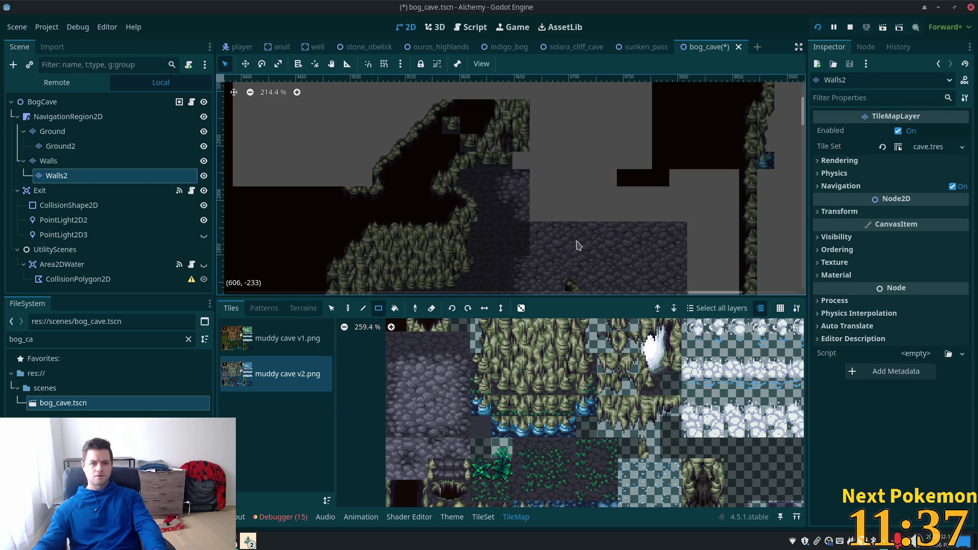
key("ctrl+s")
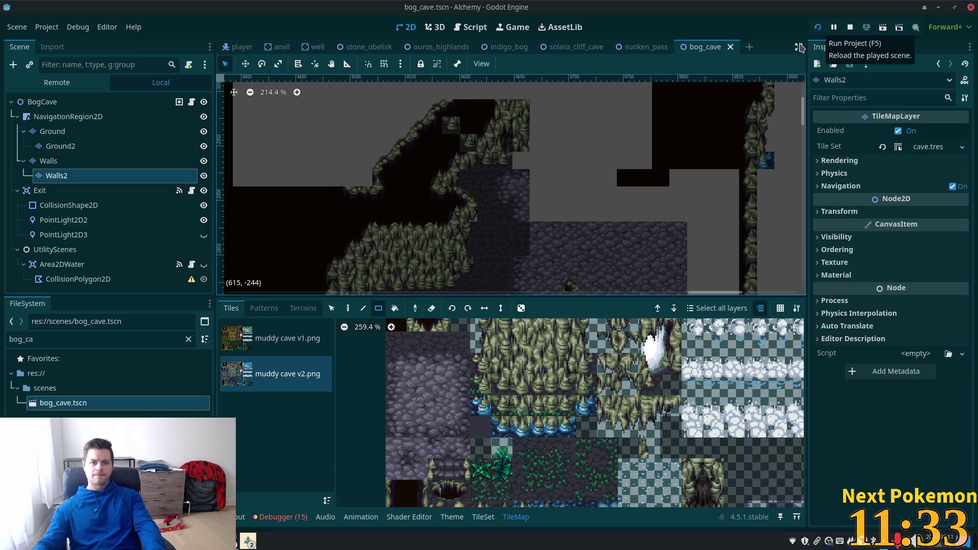
Step: Run a quick debug playtest of the patched Sunken Pass cave, then stop the game
left_click(819, 29)
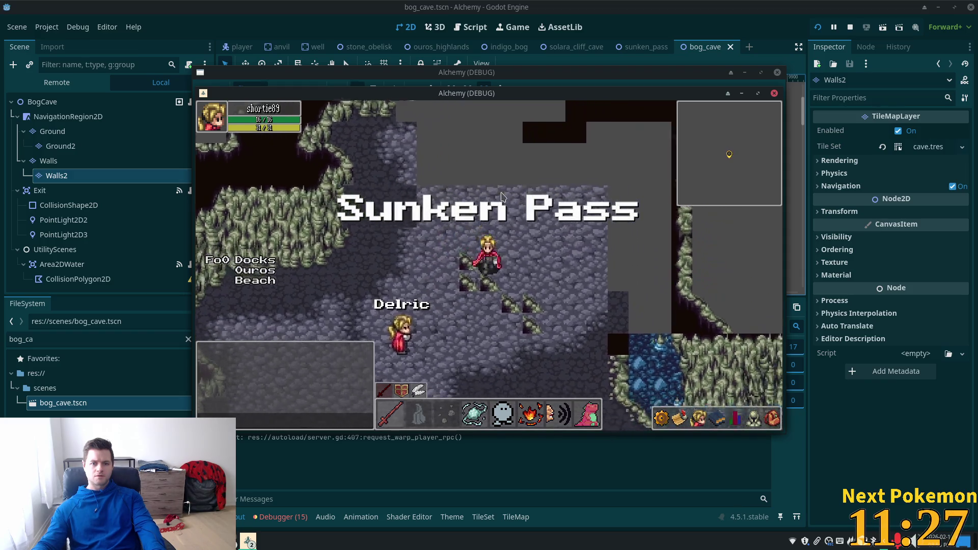
left_click(849, 27)
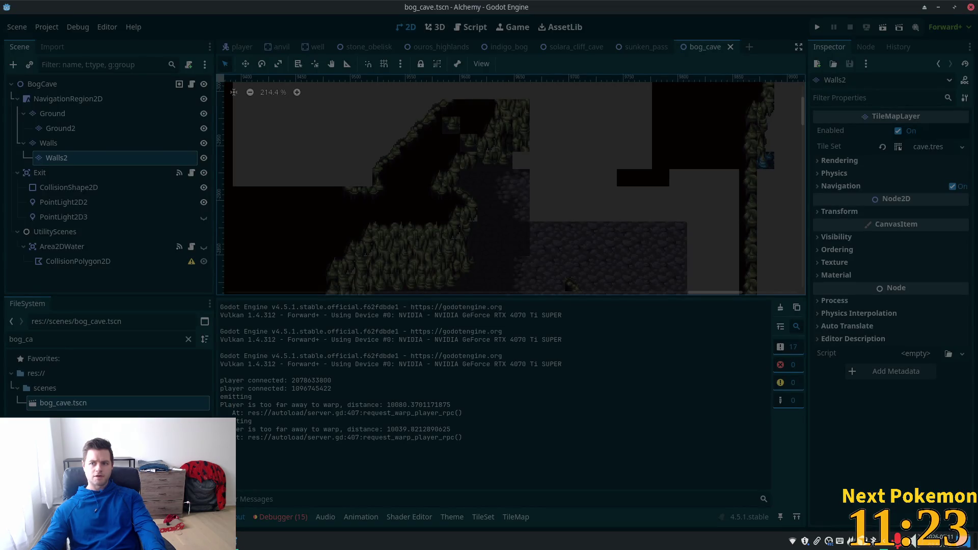
key("alt+Tab")
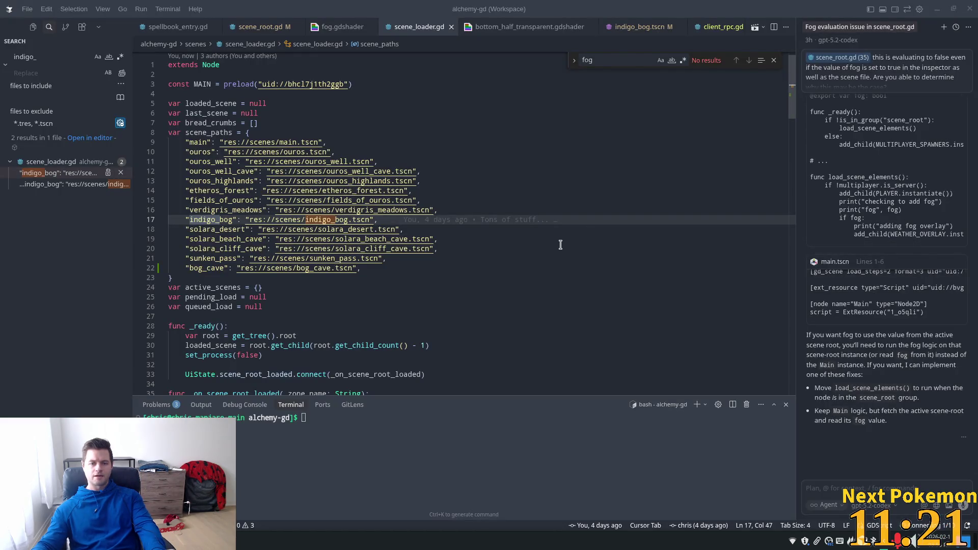
Step: Launch the Godot Project Manager from the application launcher by searching 'godot'
key("super")
type("godot")
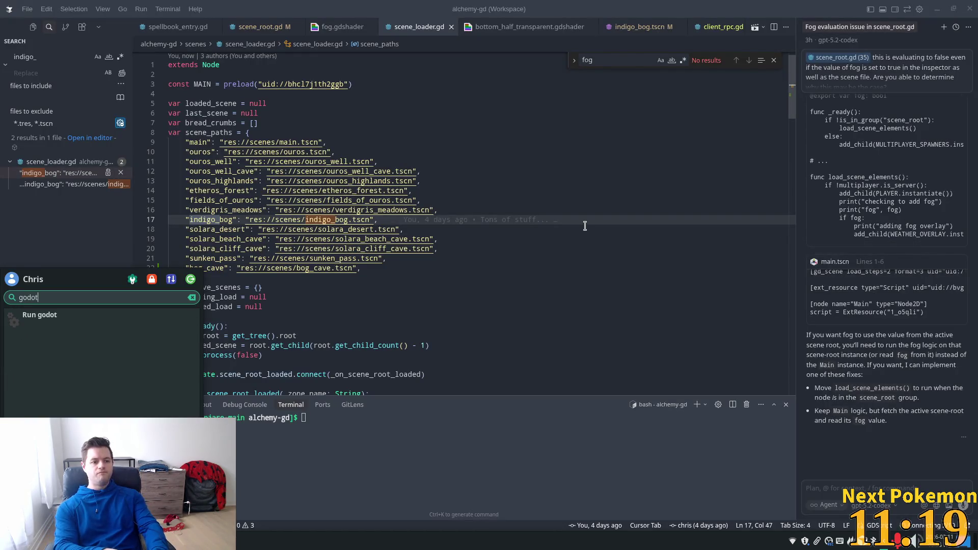
key("Return")
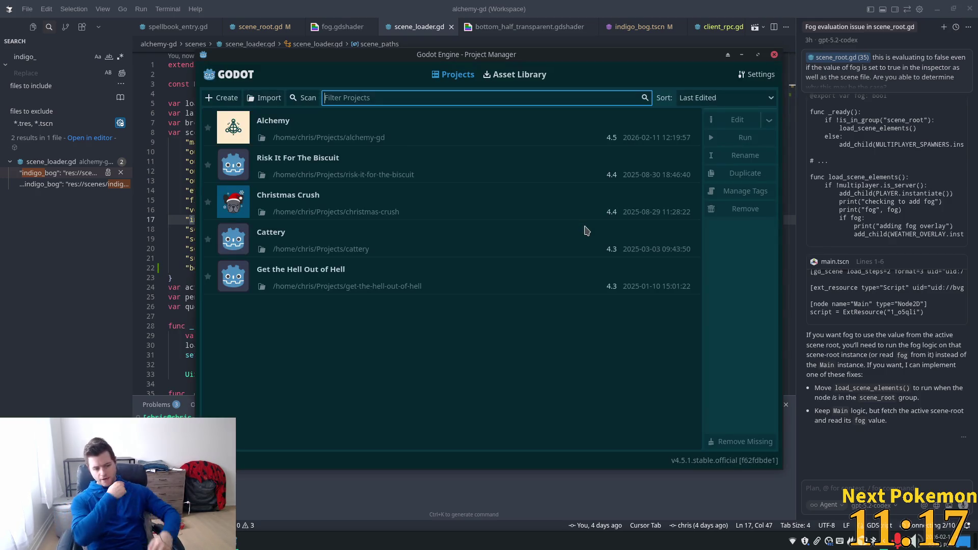